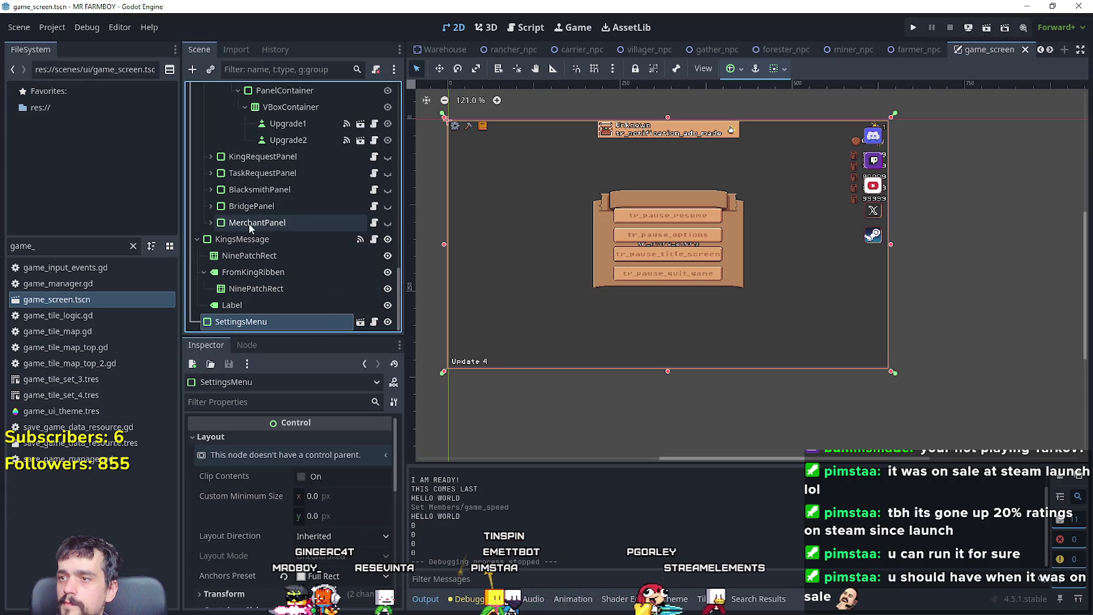
Step: Collapse HBoxContainer2, GameMenuPanels and KingsMessage, then open SettingsMenu in its own tab
scroll(293, 276, up, 10)
scroll(273, 310, up, 15)
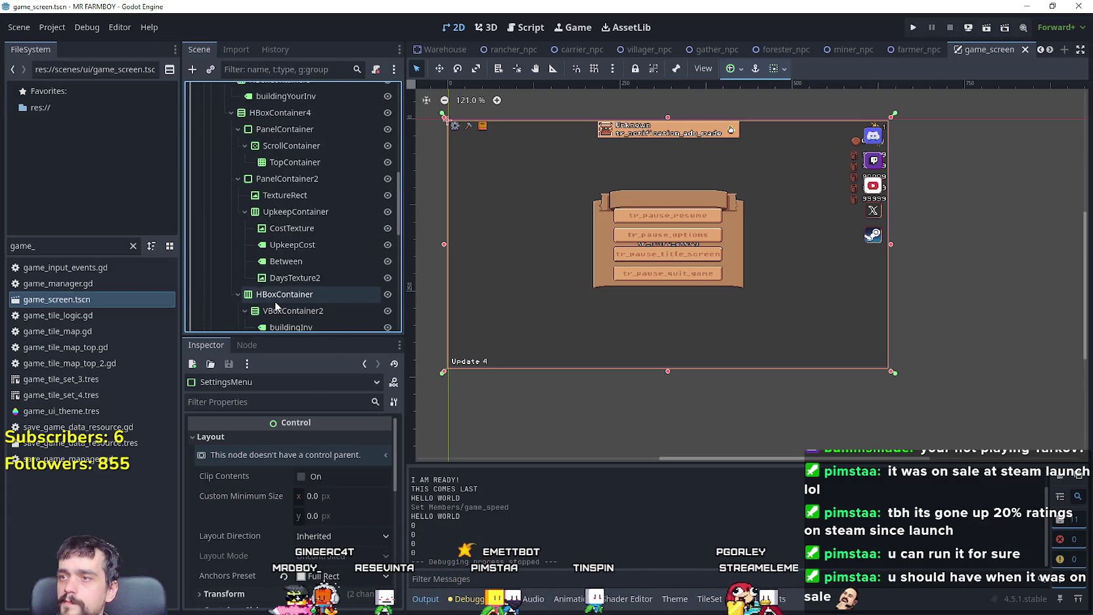
scroll(232, 191, up, 1)
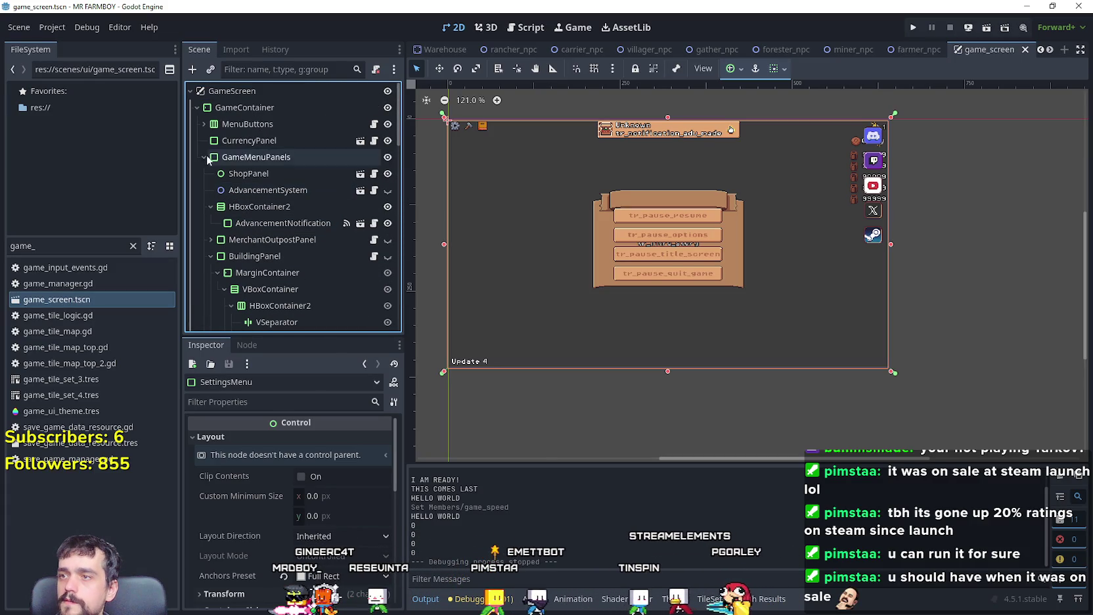
click(210, 207)
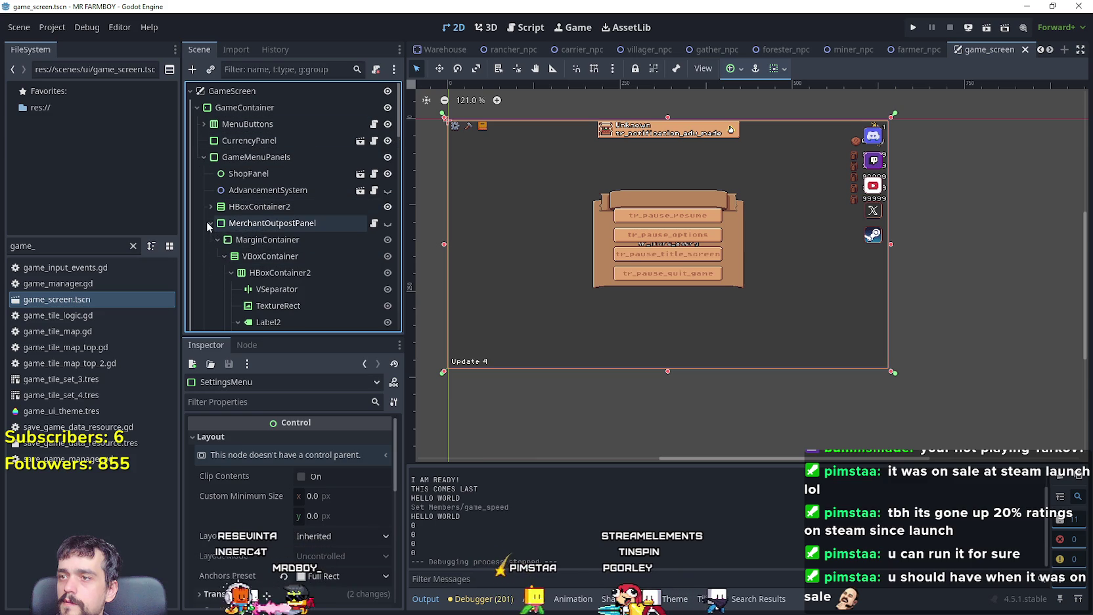
click(204, 157)
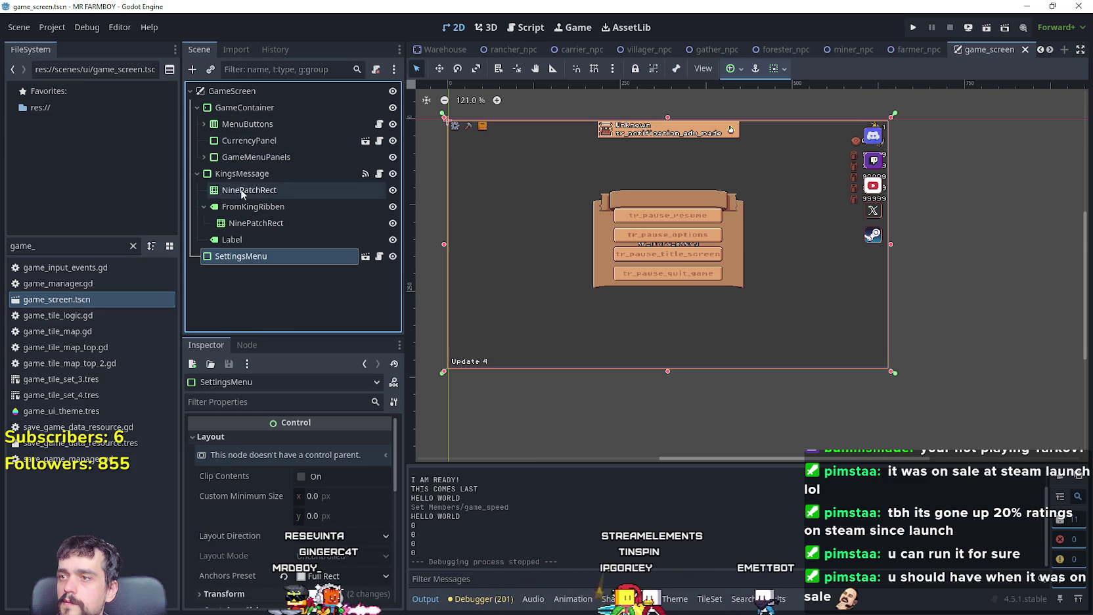
click(198, 174)
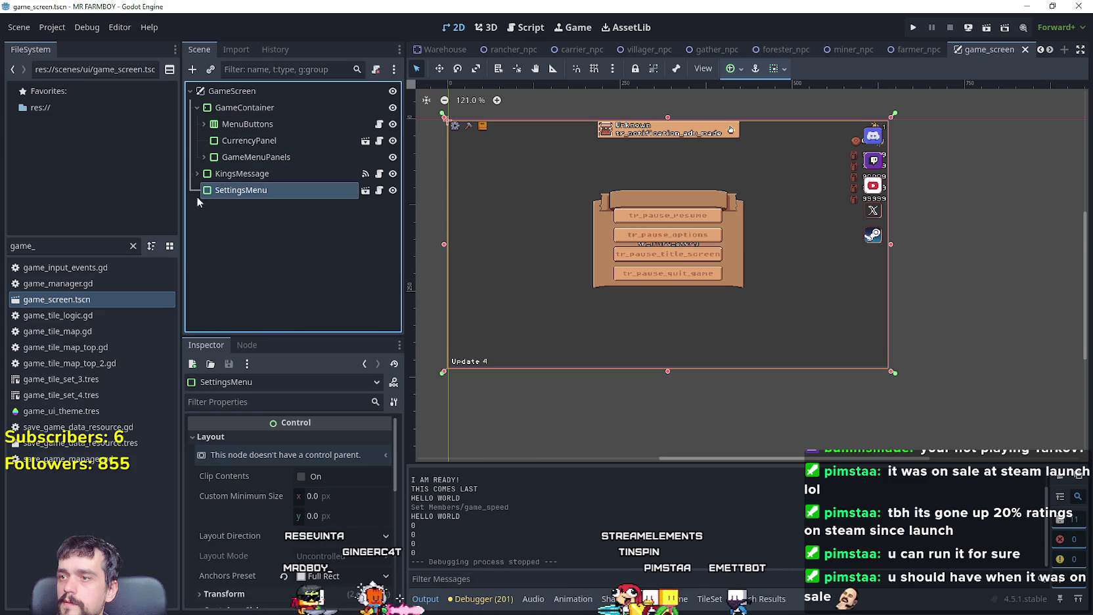
click(365, 190)
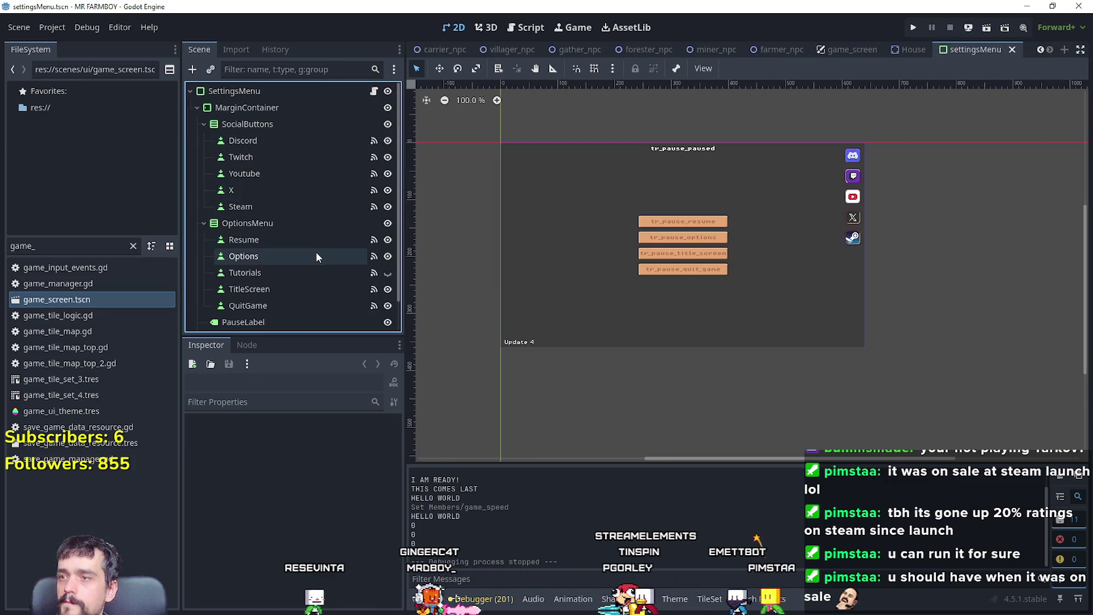
Step: Copy the UpdateLabel node from the settings menu scene
scroll(318, 247, down, 2)
click(291, 311)
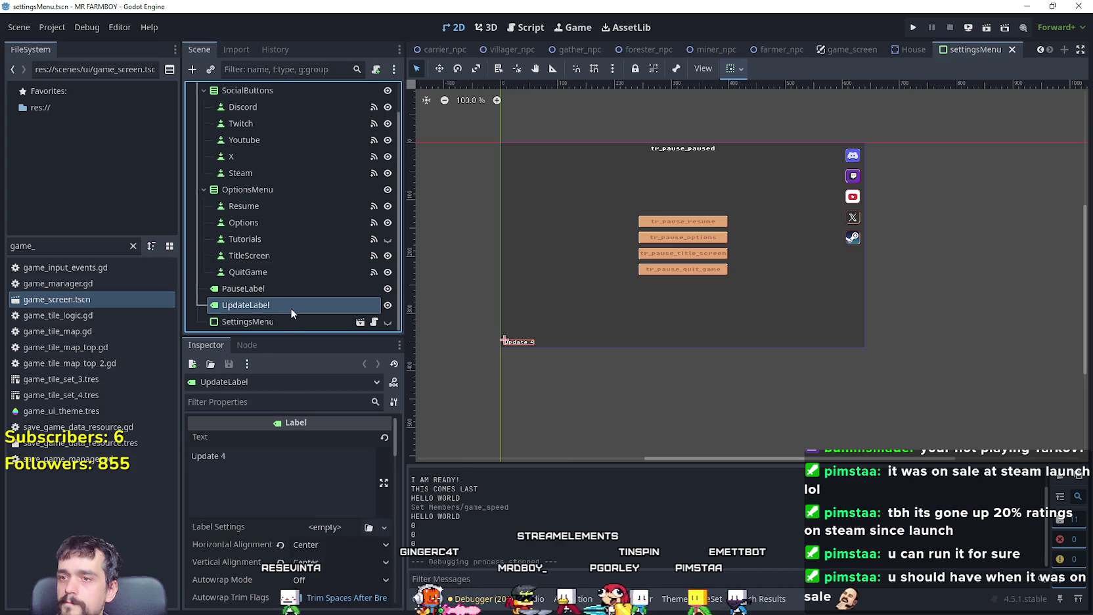
right_click(290, 308)
click(340, 336)
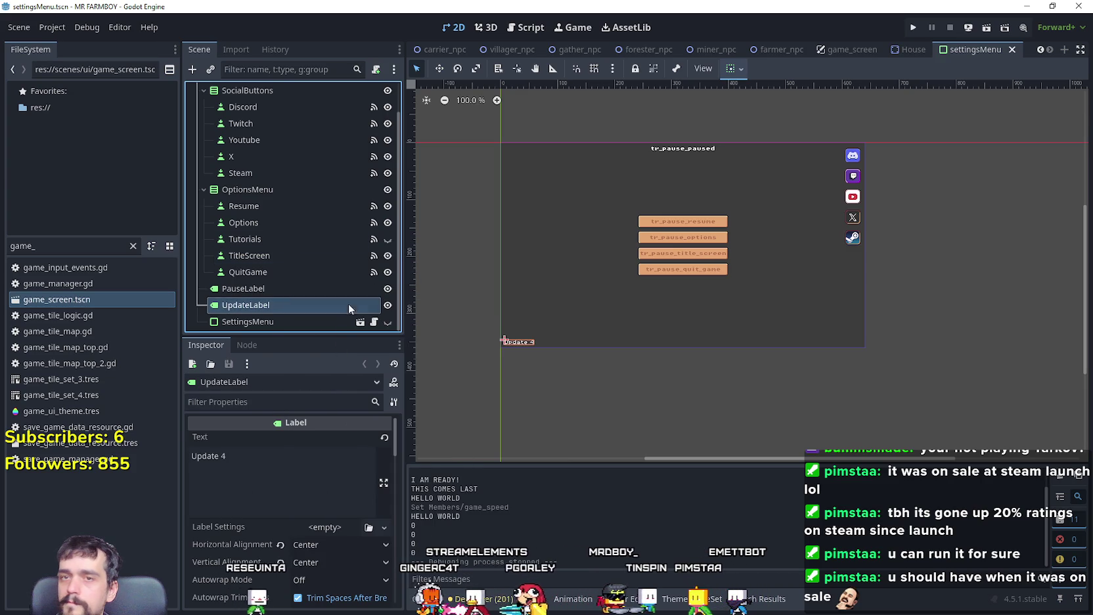
Step: In game_screen, paste UpdateLabel as a child of GameContainer, leaving GameContainer visible
click(852, 50)
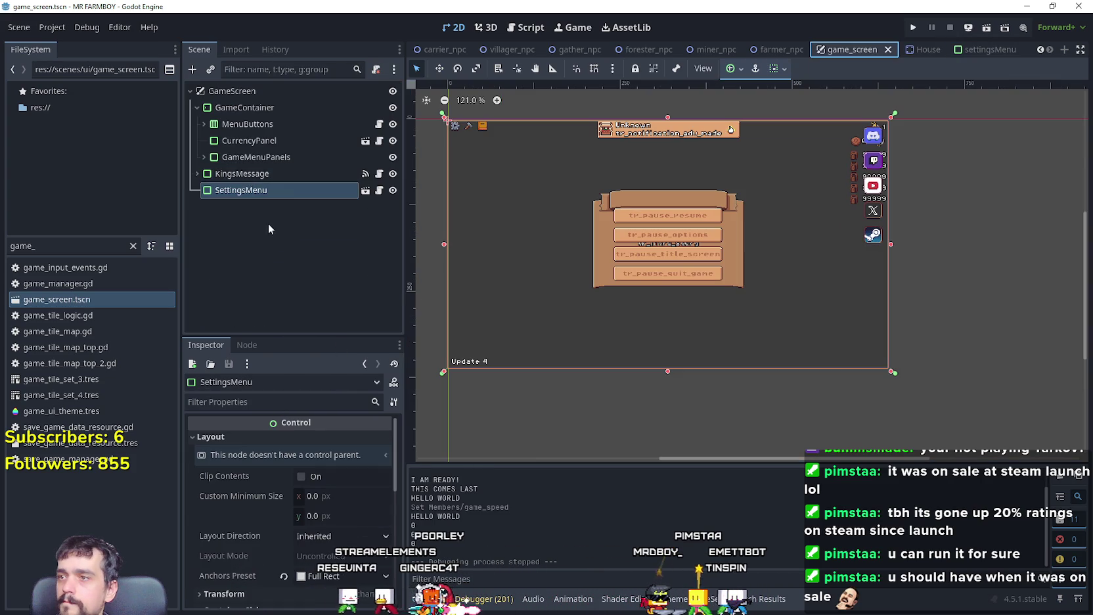
click(223, 107)
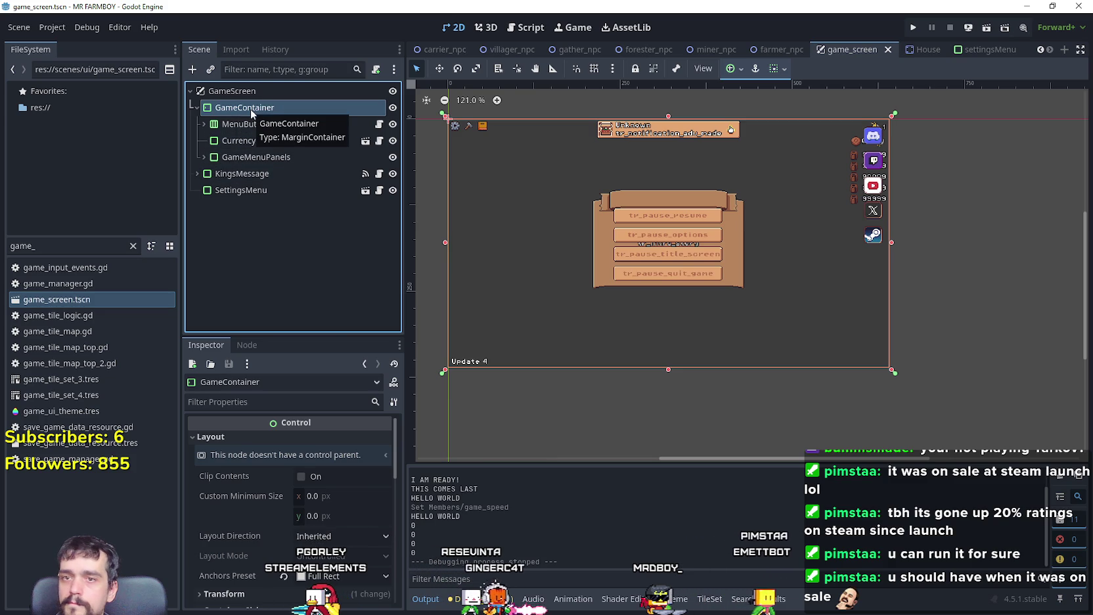
click(393, 108)
click(393, 109)
click(393, 108)
click(393, 108)
click(393, 108)
click(393, 108)
click(393, 108)
click(393, 109)
right_click(279, 107)
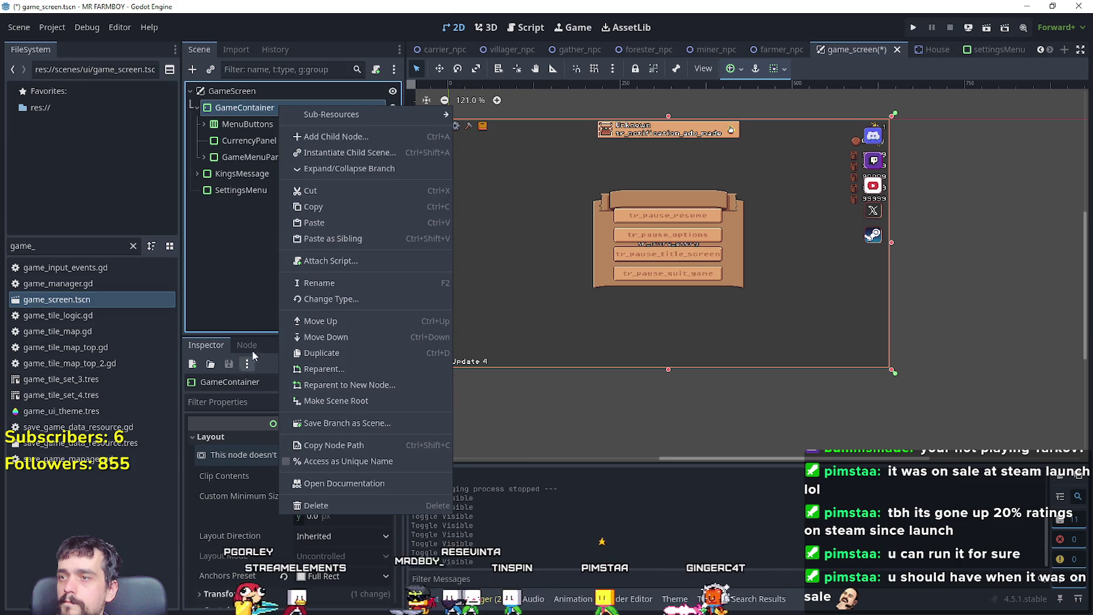
click(336, 218)
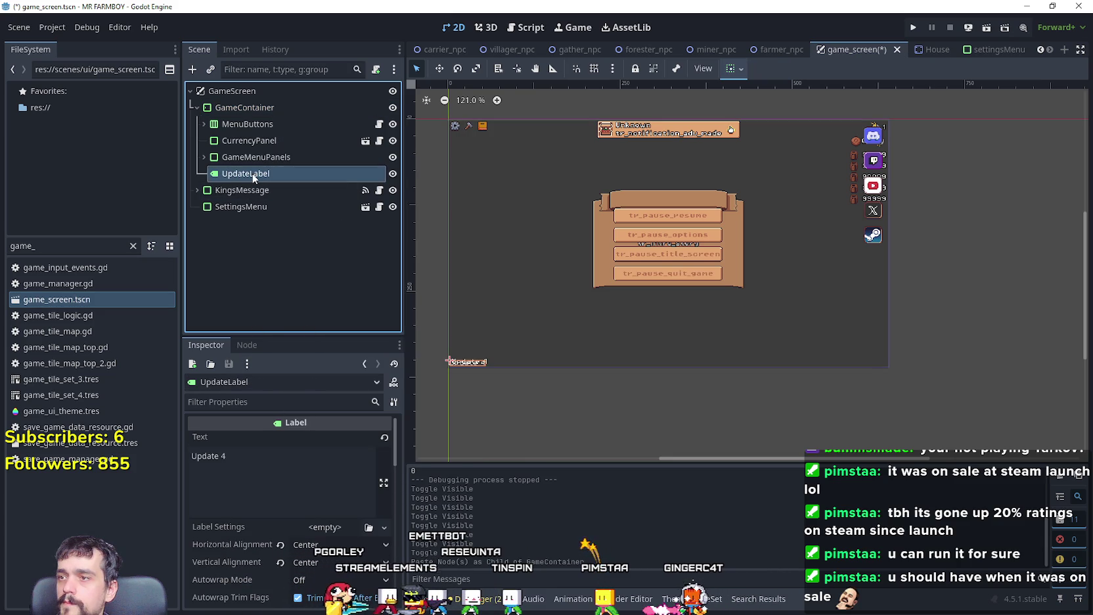
Step: Replace the label's Text 'Update 4' with 'Game is saving...' in the Inspector
scroll(442, 381, up, 1)
click(230, 460)
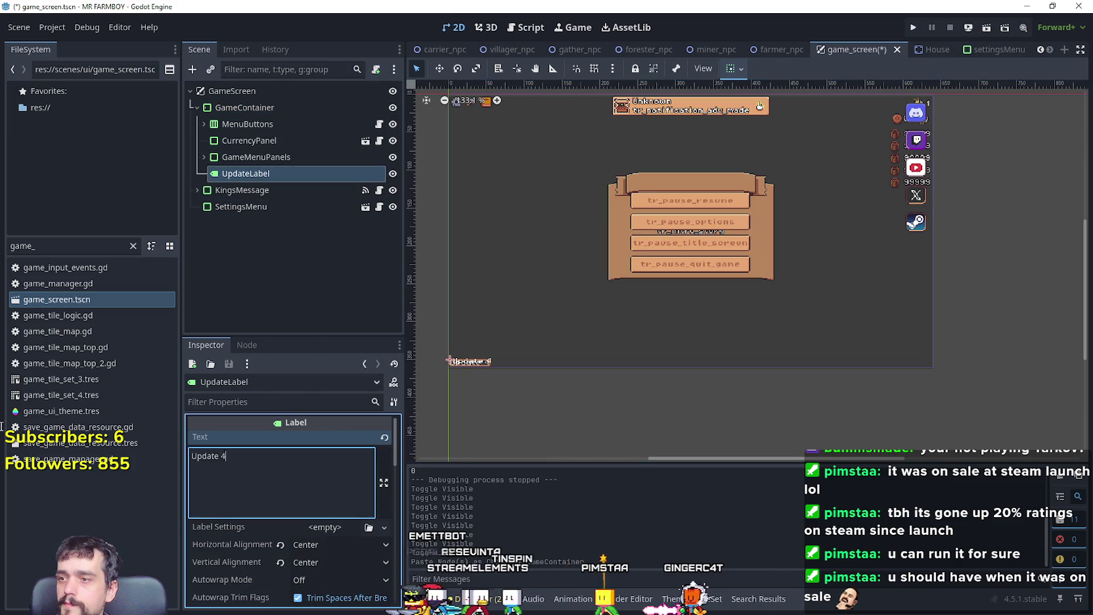
key(ctrl+a)
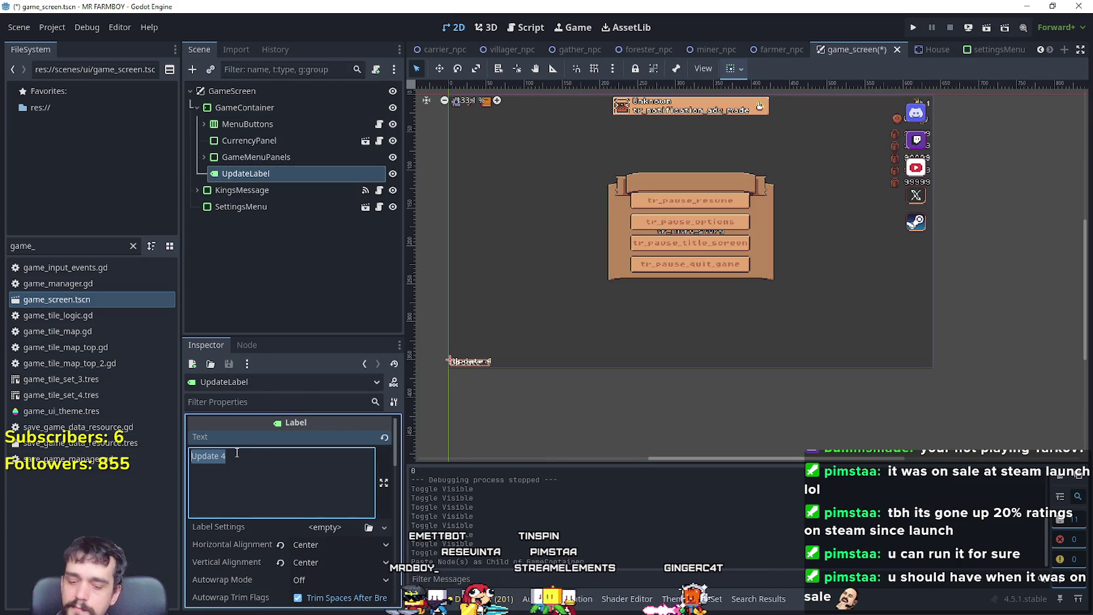
text(Game is )
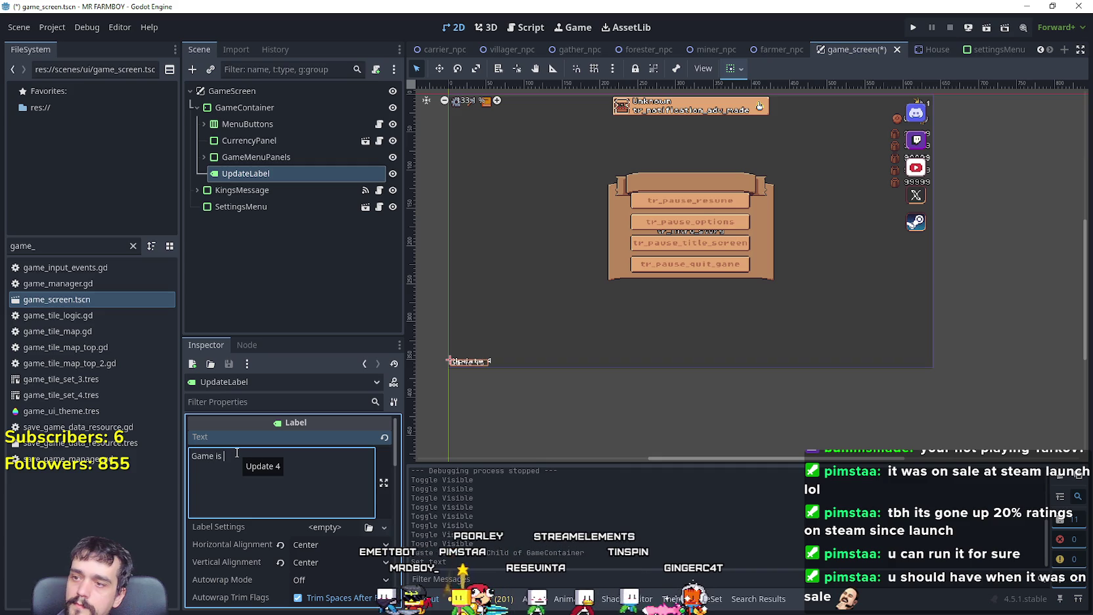
text(saving...)
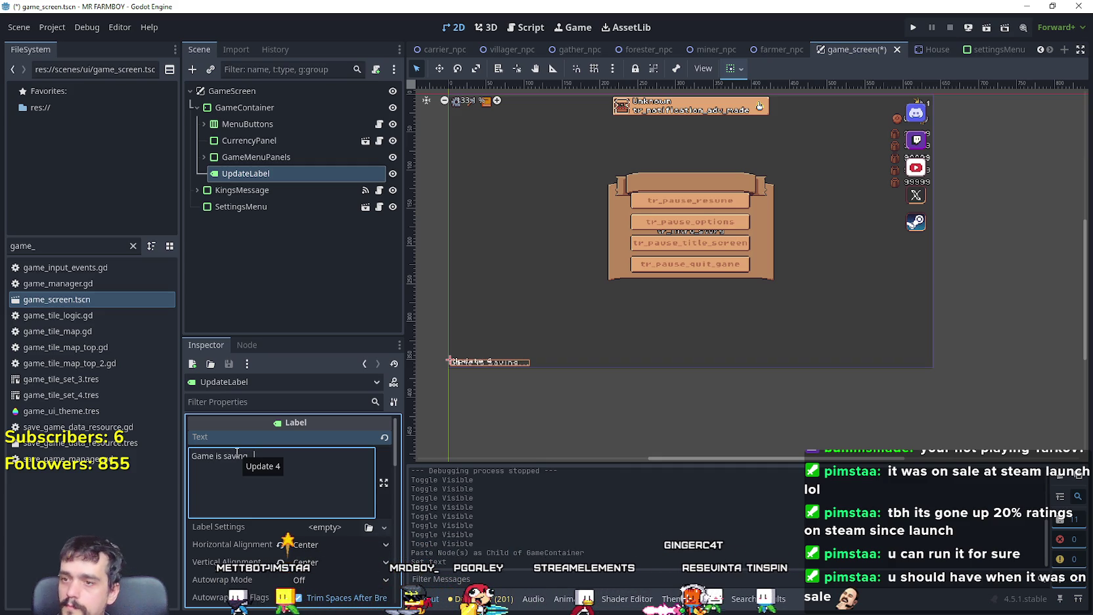
scroll(490, 364, up, 3)
scroll(501, 391, down, 5)
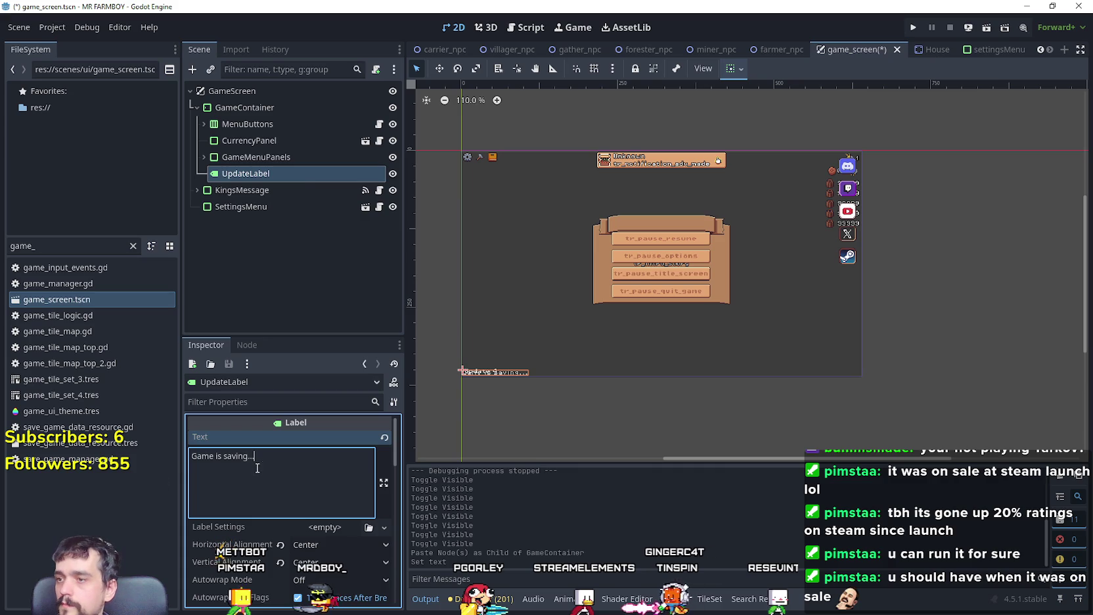
Step: Rename the pasted label node to SavingLabel
click(289, 174)
click(279, 175)
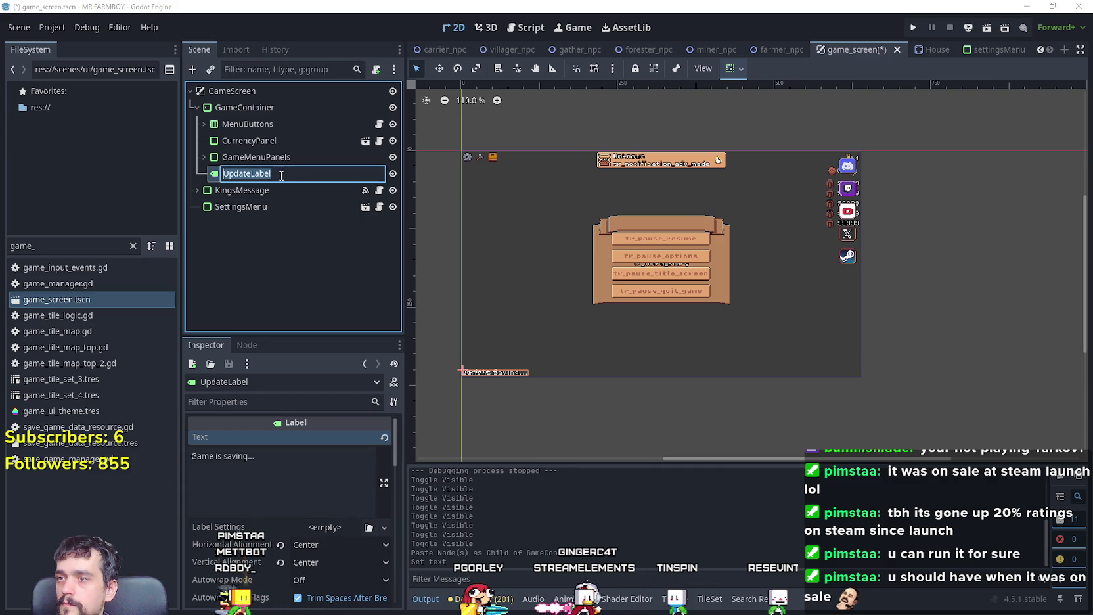
text(SavingLa)
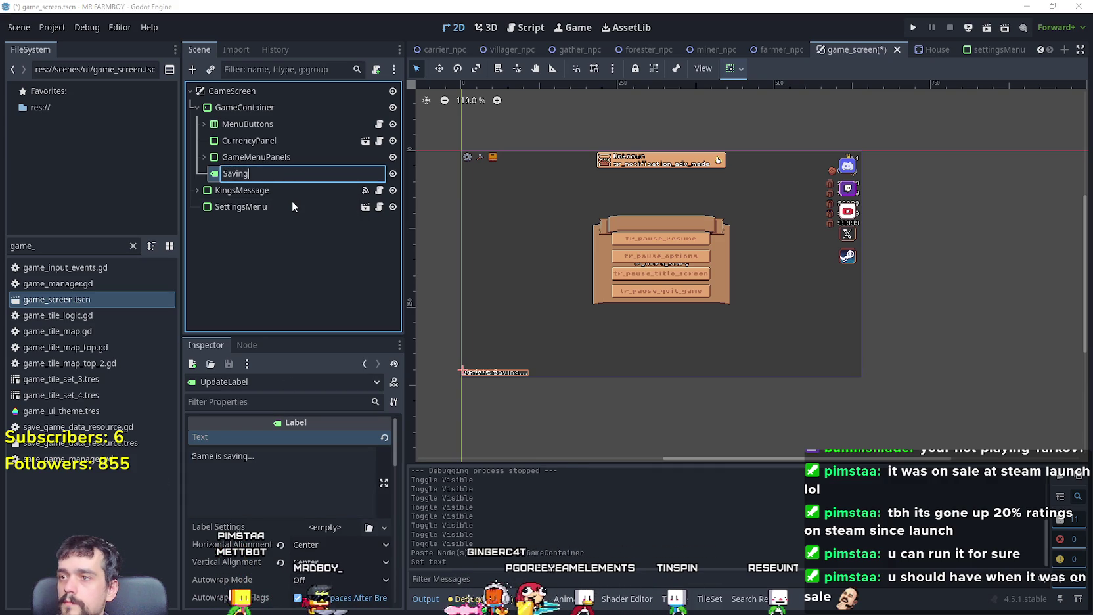
text(bel)
key(Return)
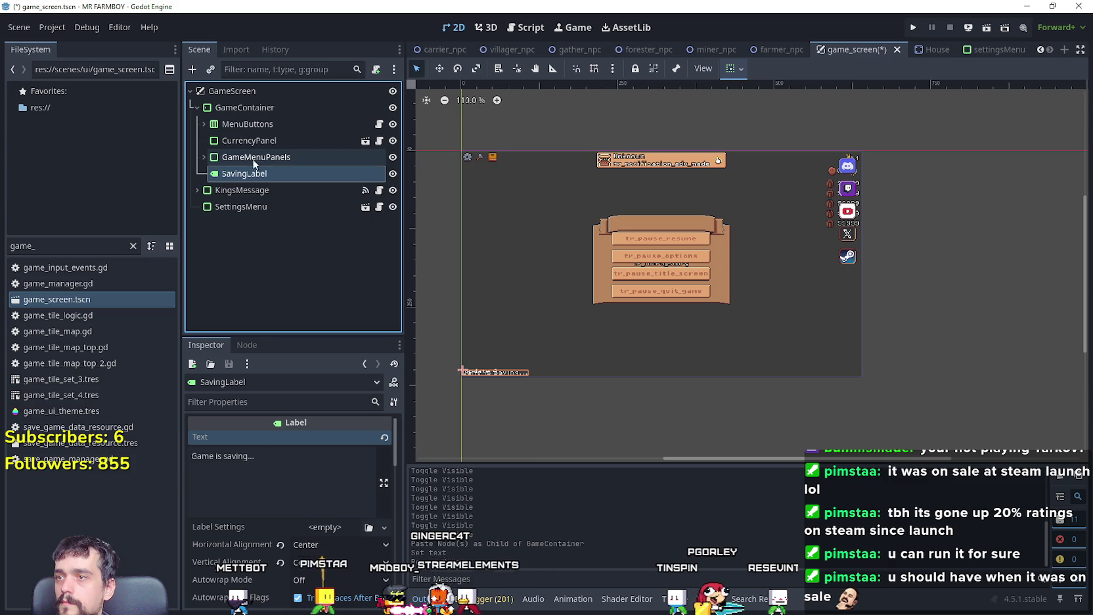
click(379, 124)
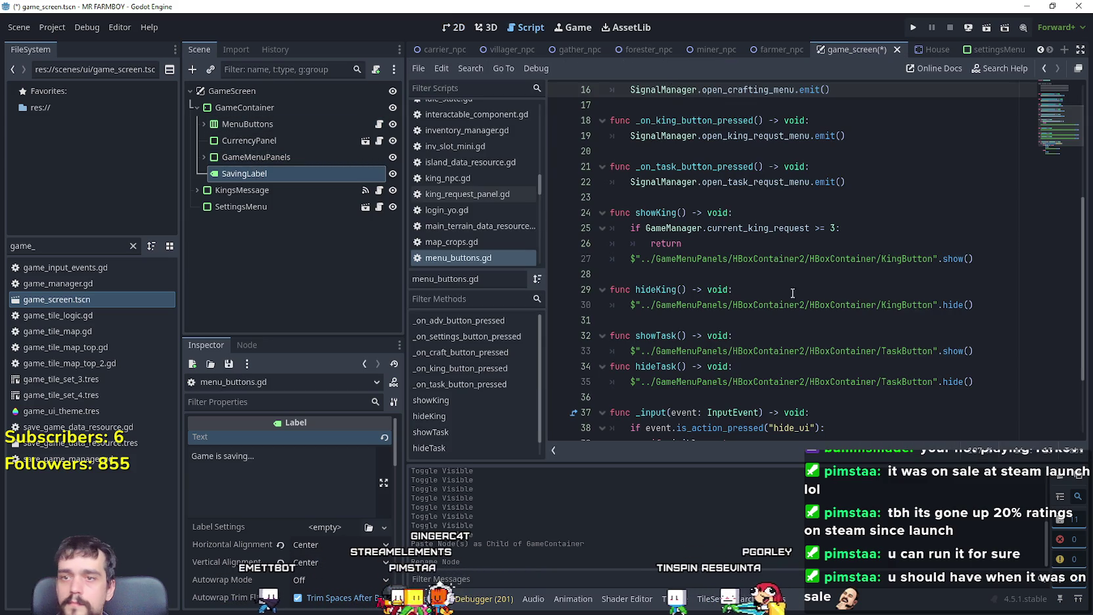
Step: Add a _ready() function connecting SignalManager.show_saving_label to showSavingLabel
scroll(789, 282, up, 3)
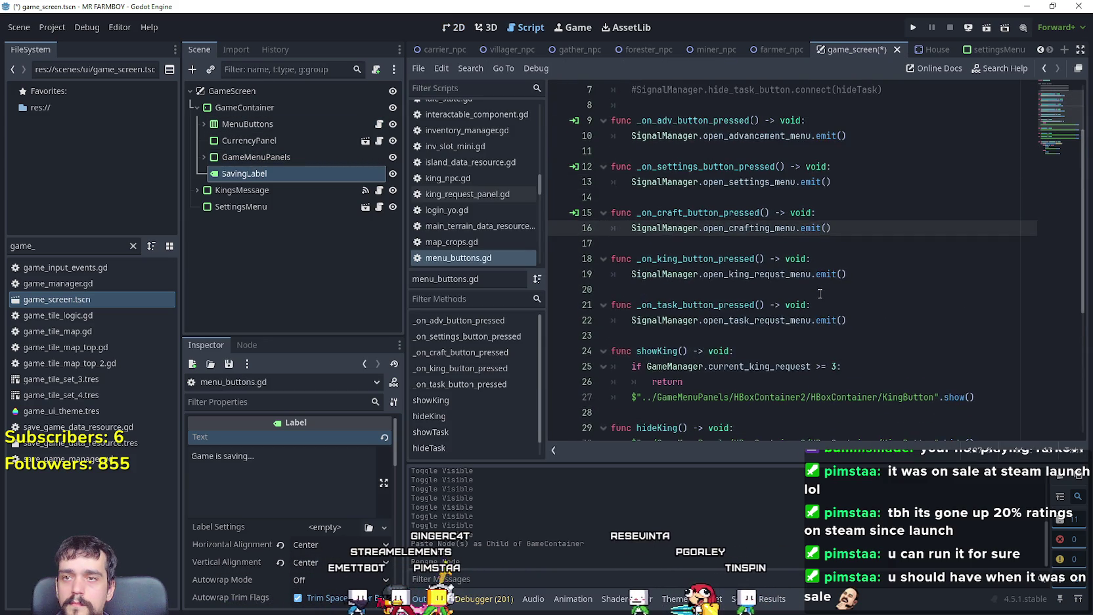
scroll(820, 294, up, 2)
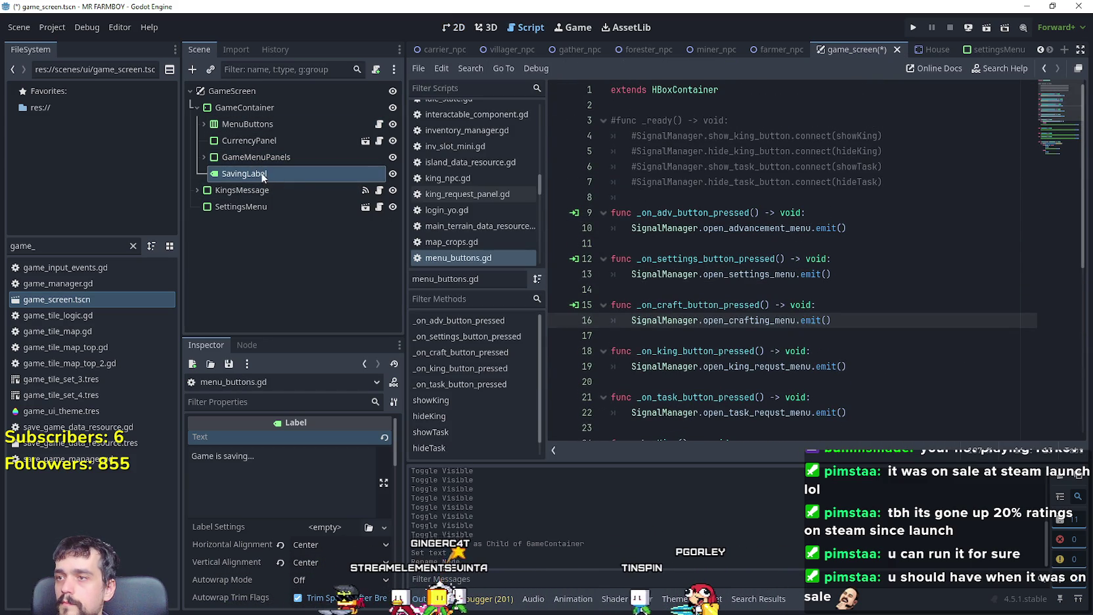
scroll(786, 222, down, 7)
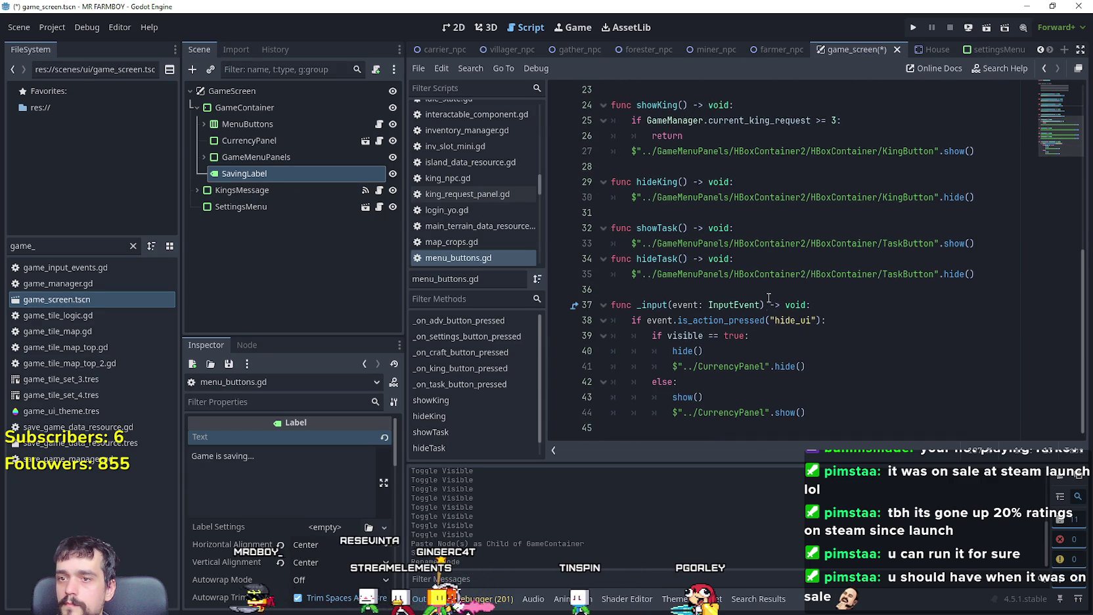
scroll(682, 190, up, 4)
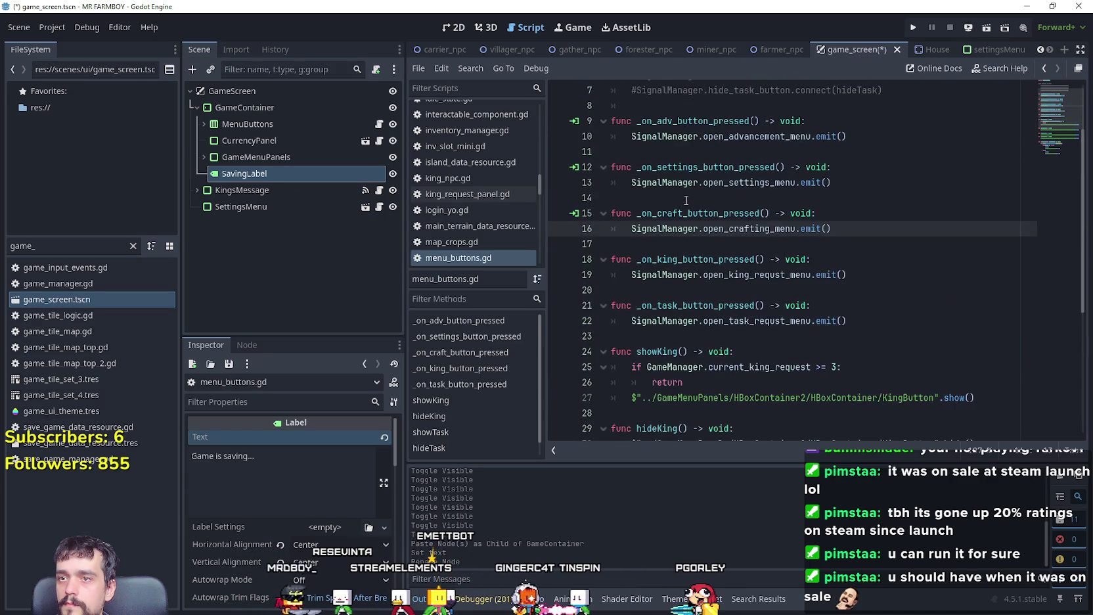
scroll(681, 191, down, 4)
scroll(682, 191, up, 7)
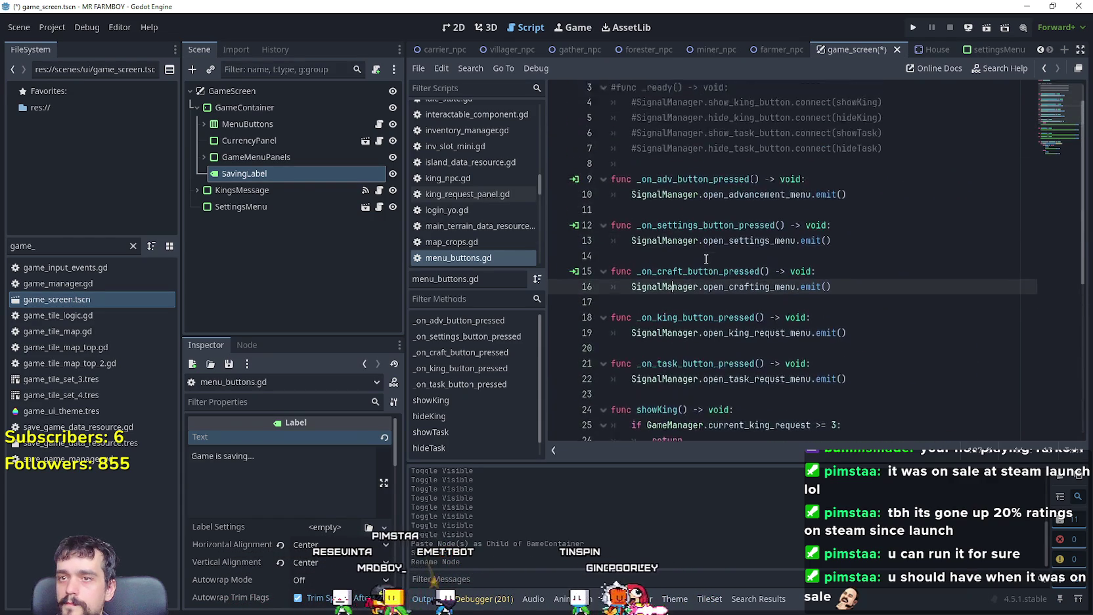
click(659, 198)
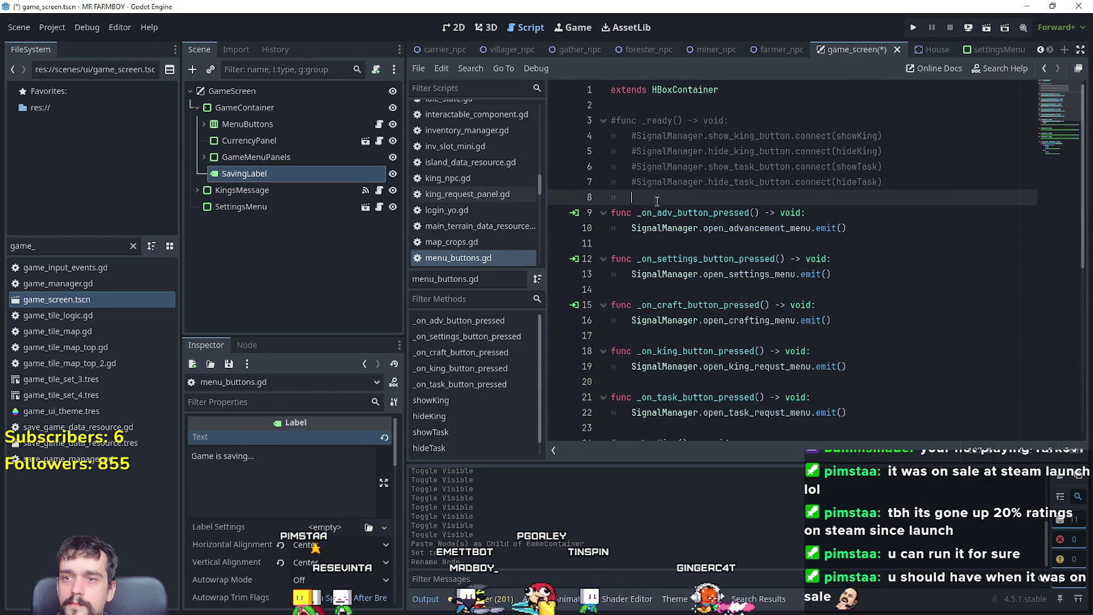
key(Return)
text(f)
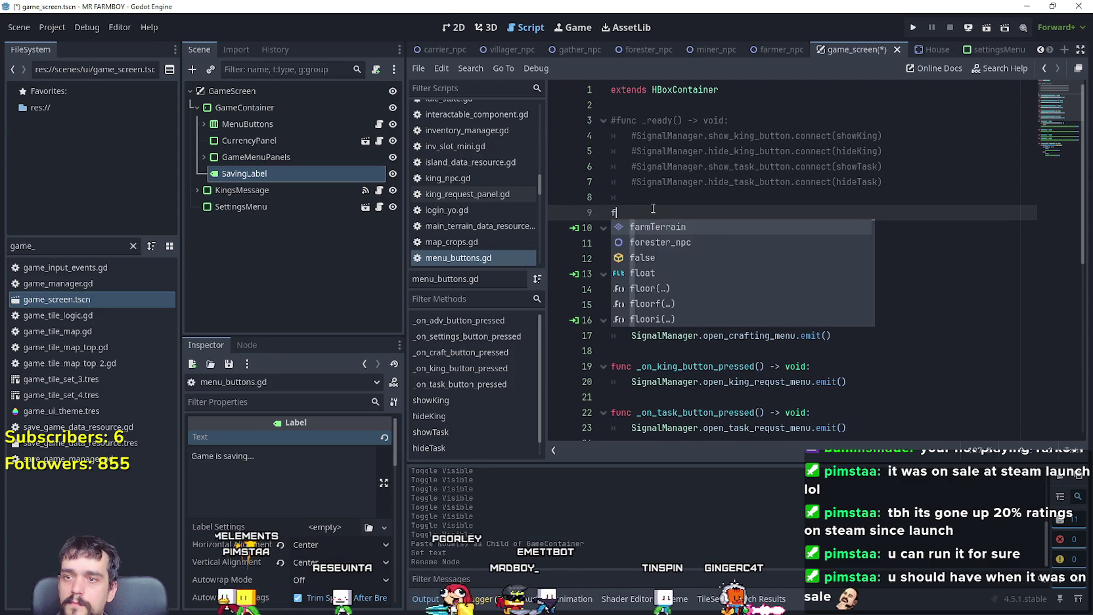
text(unc )
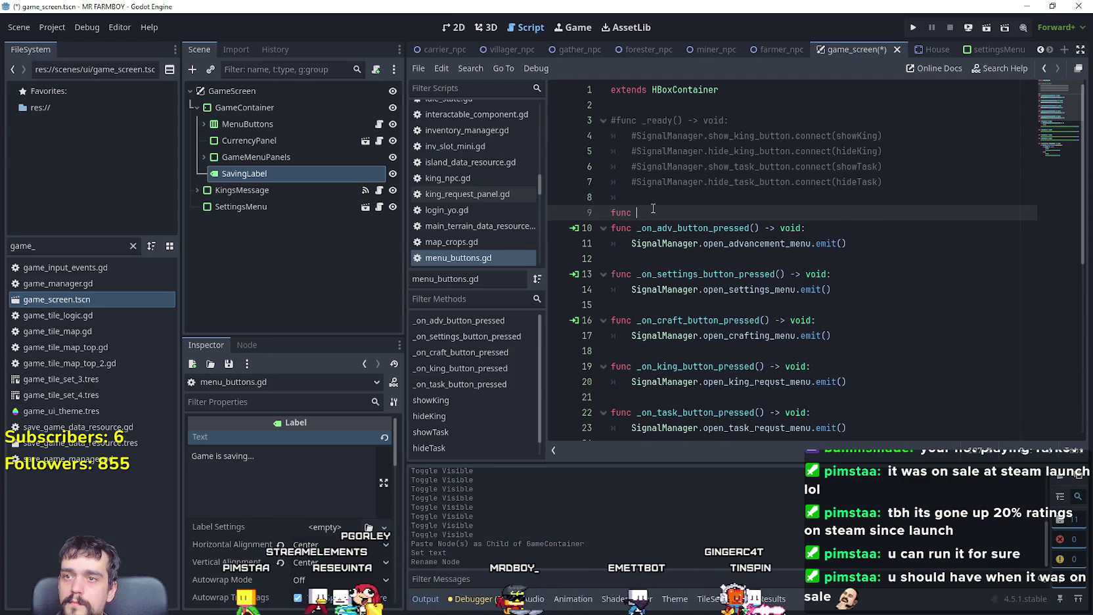
text(_rea)
key(Return)
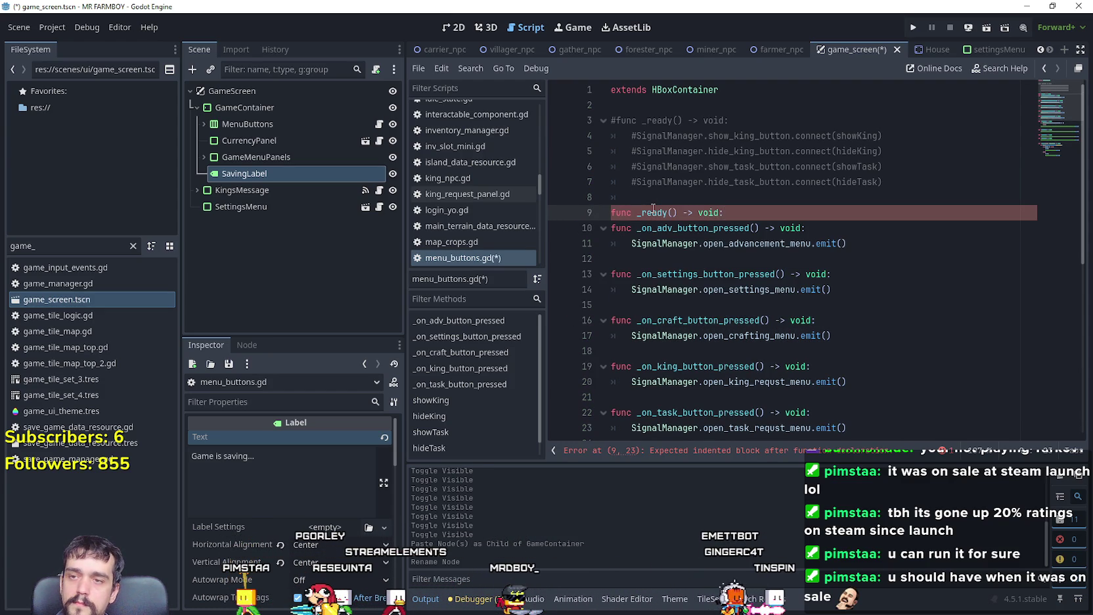
key(Return)
text(Signal)
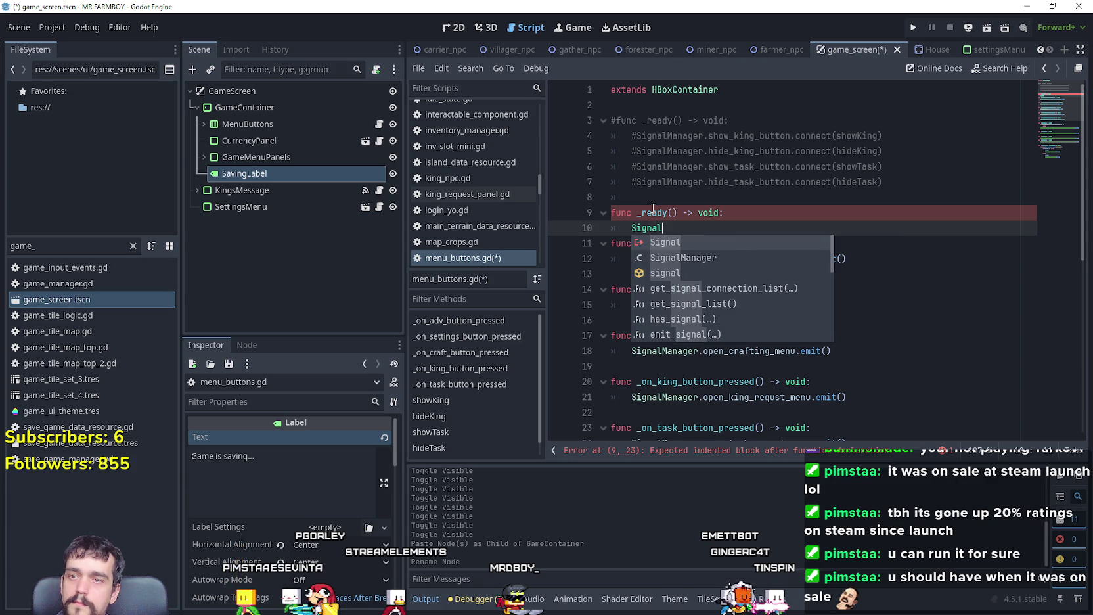
key(Down)
key(Return)
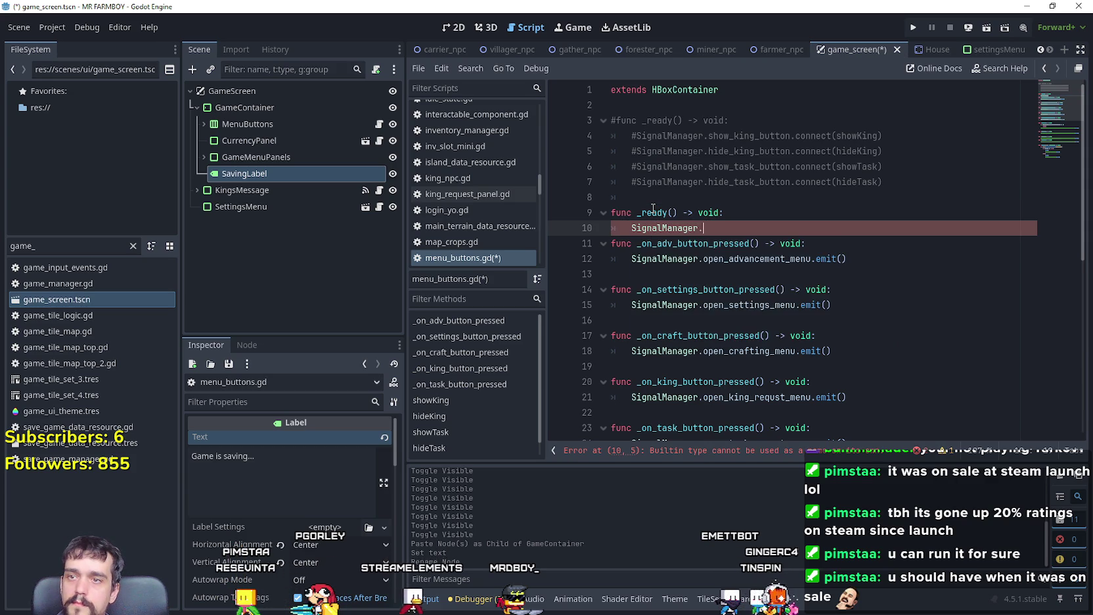
text(show)
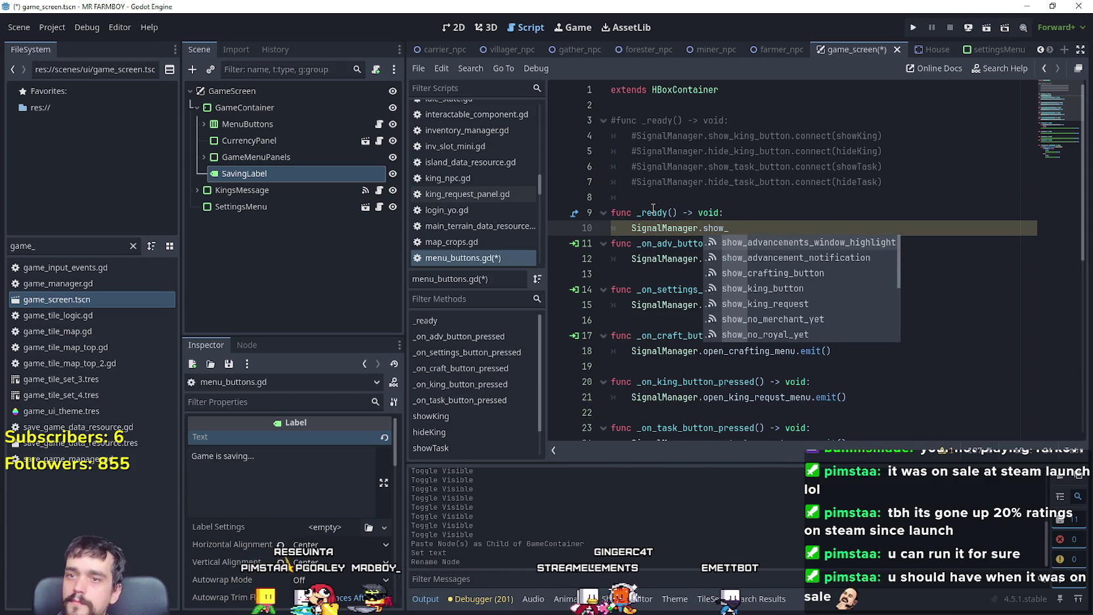
text(_saving_label)
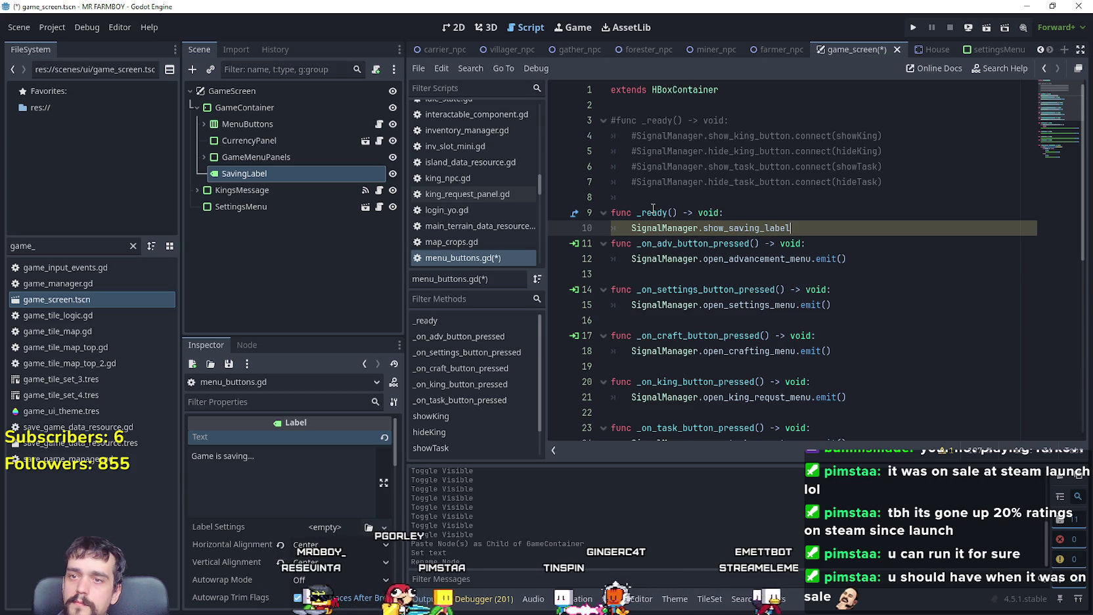
text(.connect)
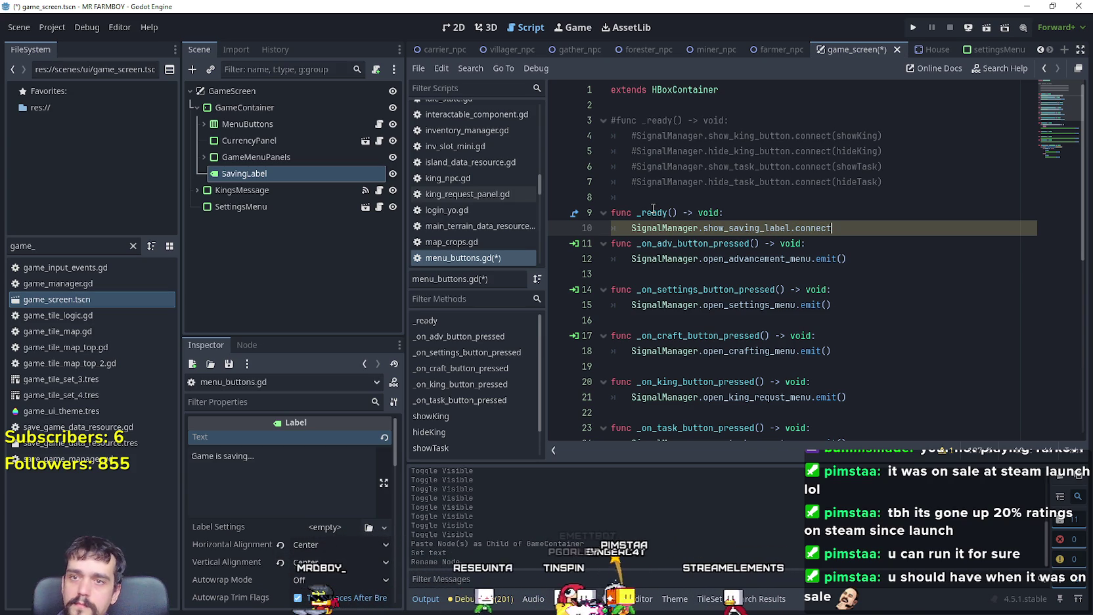
text((showSavingLabel))
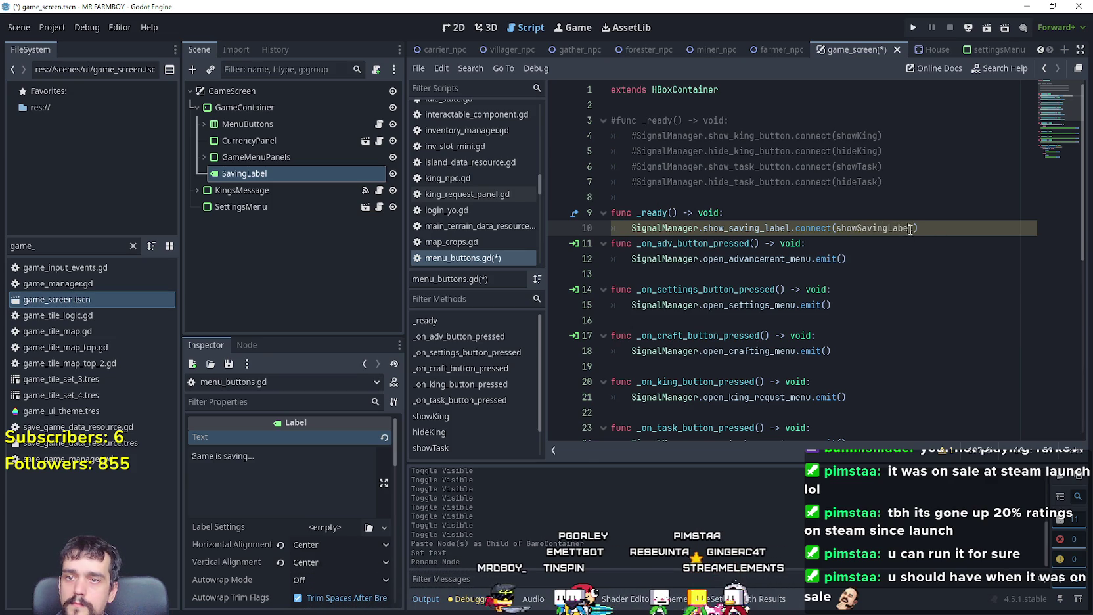
key(Return)
Step: Declare func showSavingLabel() -> void: at the end of menu_buttons.gd
scroll(684, 234, down, 8)
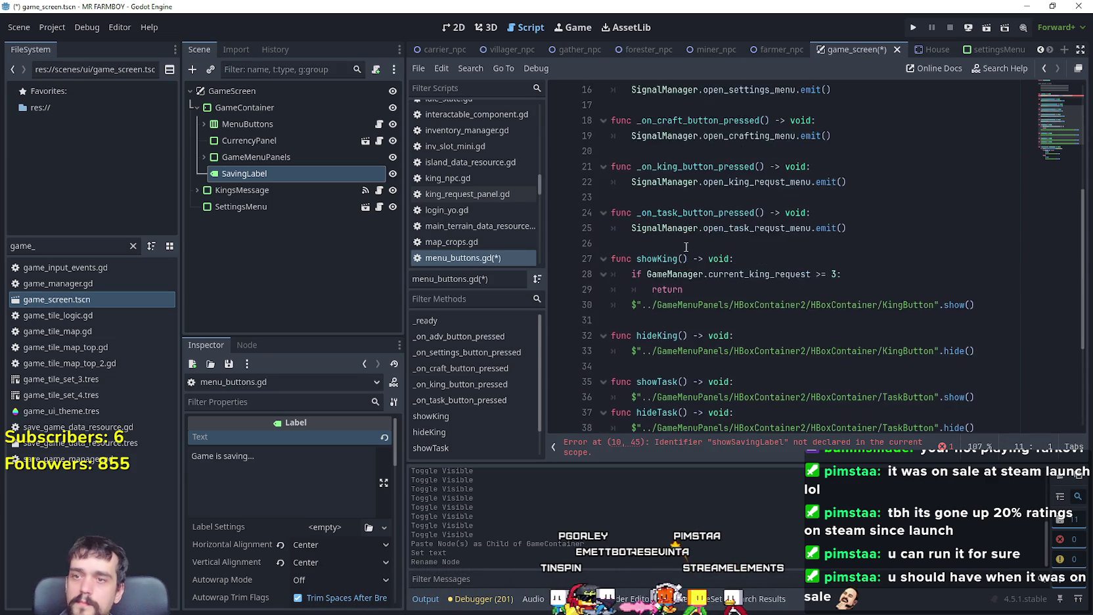
click(708, 404)
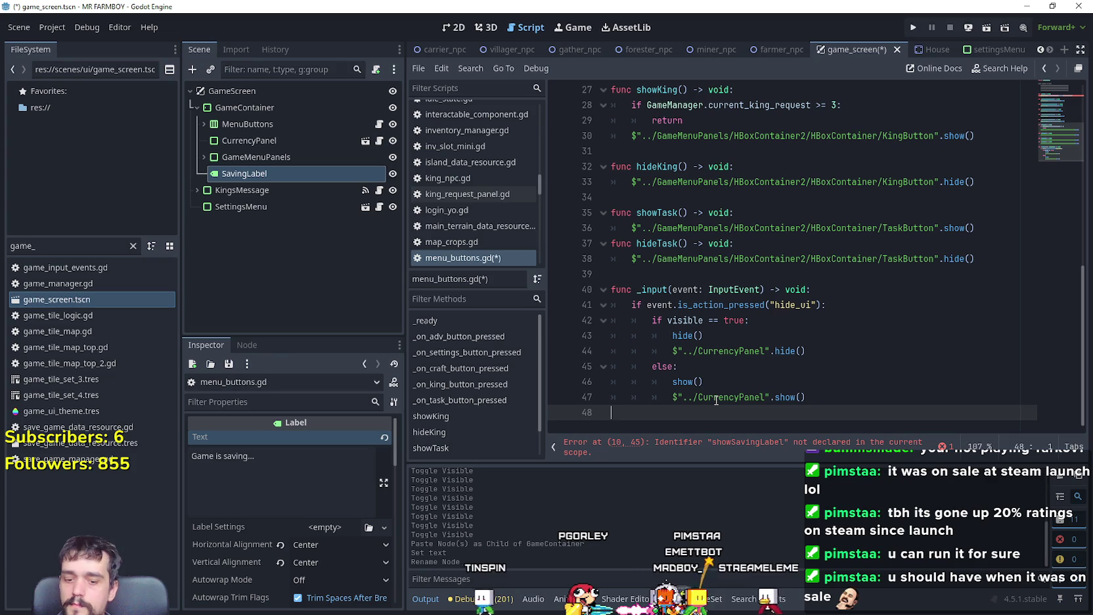
key(Return)
text(func showSavingLabel)
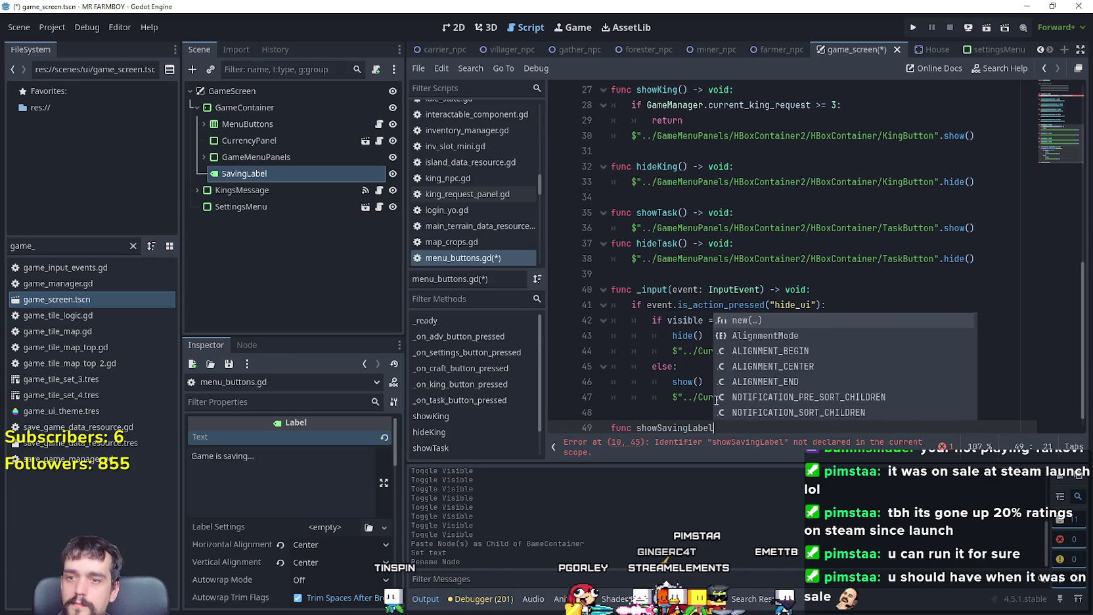
text(() -)
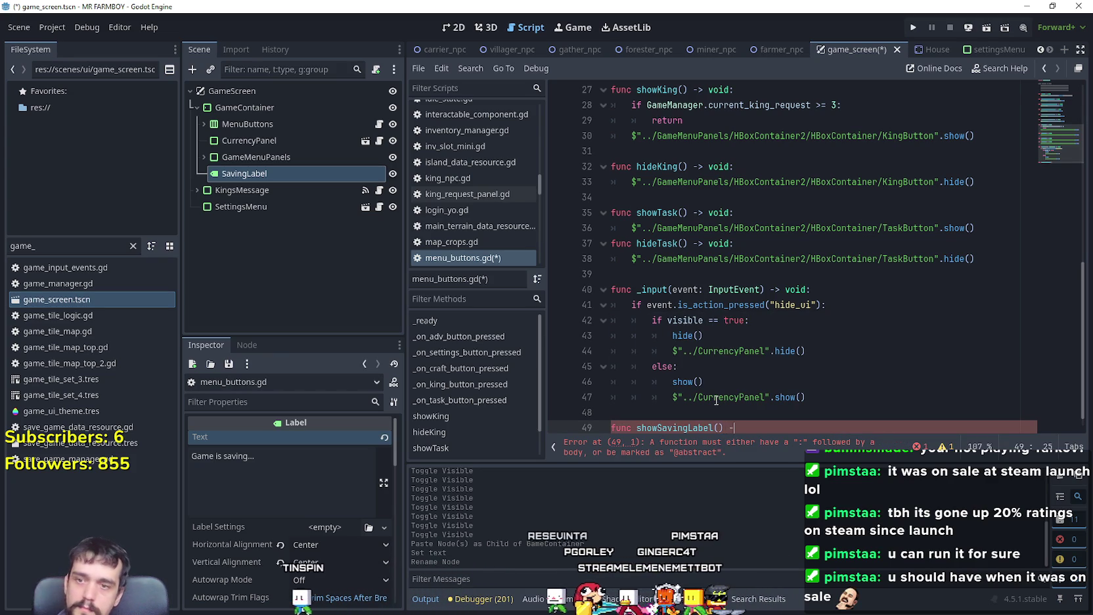
text(> void:)
key(Return)
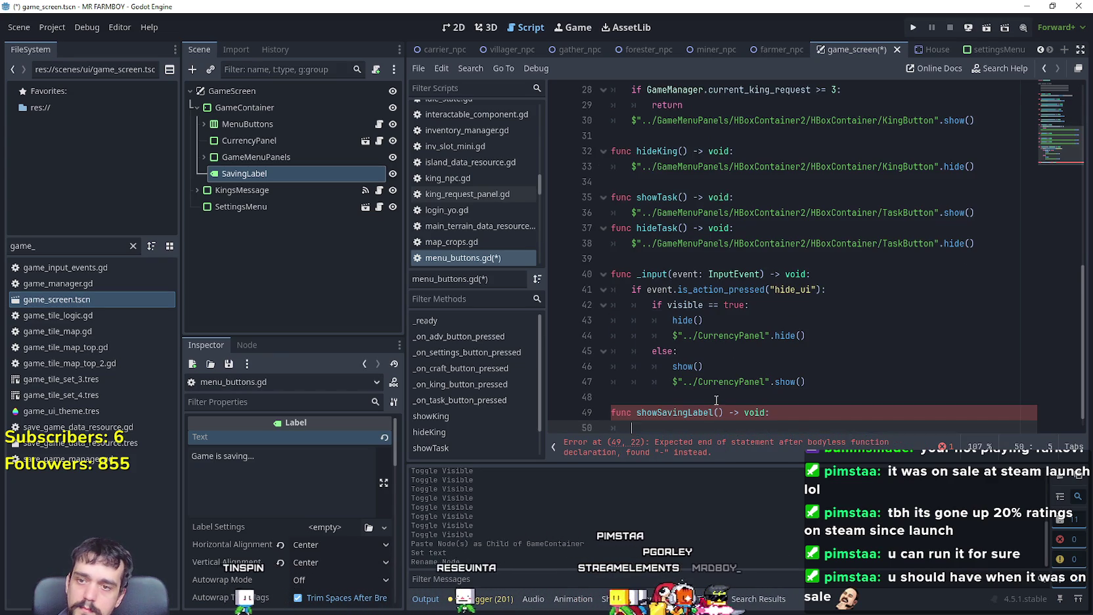
Step: Add an onready saving_label reference to SavingLabel and hide SavingLabel in the scene
scroll(720, 316, up, 5)
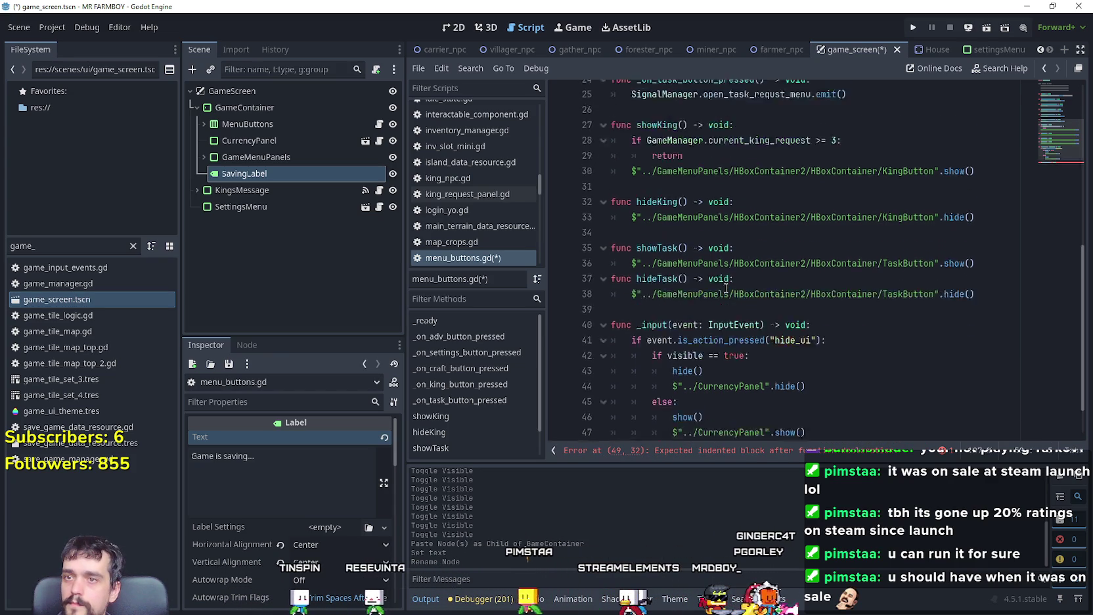
scroll(716, 275, up, 4)
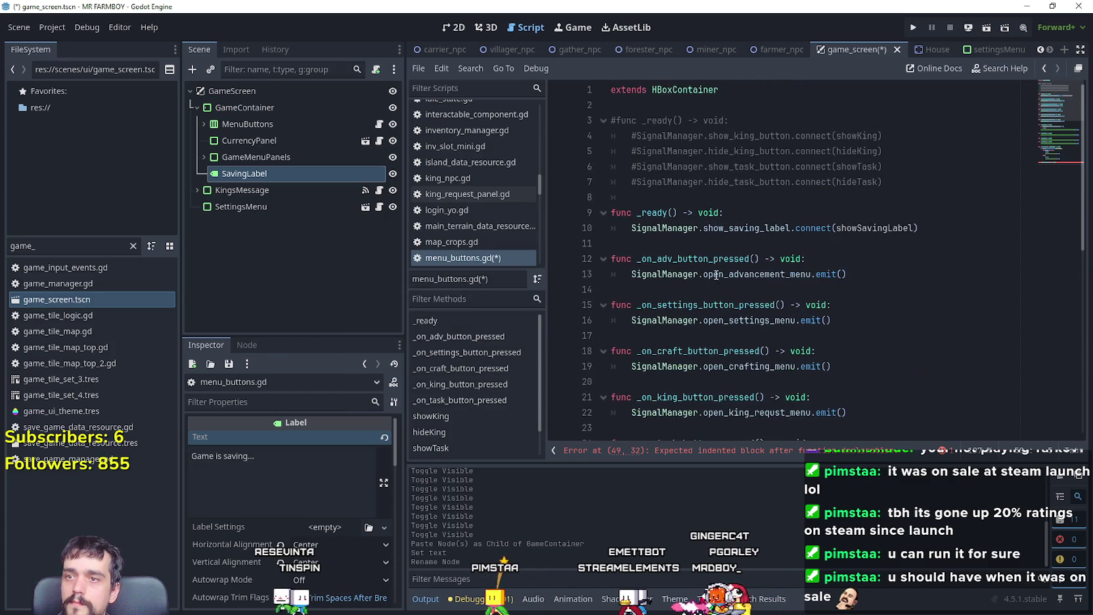
scroll(683, 328, down, 9)
click(644, 396)
key(Return)
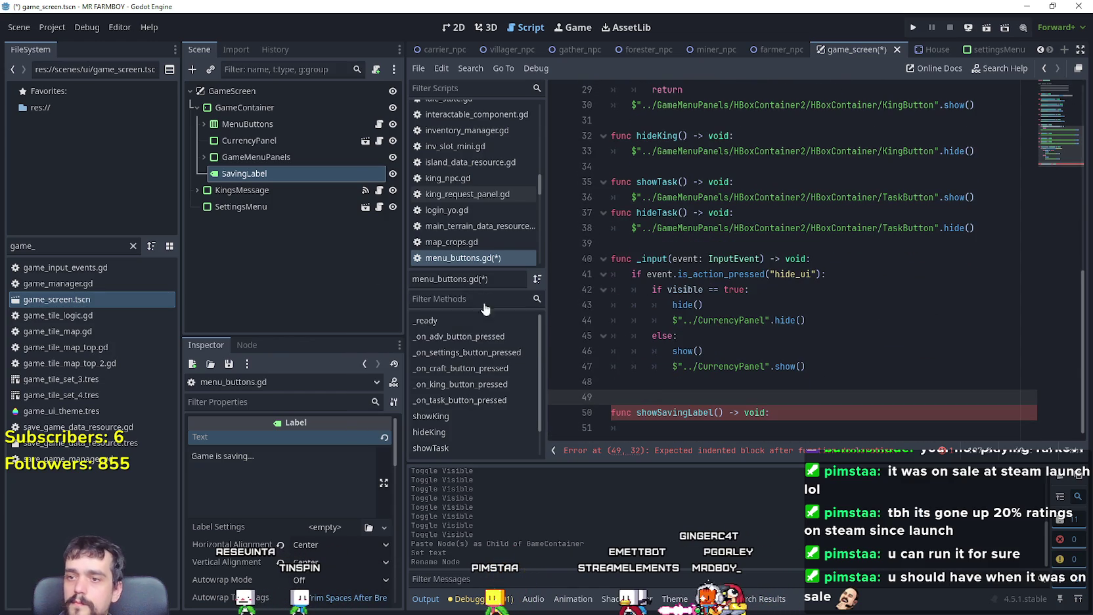
drag(245, 174, 627, 397)
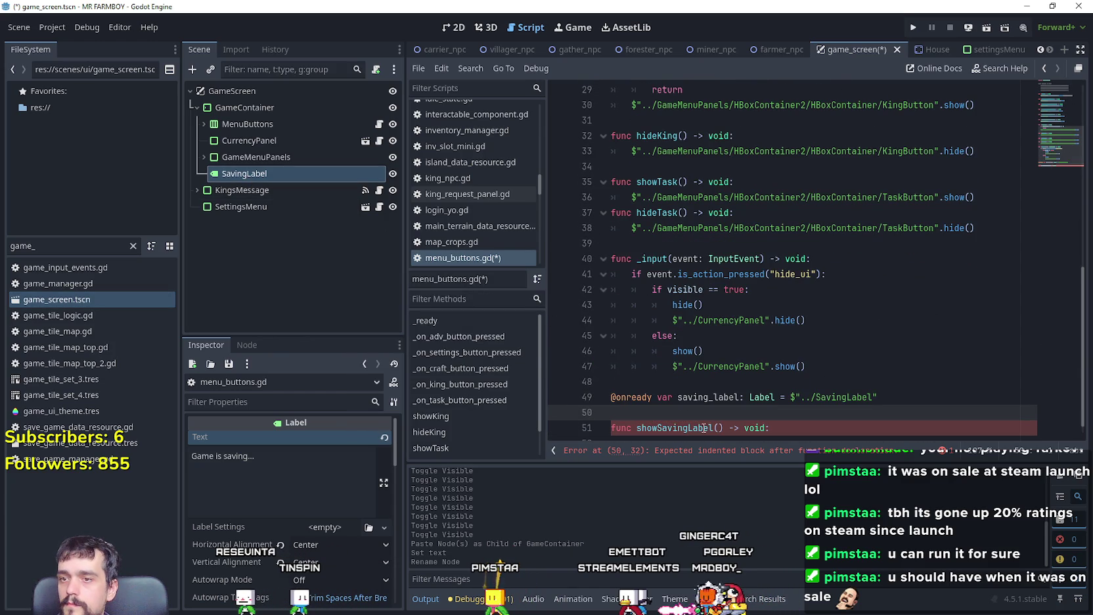
key(BackSpace)
click(394, 173)
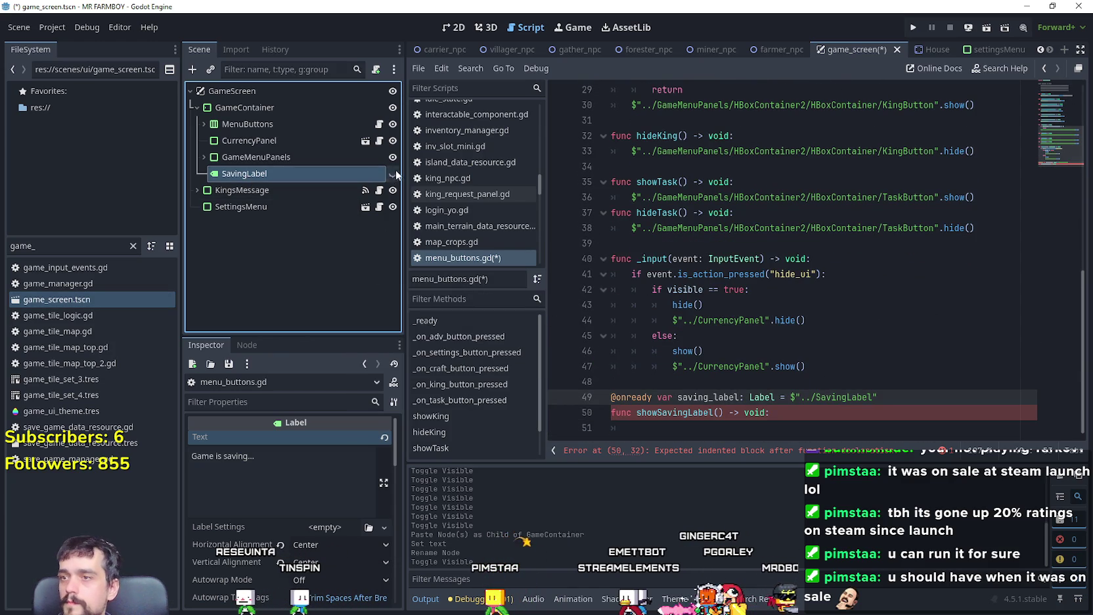
click(699, 397)
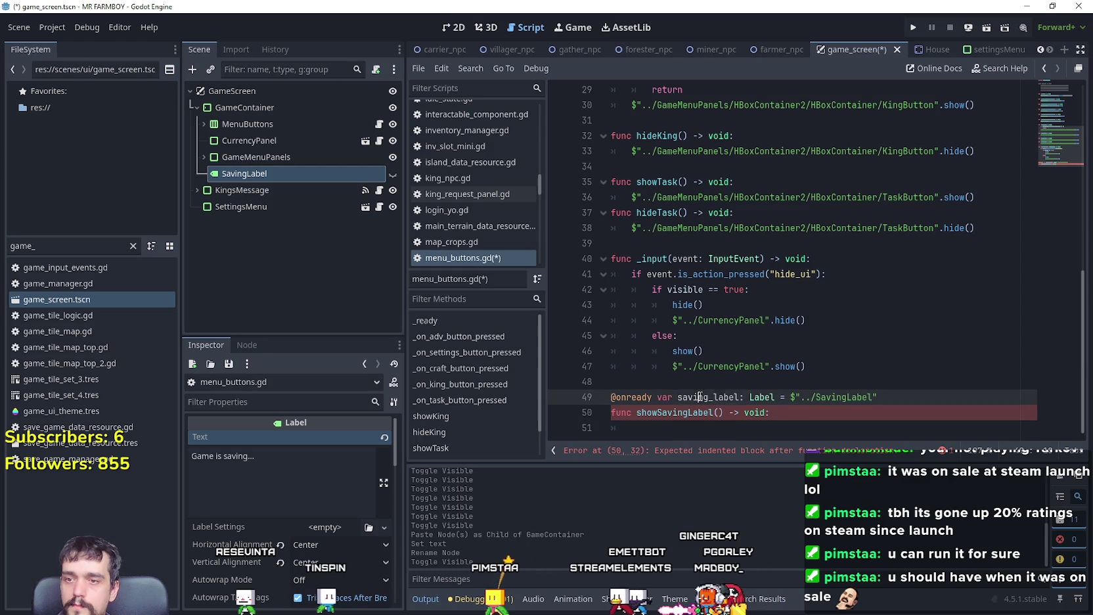
Step: Make showSavingLabel call saving_label.show() followed by get_tree().create_timer(10)
click(728, 429)
text(saving_label.show)
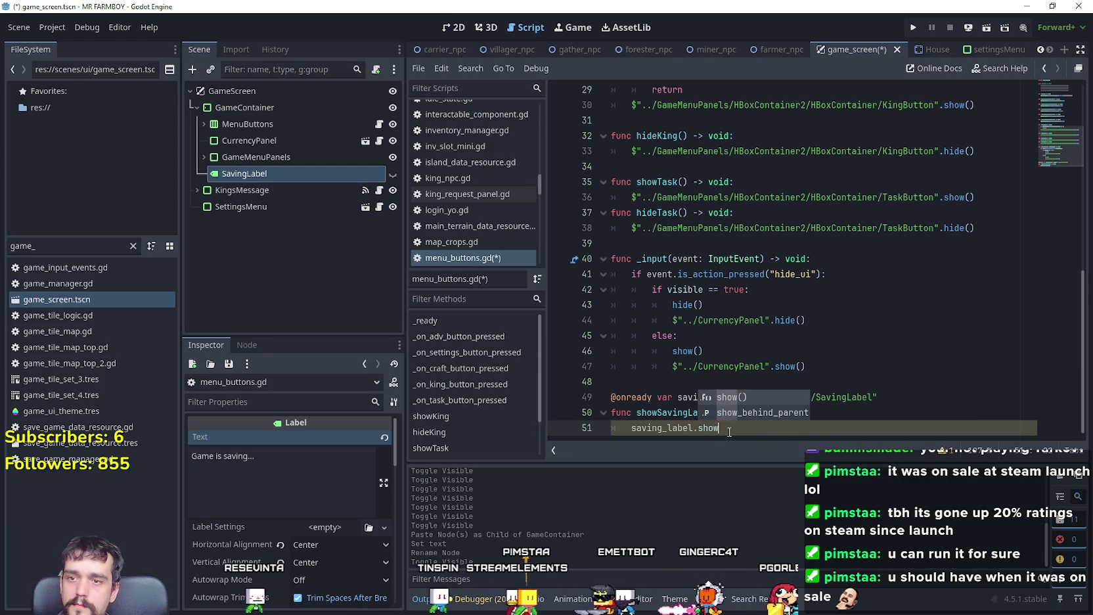
key(Return)
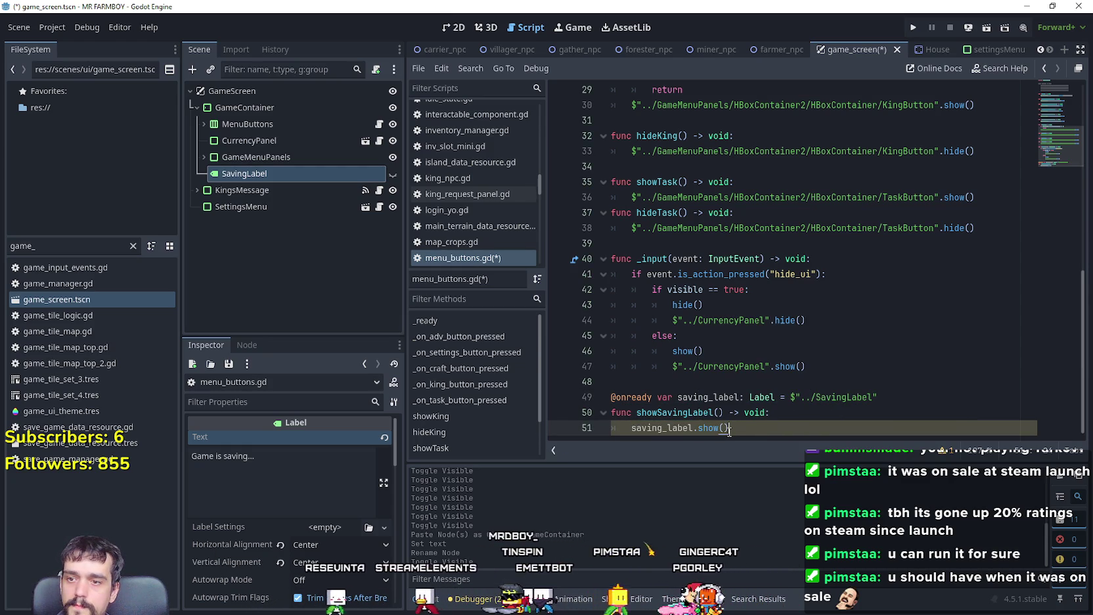
key(Return)
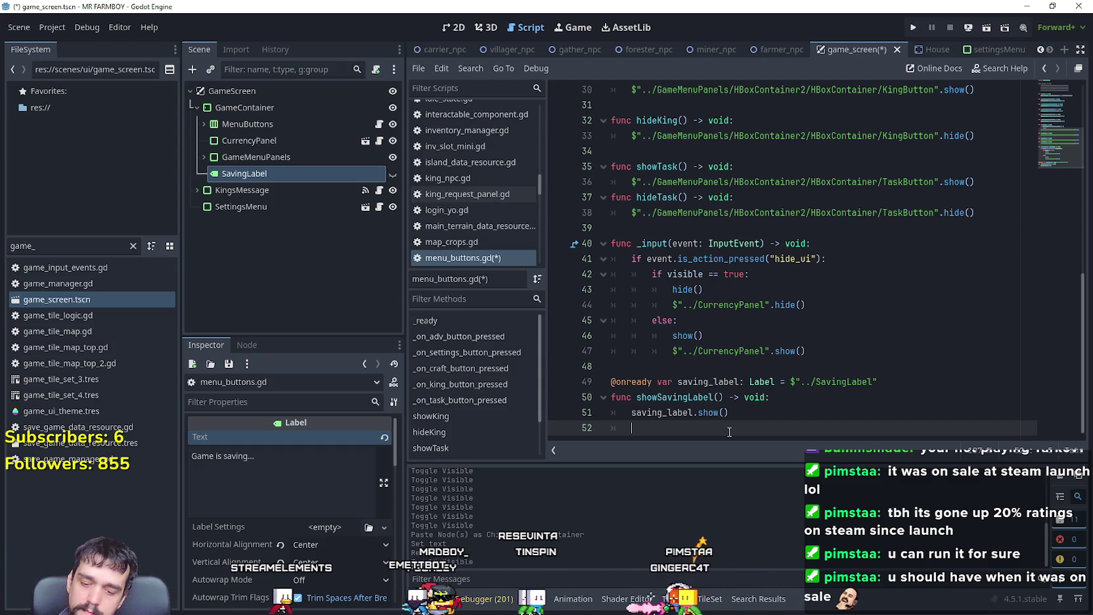
text(c)
key(BackSpace)
text(get_tre)
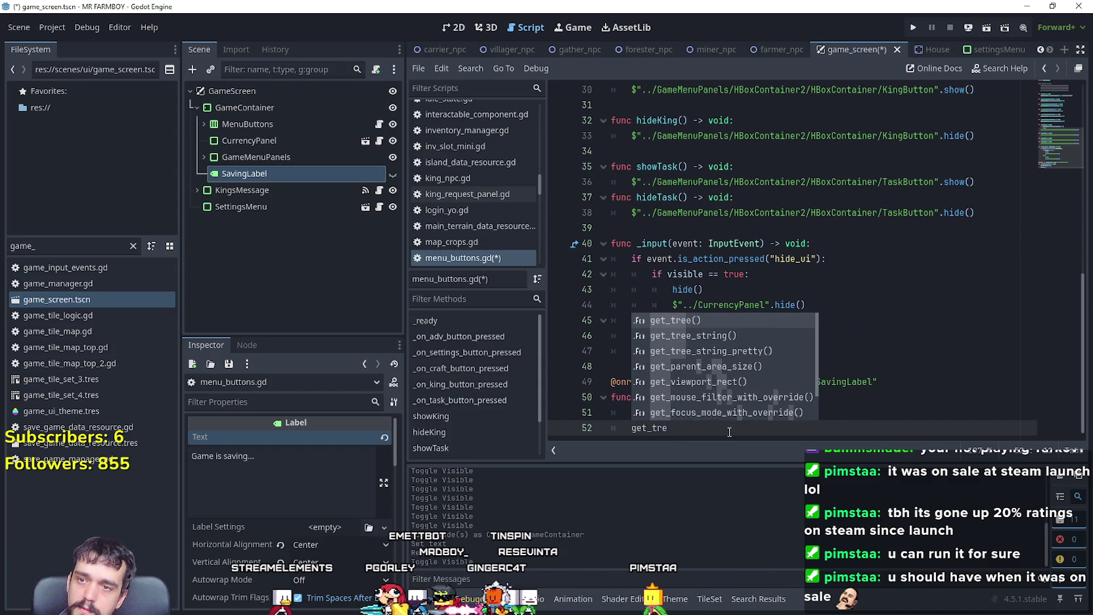
key(Return)
text(.cre)
key(Return)
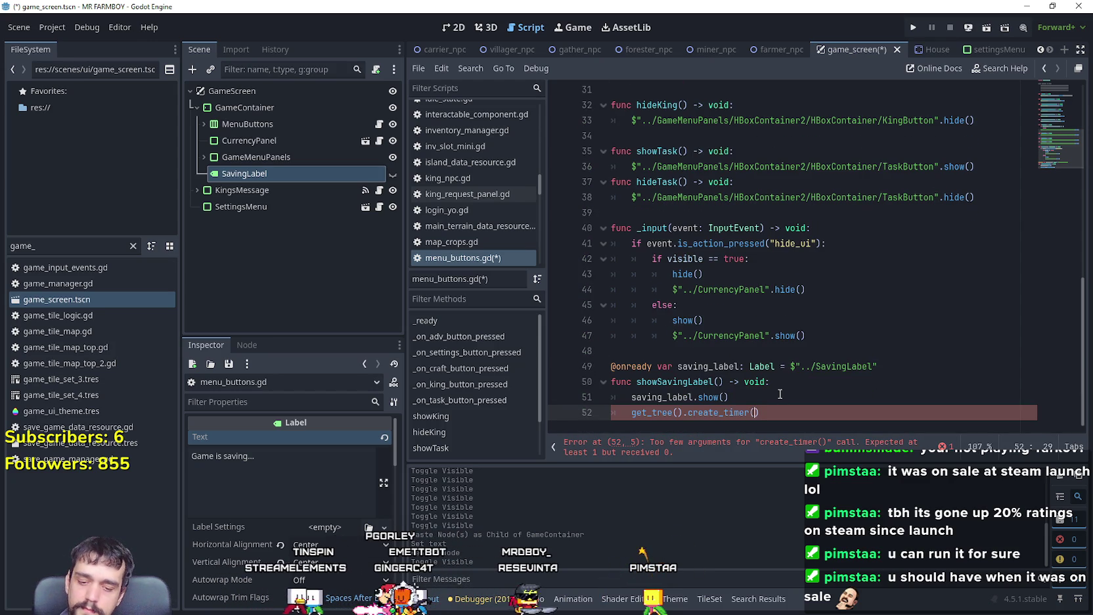
text(10)
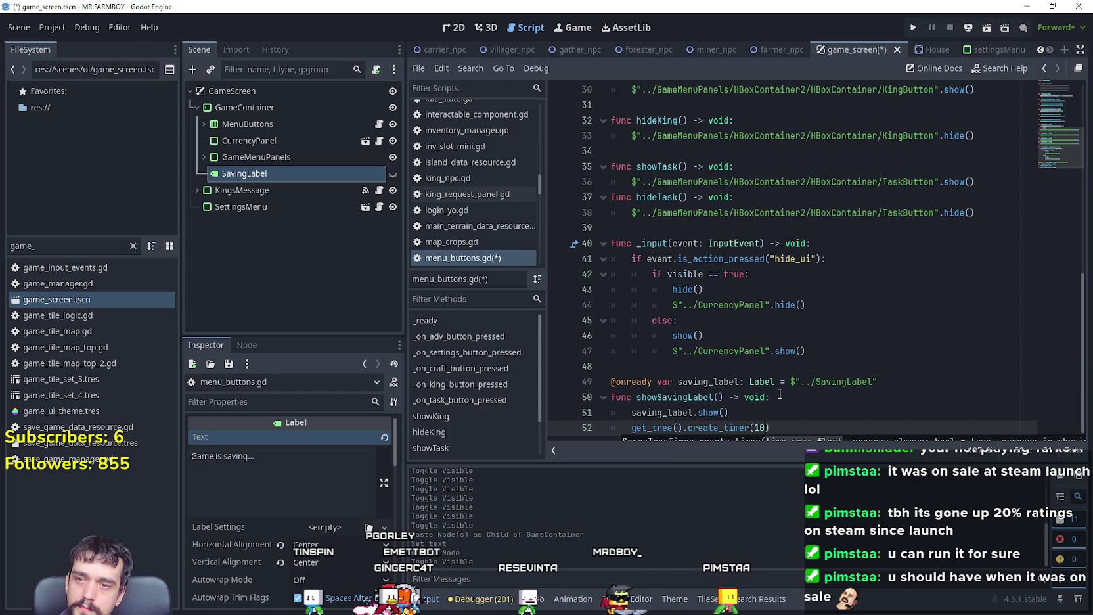
text())
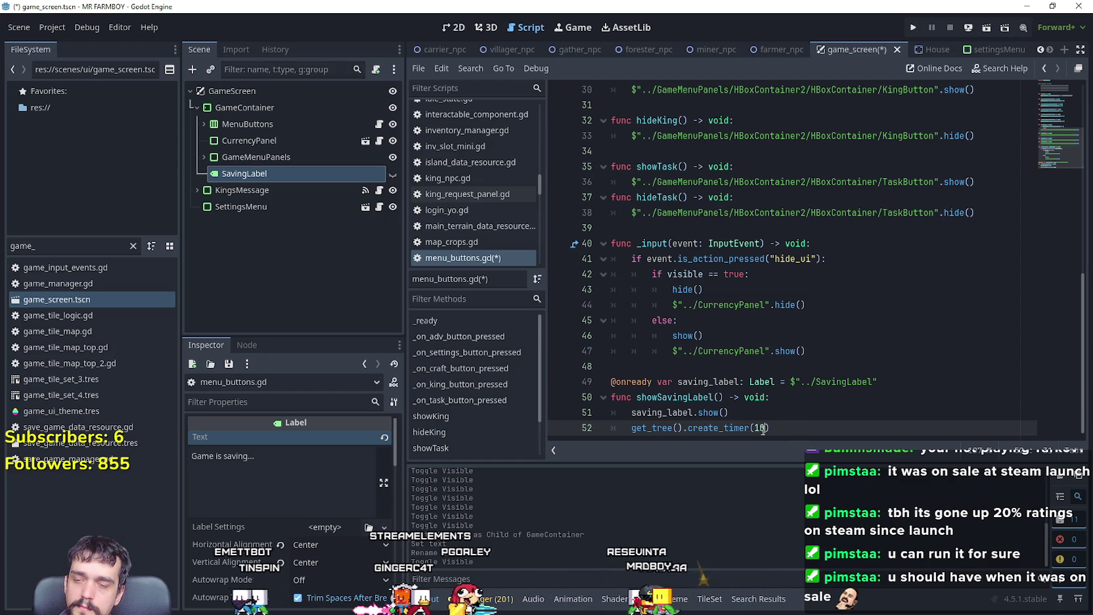
Step: Turn the timer line into an await on the timer's timeout signal
click(632, 428)
text(awa)
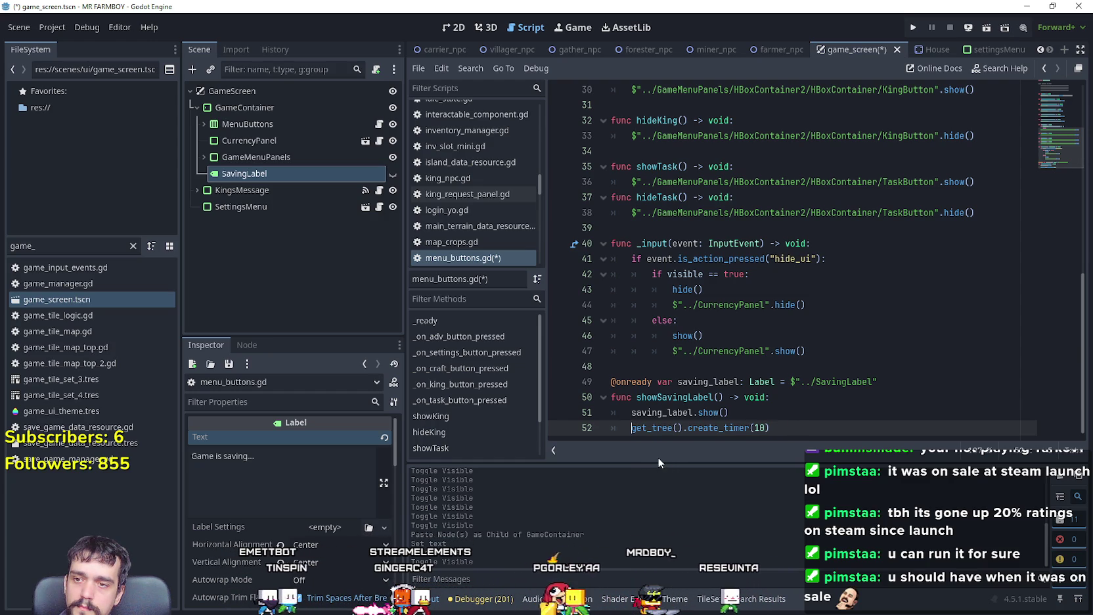
text(it)
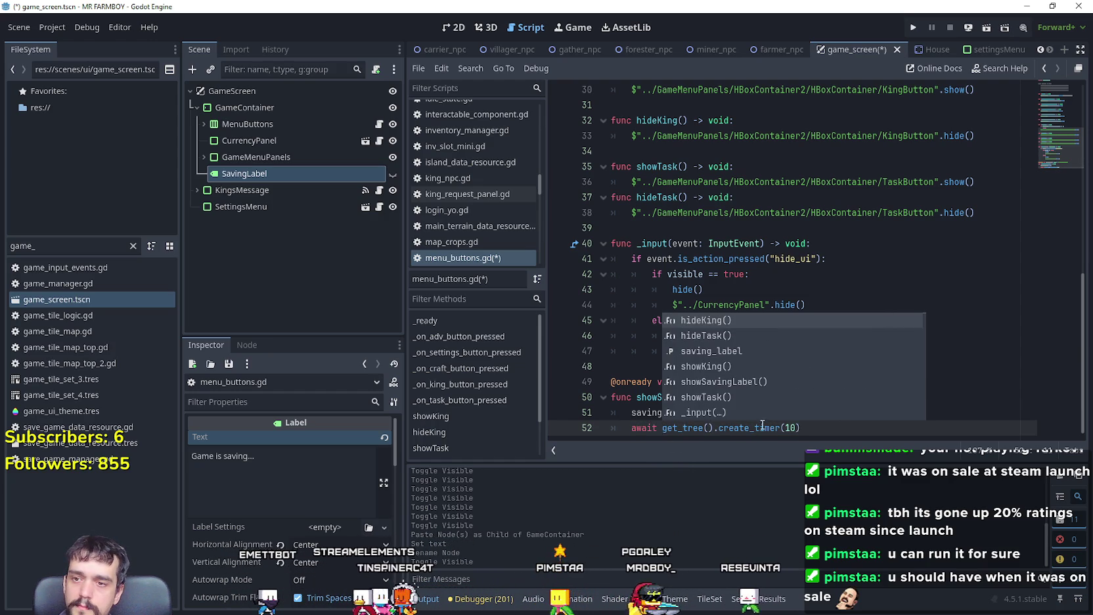
click(815, 432)
triple_click(801, 424)
text(.)
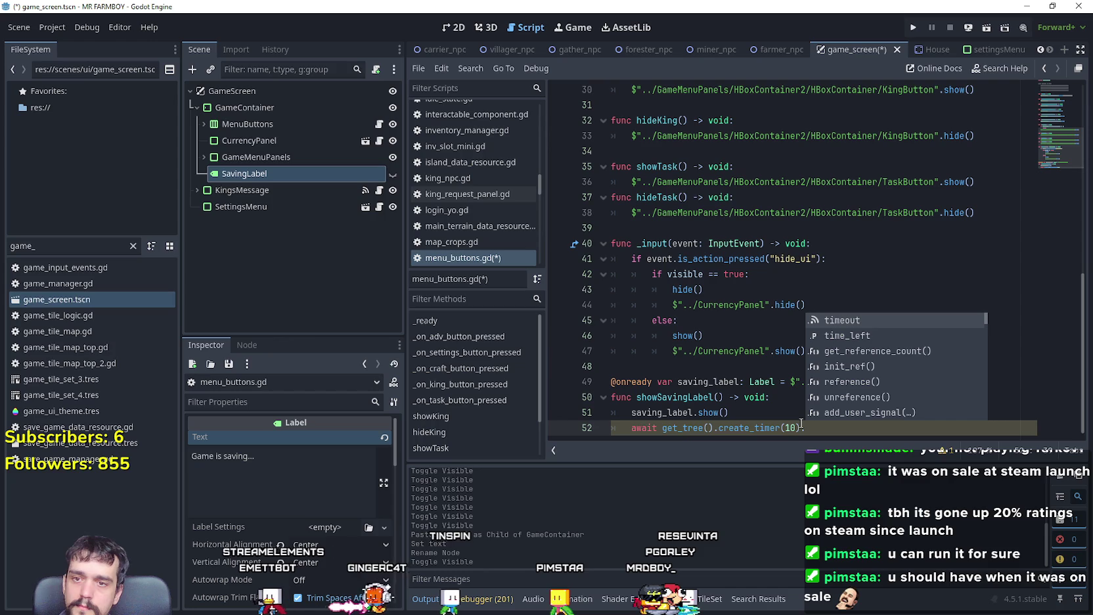
key(Return)
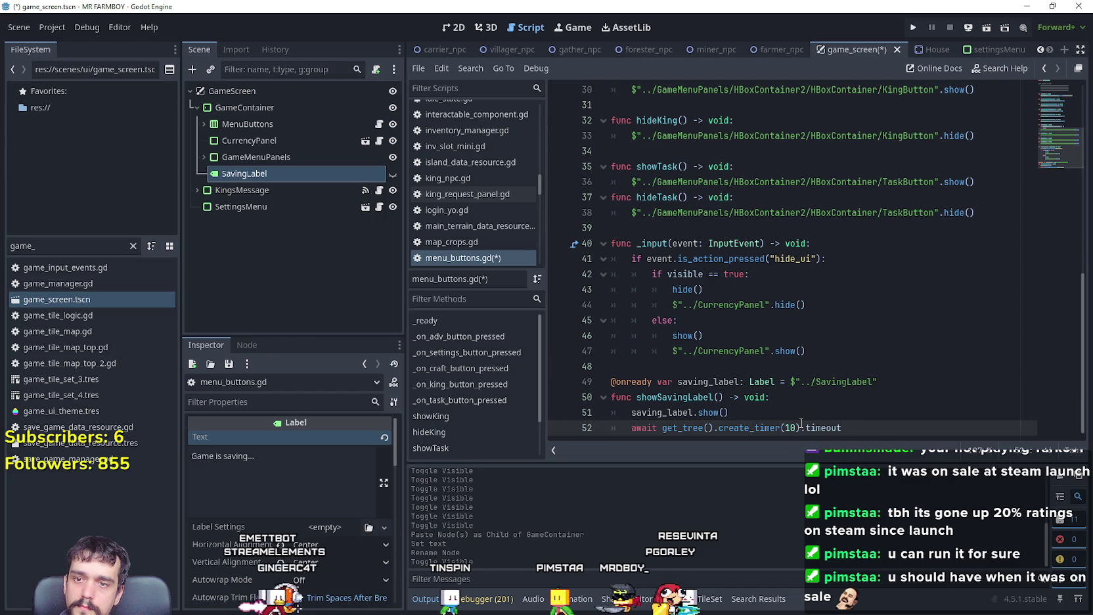
key(Return)
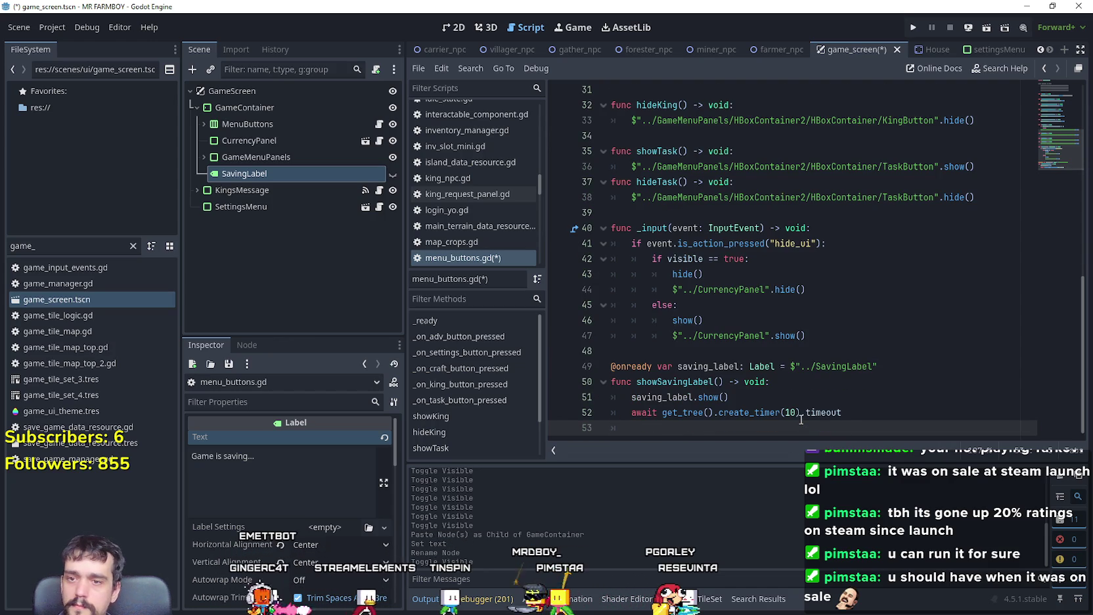
Step: Shorten the timer to 5 seconds, add saving_label.hide() on line 53, and save
double_click(646, 396)
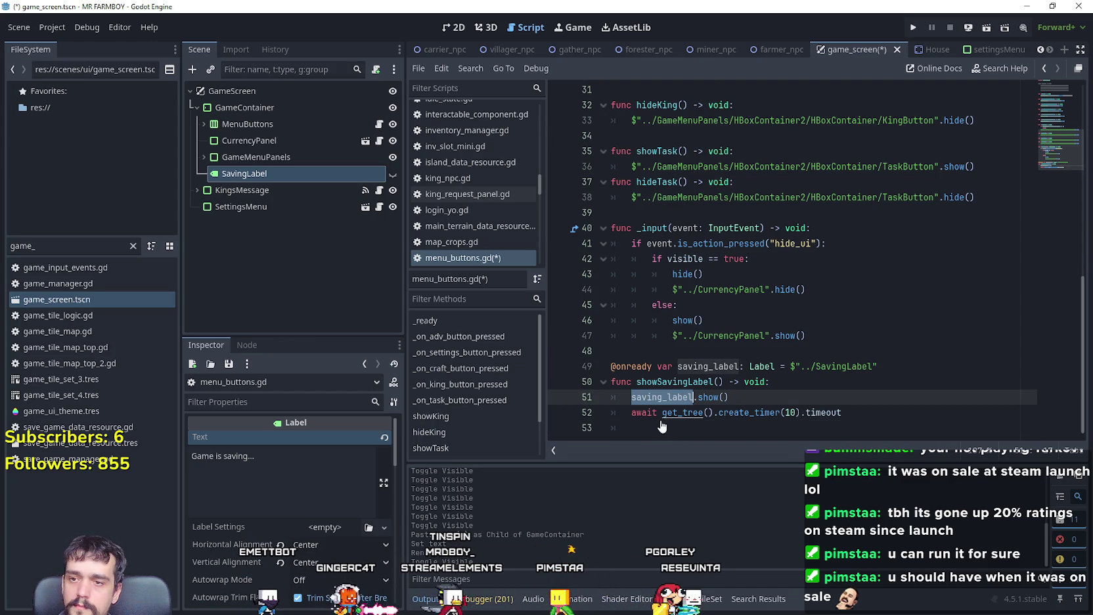
click(661, 425)
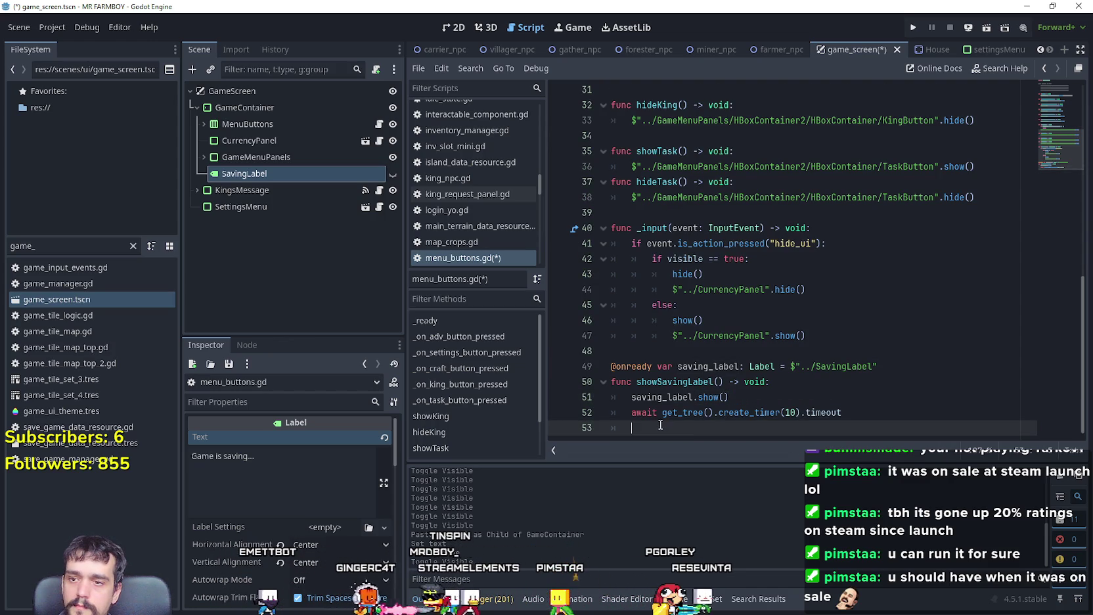
double_click(789, 412)
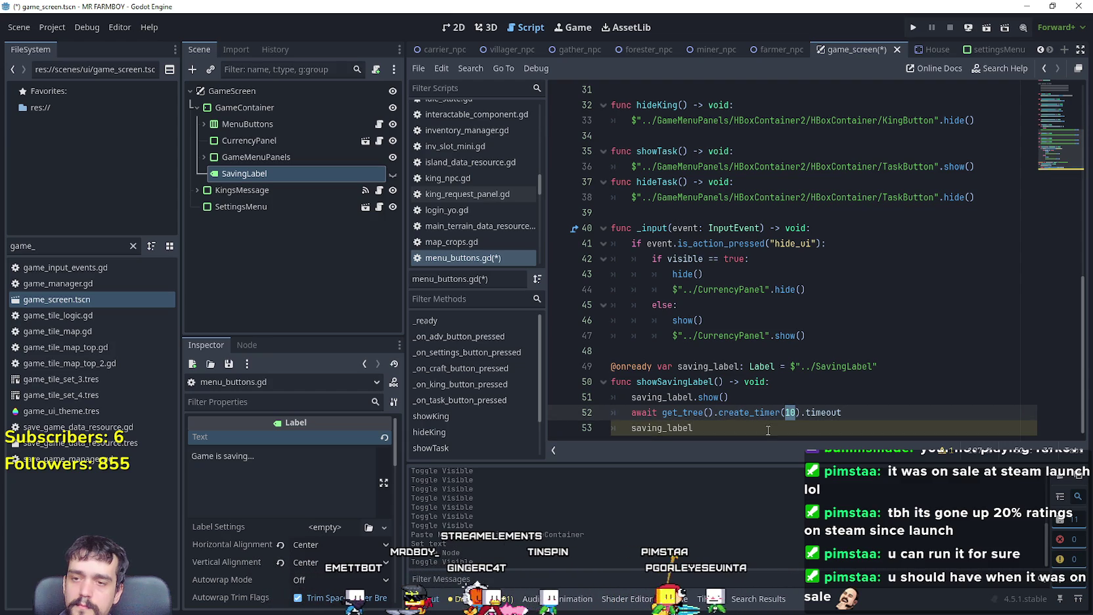
click(785, 431)
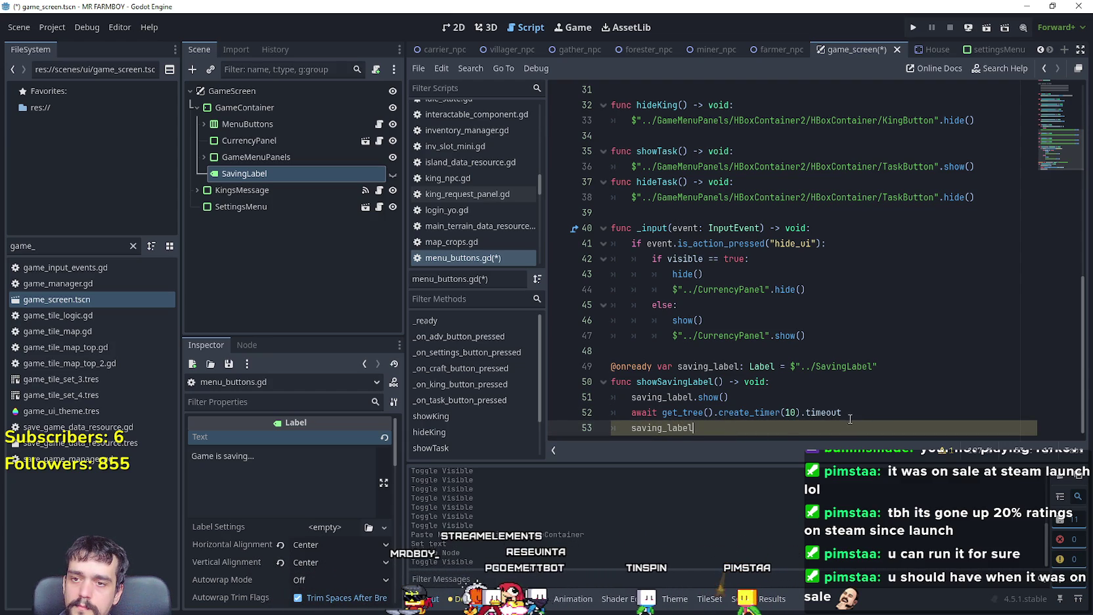
double_click(790, 412)
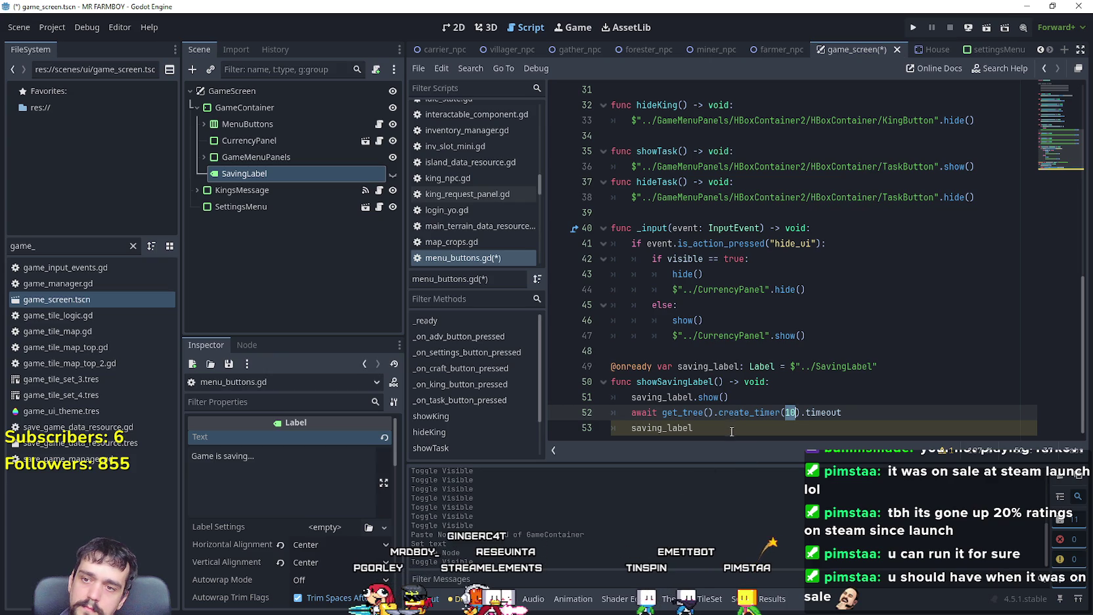
text(5)
click(731, 428)
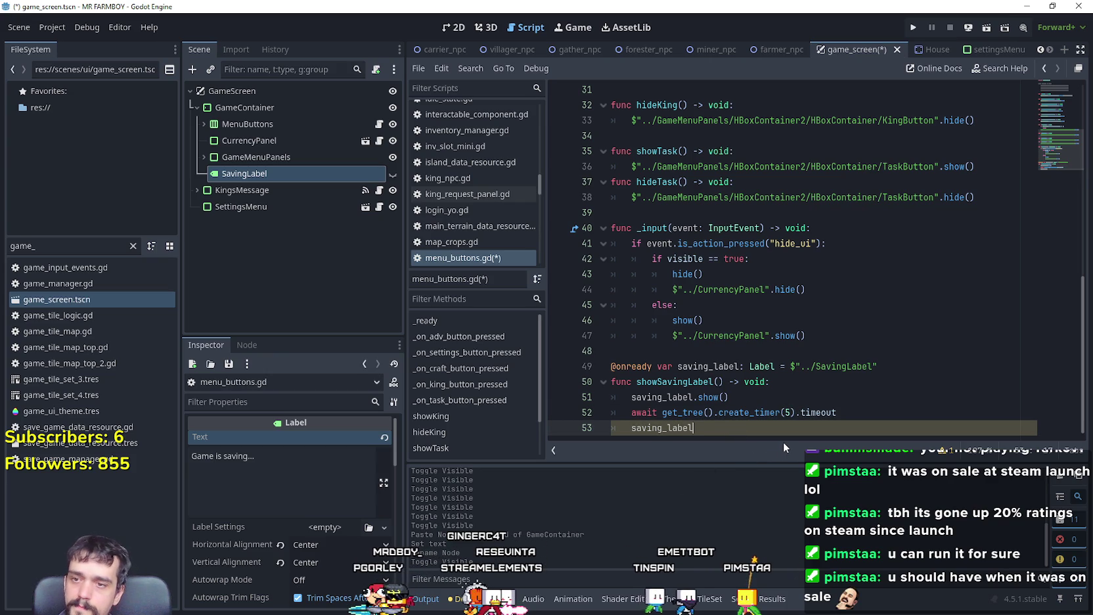
text(.hide)
key(Return)
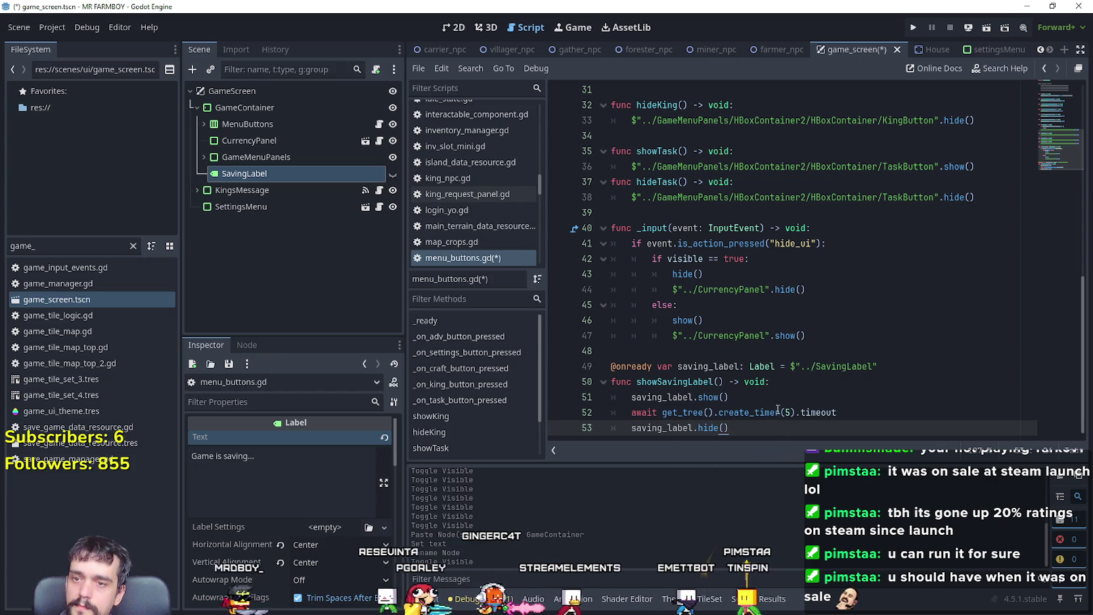
key(Up)
key(Up)
key(ctrl+s)
scroll(788, 412, up, 10)
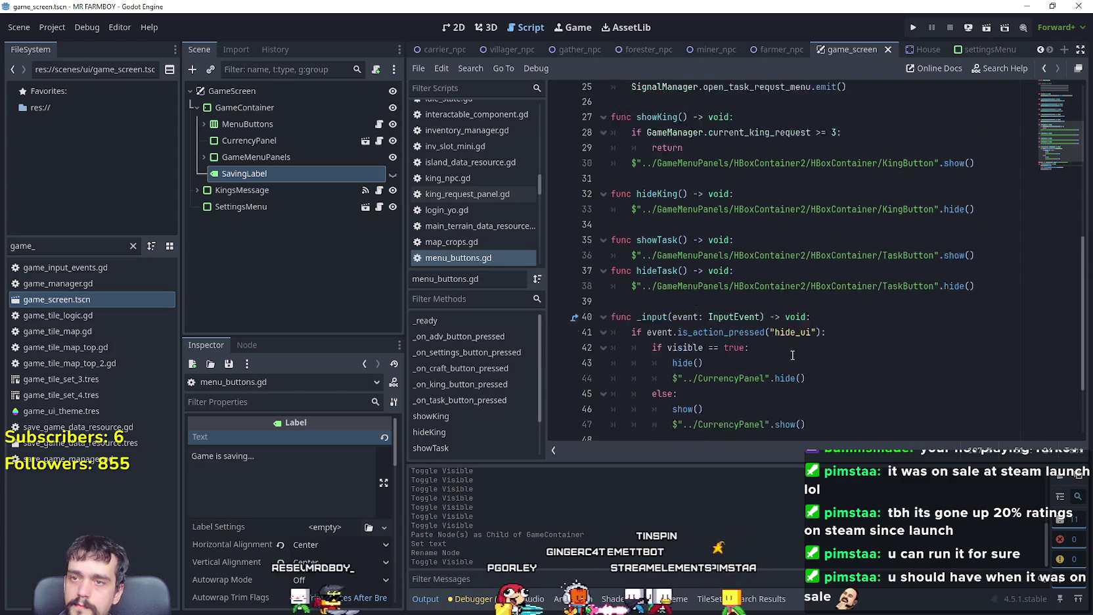
Step: Look up the show_saving_label symbol to jump into signal_manager.gd
double_click(746, 228)
key(ctrl+c)
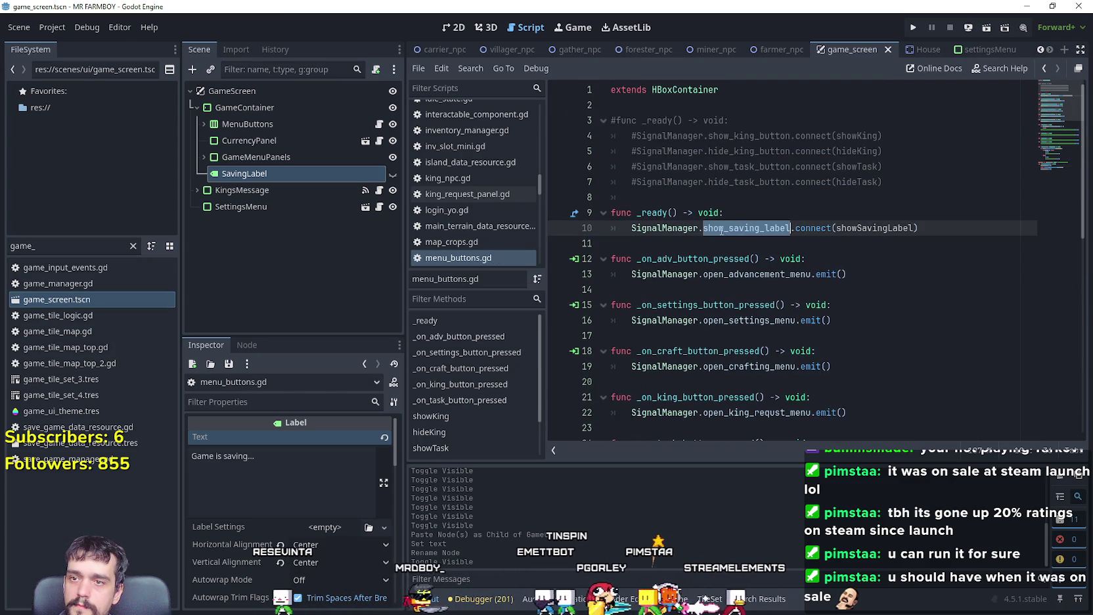
click(680, 228)
right_click(679, 228)
click(711, 442)
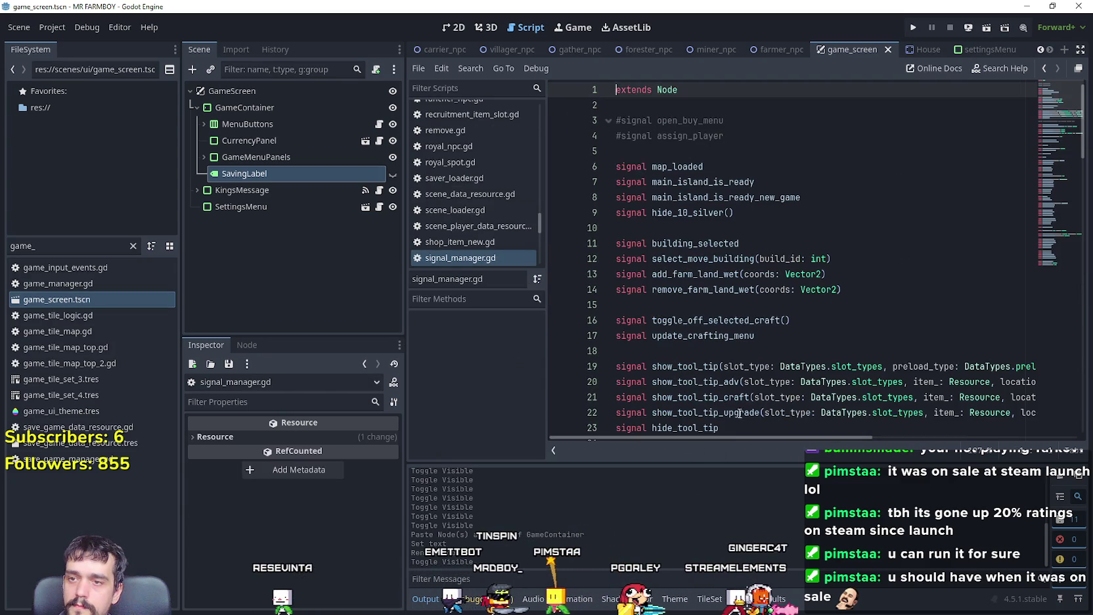
click(699, 151)
text(signal show_saving_label)
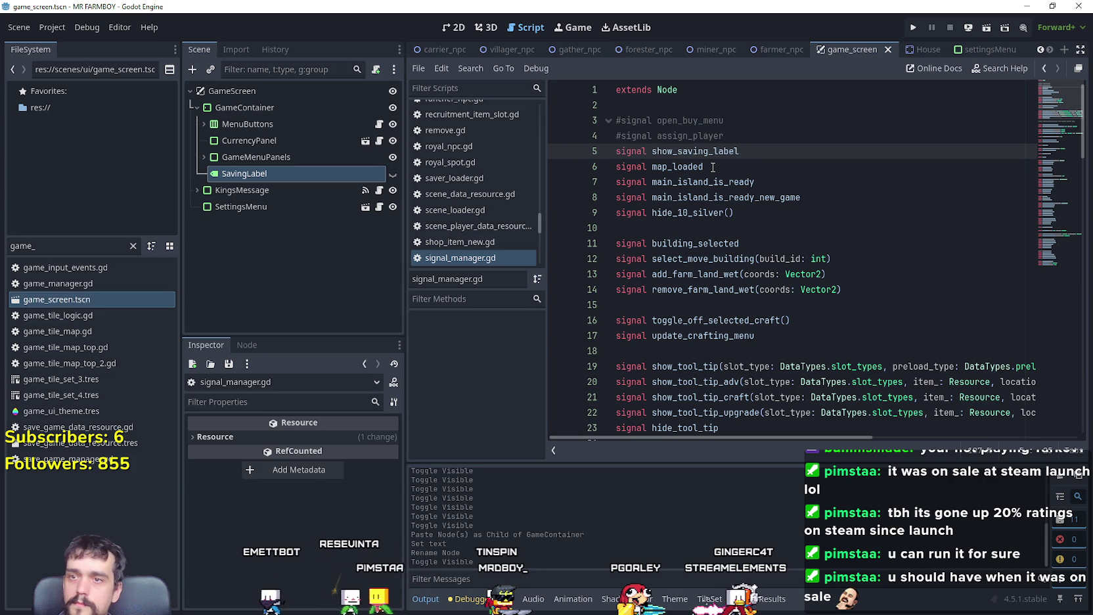
Step: Declare signal show_saving_label on line 5, save, and filter FileSystem by 'test'
double_click(725, 150)
key(ctrl+v)
key(ctrl+s)
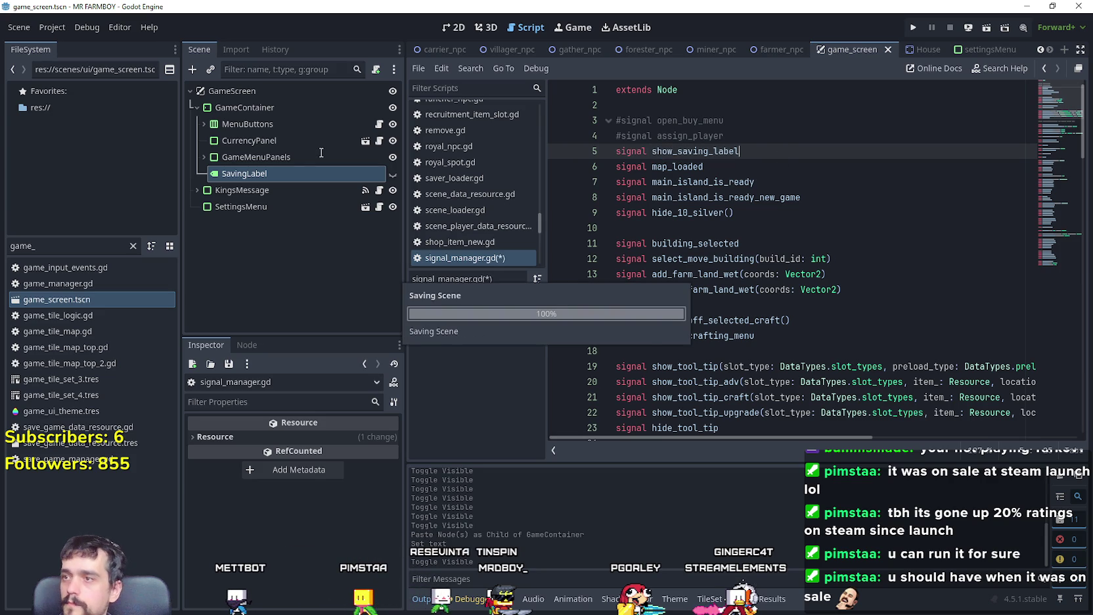
text(test)
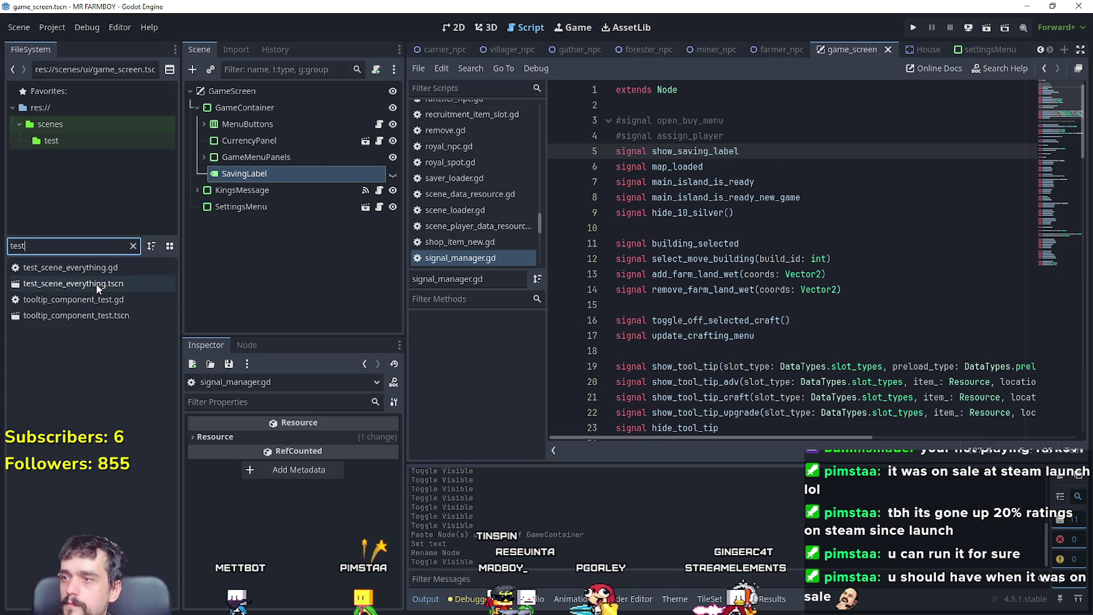
double_click(96, 284)
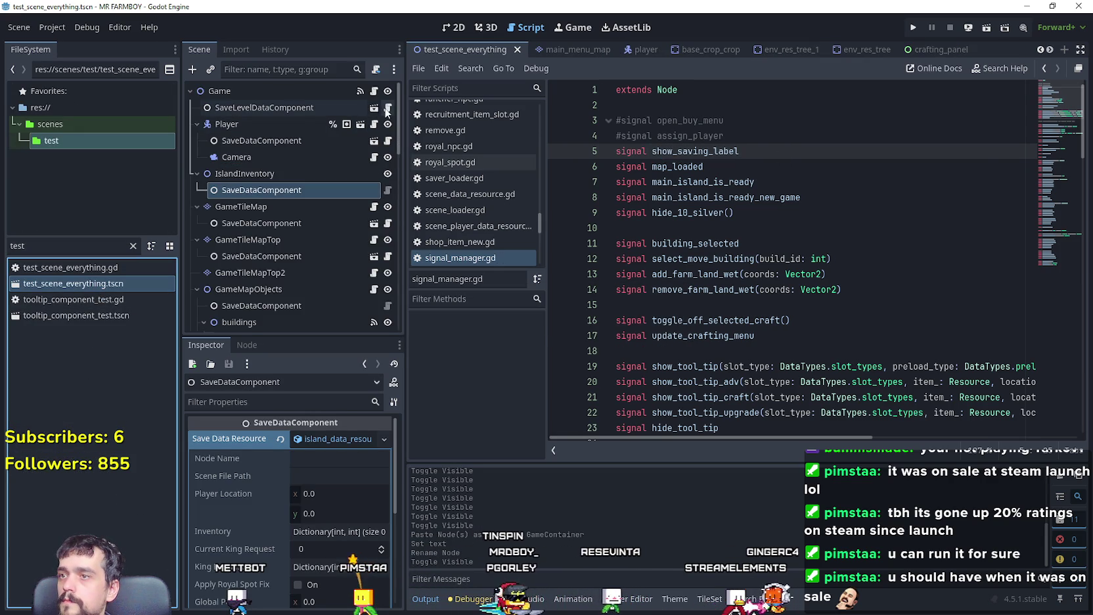
Step: Open save_level_data_component.gd and scroll through save_node_data, save_game and load_game
click(387, 109)
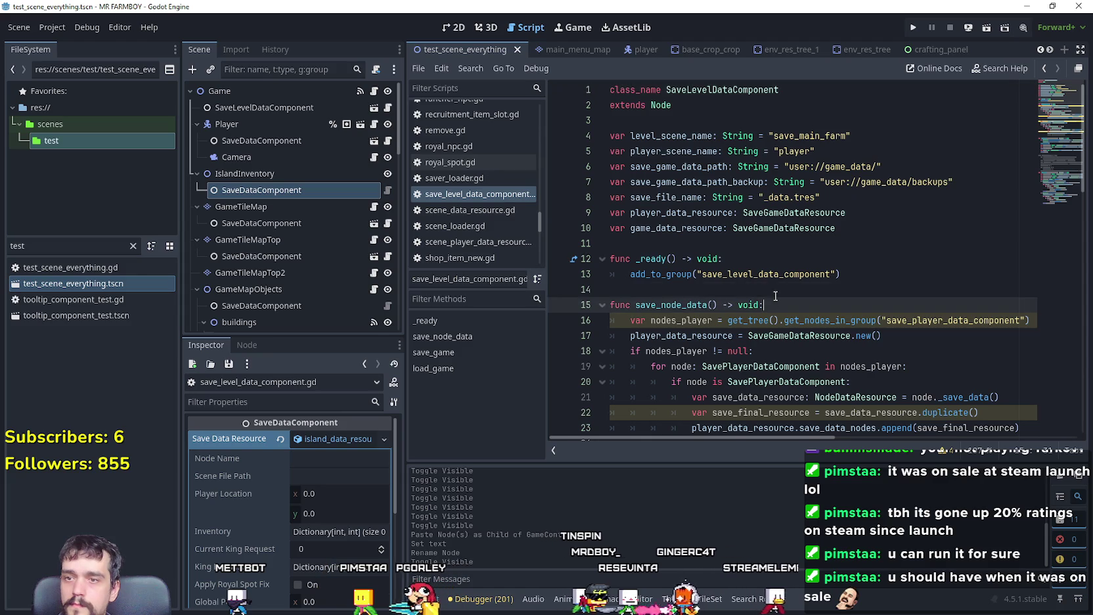
click(777, 289)
scroll(776, 293, down, 3)
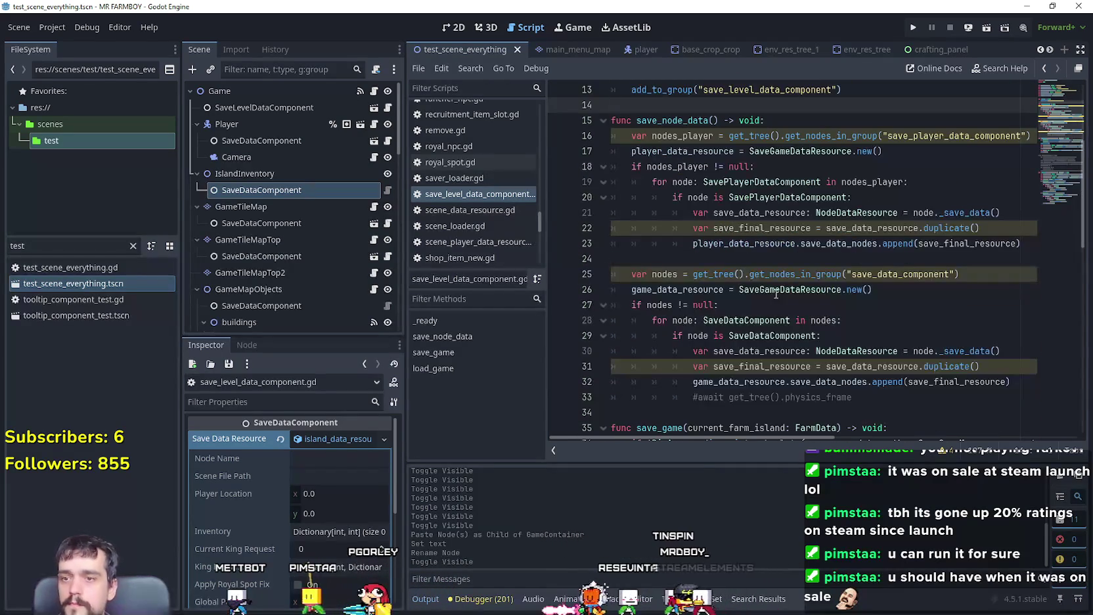
scroll(776, 294, down, 3)
scroll(704, 256, down, 1)
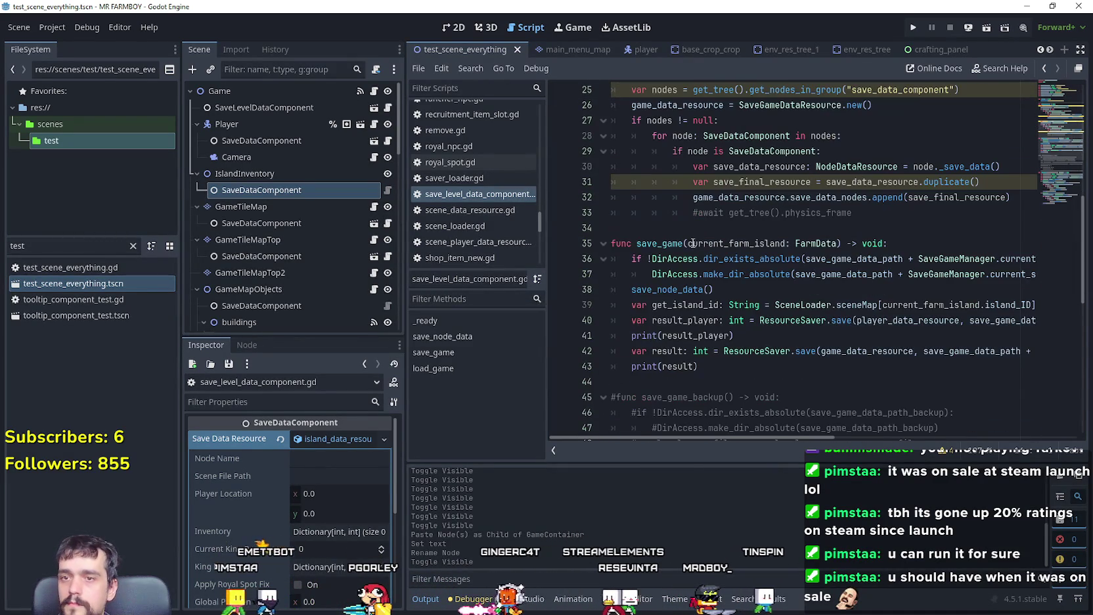
scroll(710, 280, down, 1)
scroll(710, 281, down, 1)
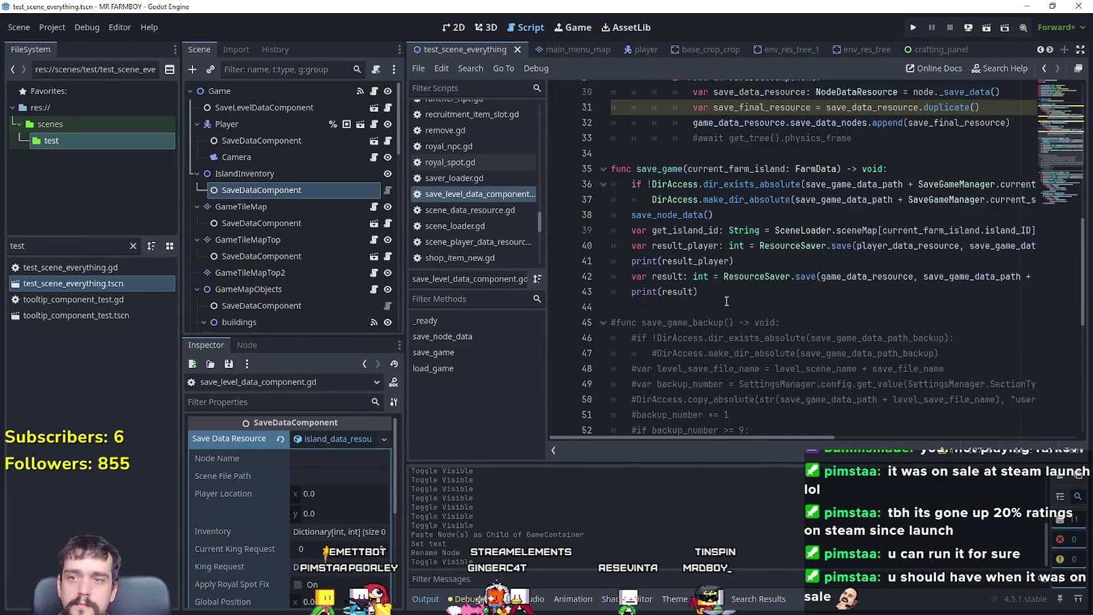
scroll(763, 273, down, 2)
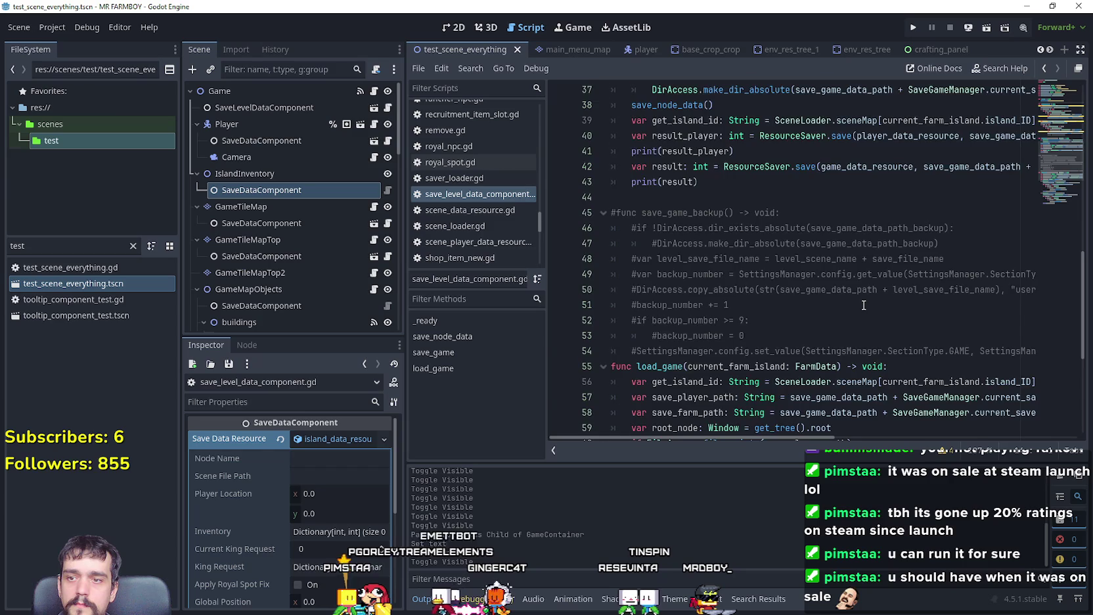
scroll(864, 305, down, 5)
scroll(862, 302, up, 4)
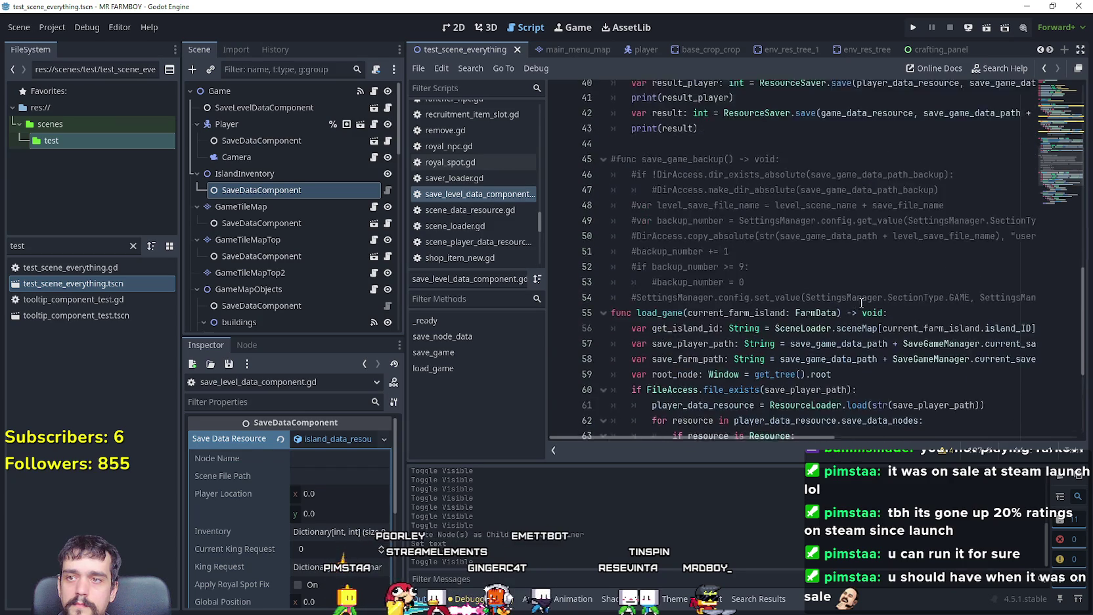
scroll(862, 302, up, 12)
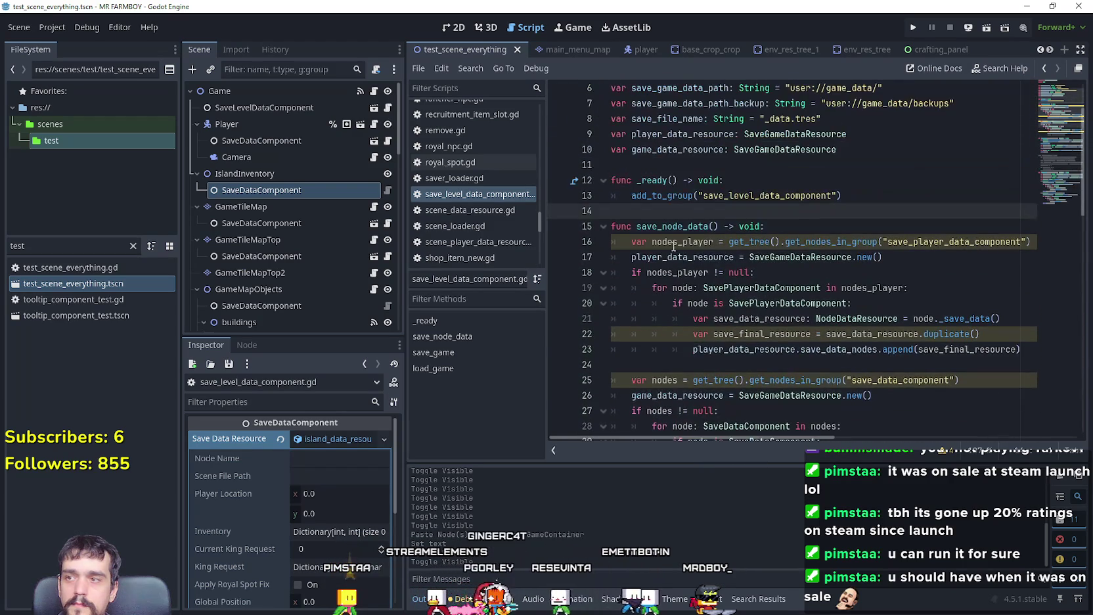
Step: Open the Game node's test_scene_everything.gd script and scroll through it
click(379, 92)
scroll(745, 292, down, 9)
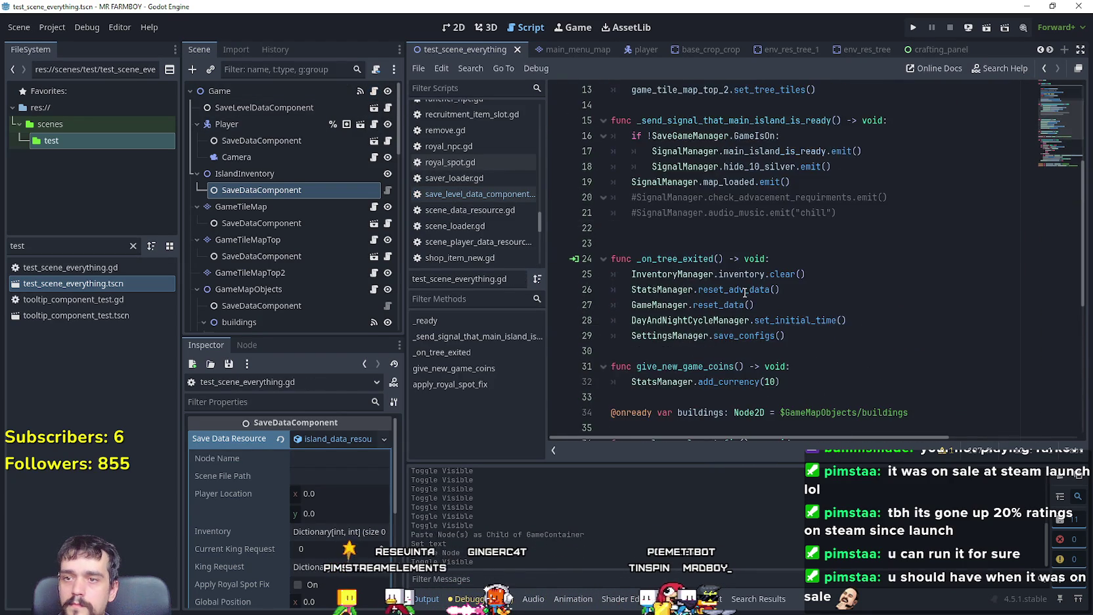
scroll(745, 291, down, 1)
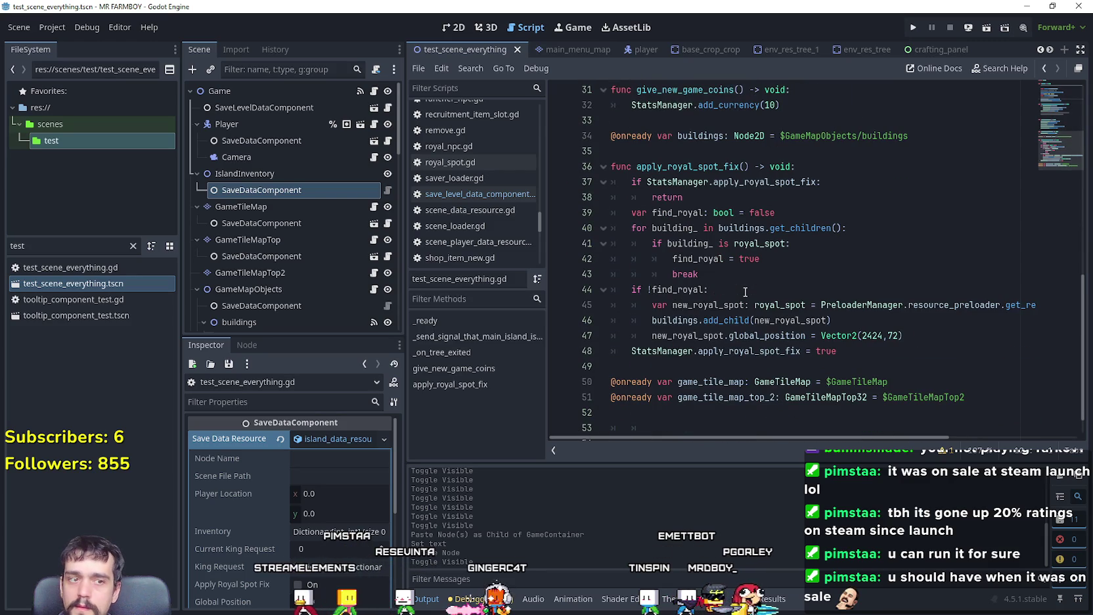
scroll(797, 279, down, 1)
scroll(795, 279, up, 5)
scroll(791, 279, down, 5)
scroll(761, 330, up, 6)
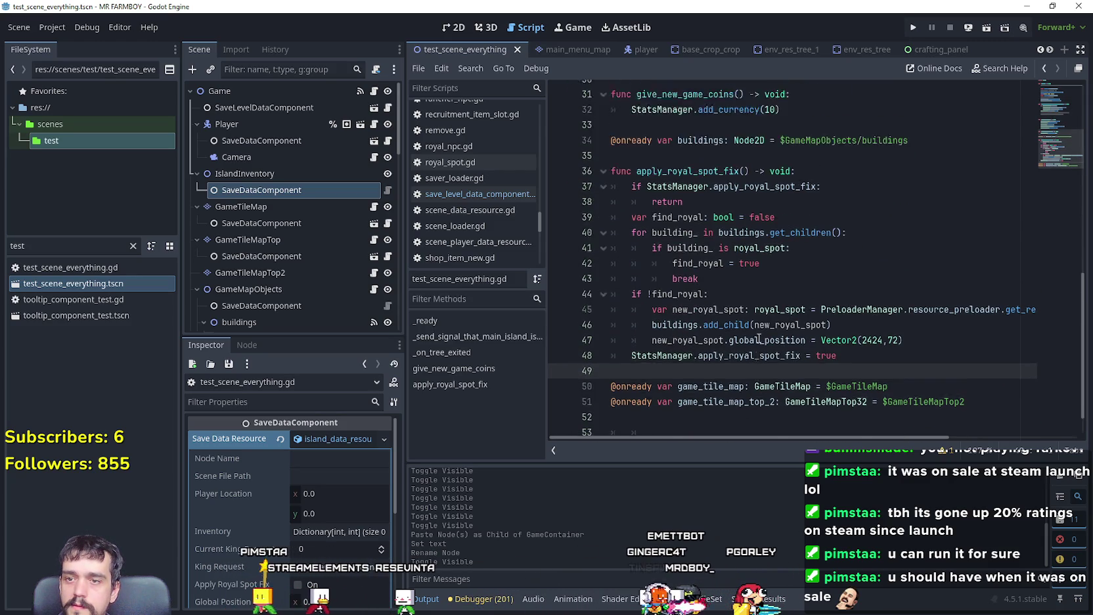
scroll(761, 330, up, 2)
click(690, 293)
scroll(690, 293, up, 2)
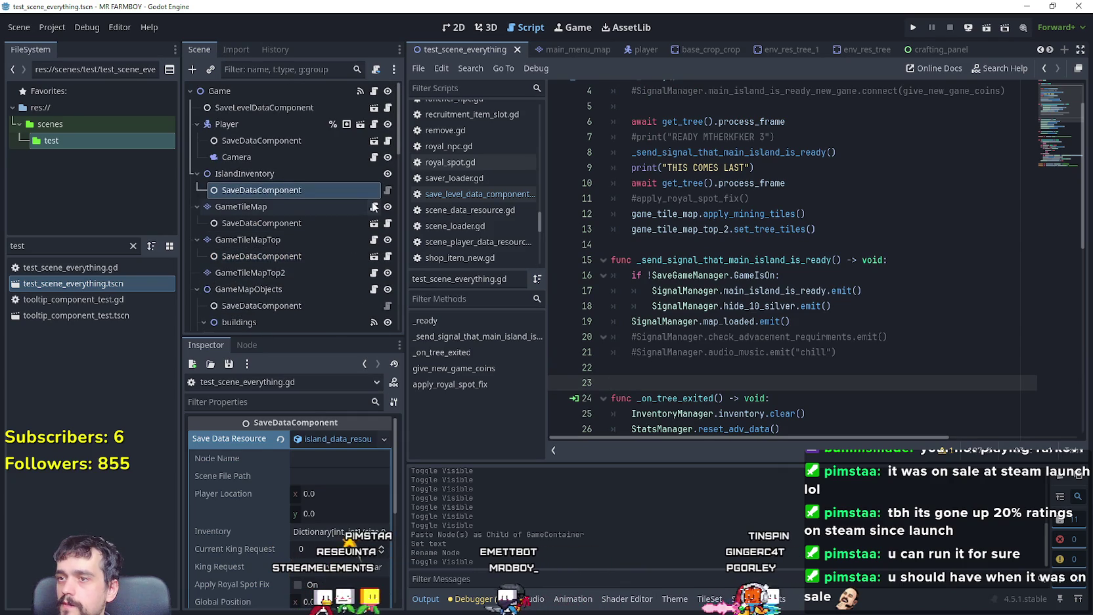
Step: Open game_tile_map.gd and scroll down to get_mining_tiles
click(375, 207)
scroll(877, 345, down, 6)
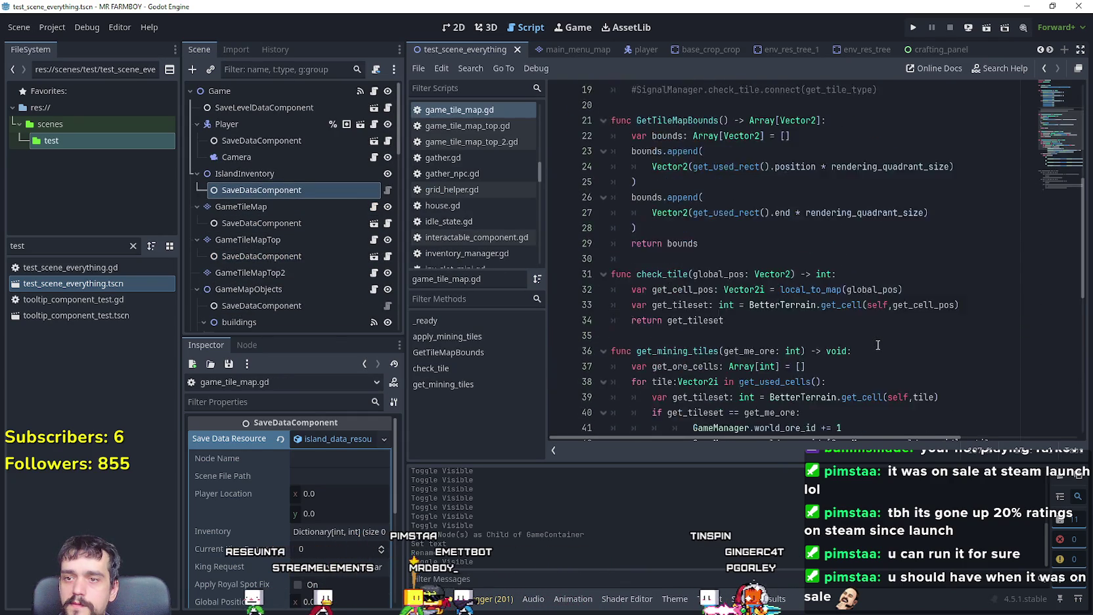
scroll(878, 345, down, 8)
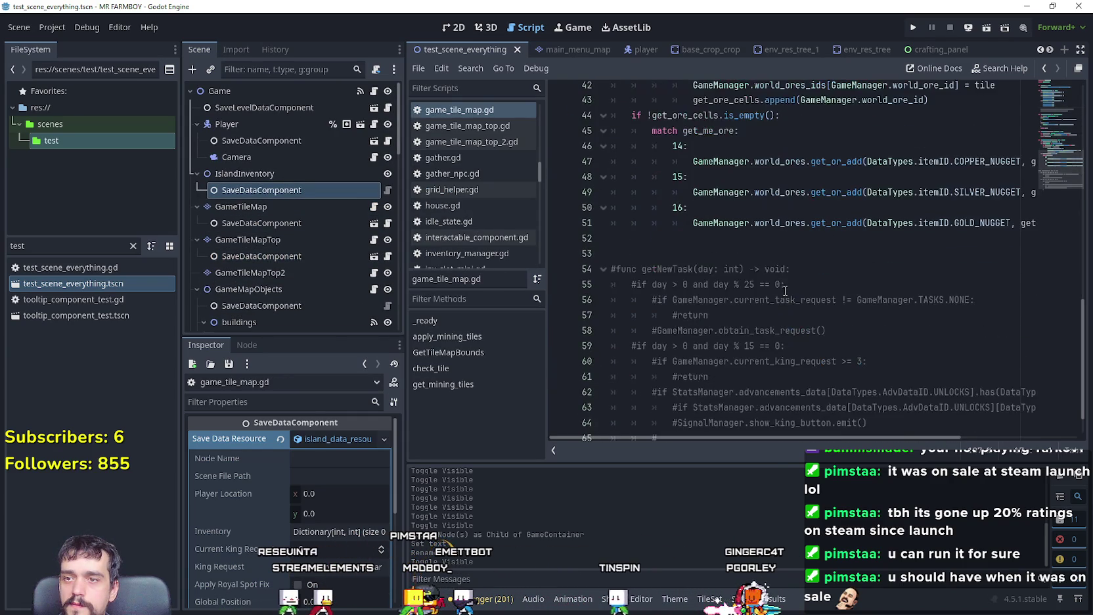
Step: Search all project files for 'save' and scroll through the results
click(785, 288)
key(ctrl+shift+f)
text(save)
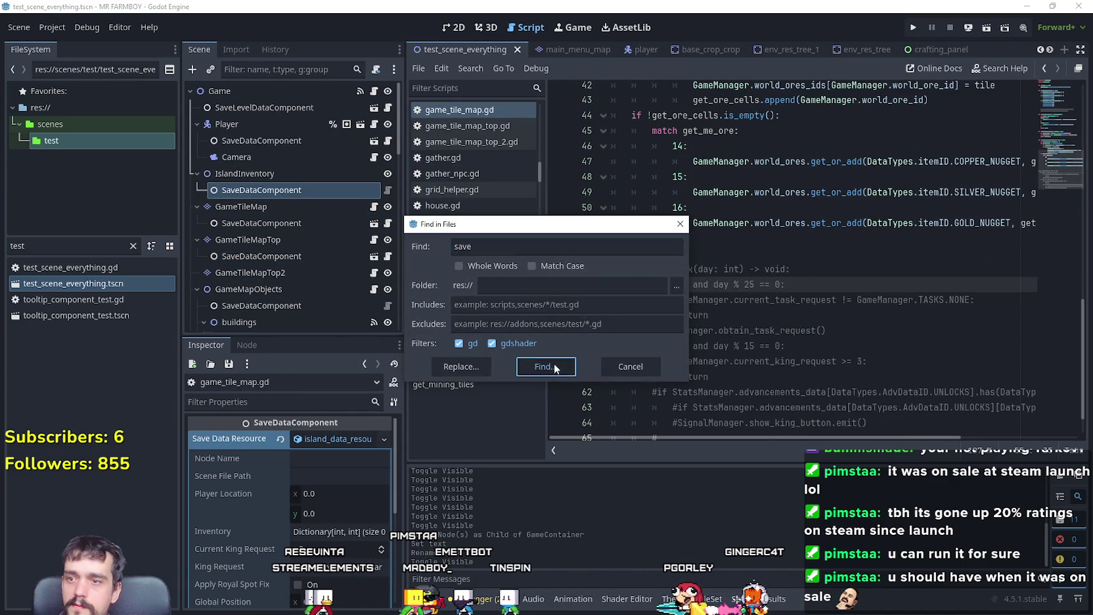
click(546, 367)
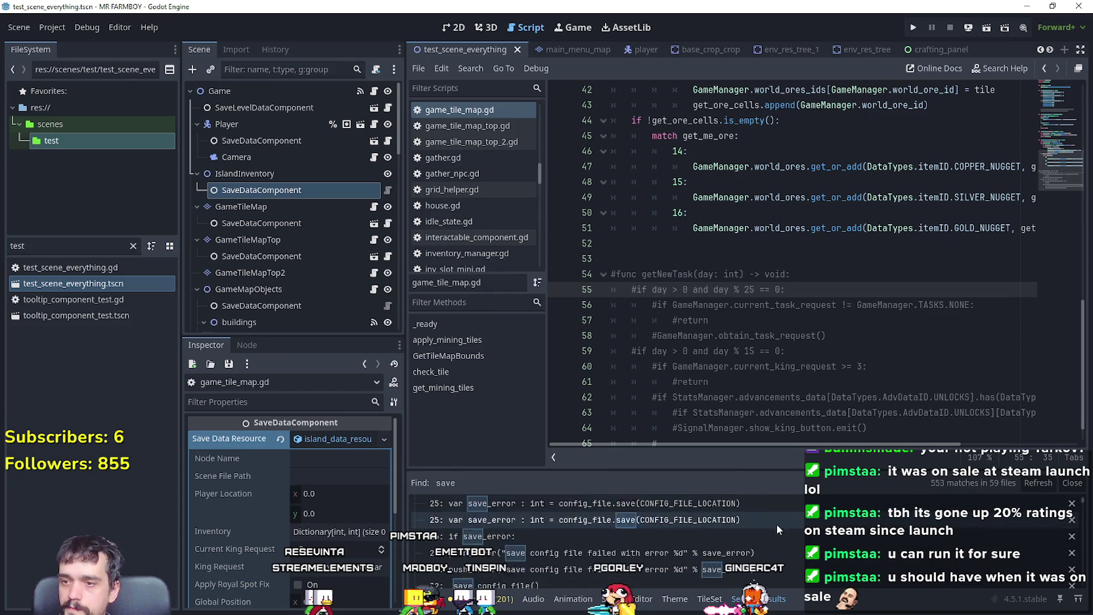
scroll(1086, 524, down, 5)
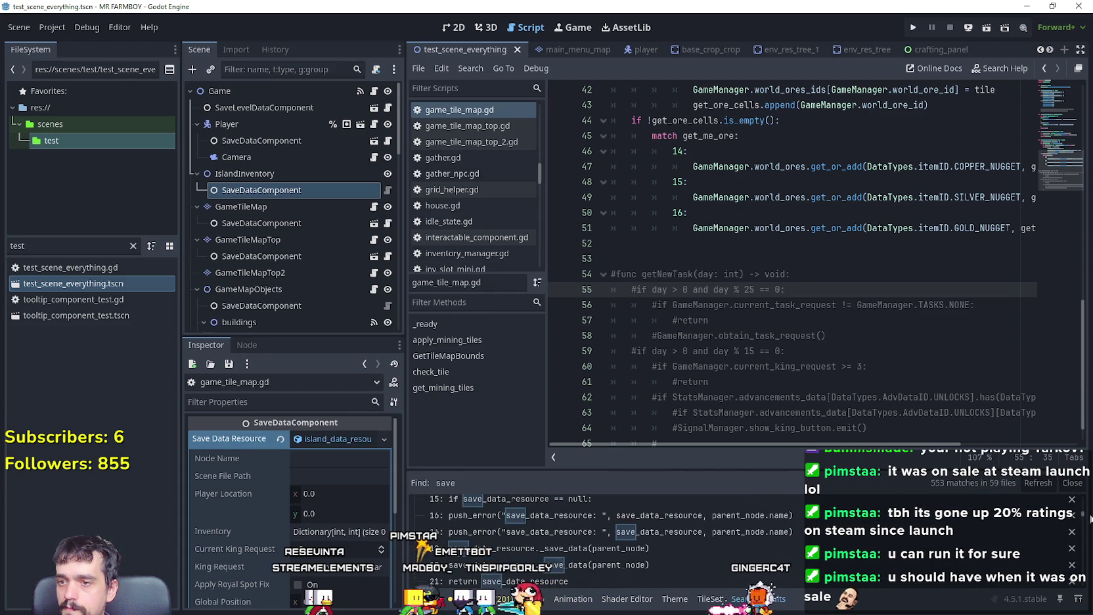
scroll(1089, 515, down, 10)
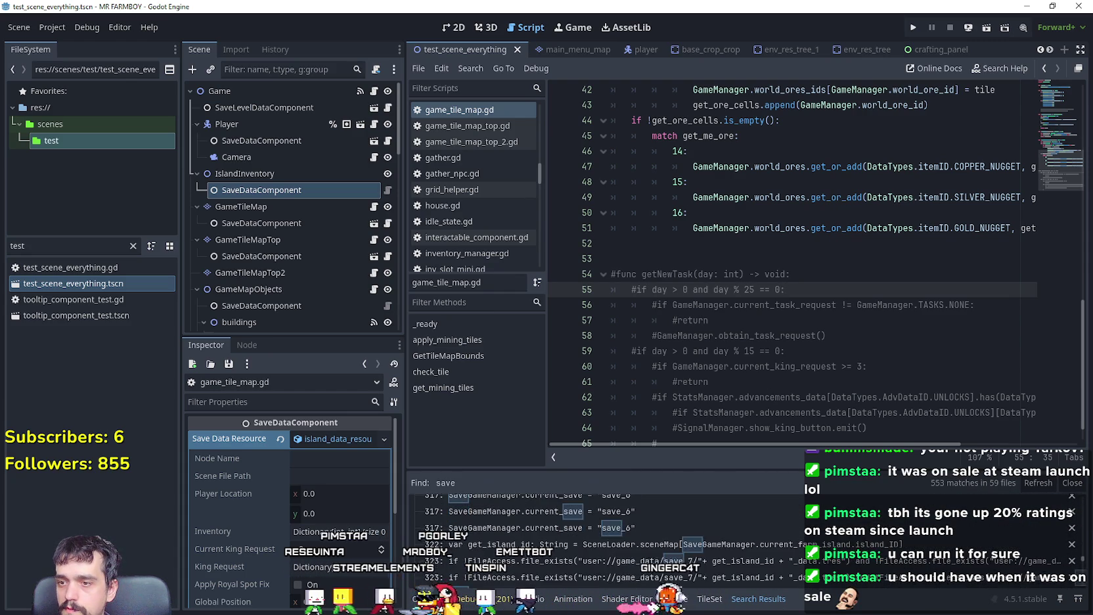
scroll(1085, 519, down, 2)
scroll(1086, 520, down, 10)
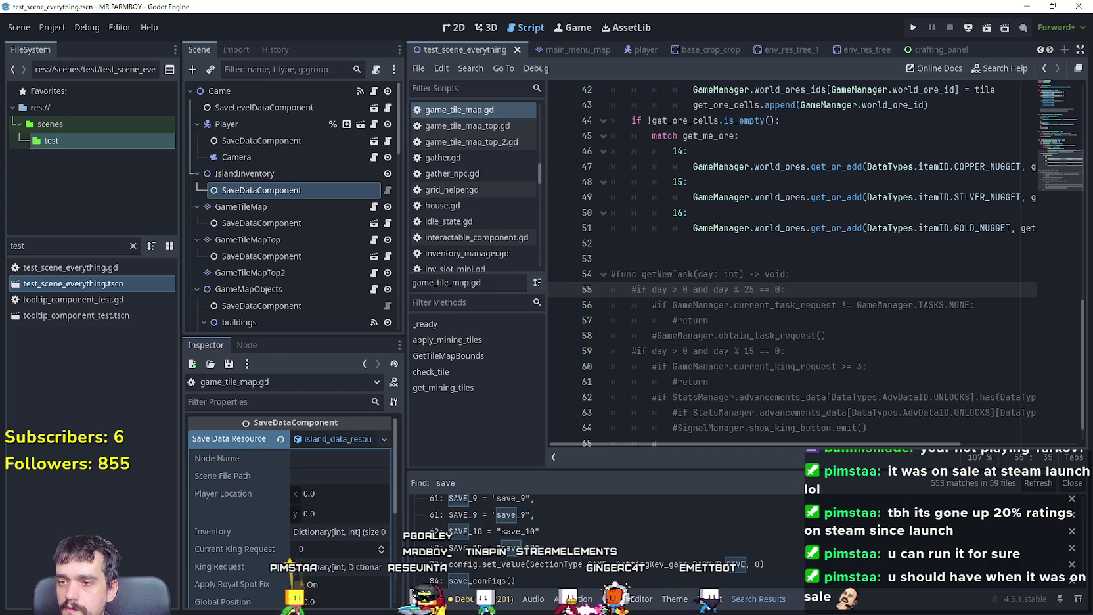
scroll(605, 538, down, 5)
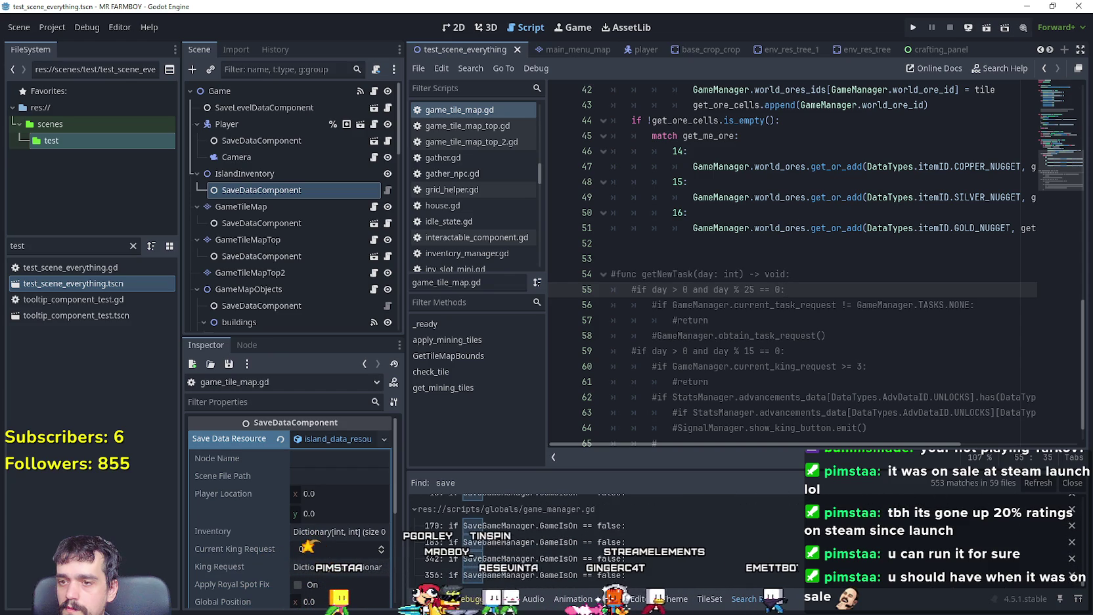
Step: Search the whole project for 32, listing 54 matches across 24 files
click(808, 250)
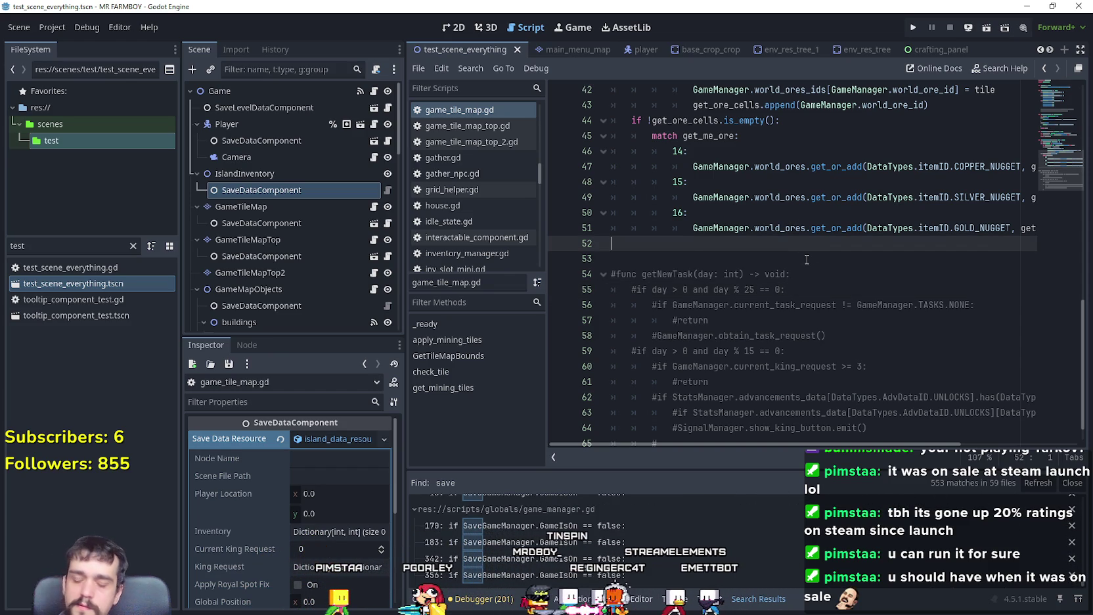
key(ctrl+shift+f)
text(32)
key(Return)
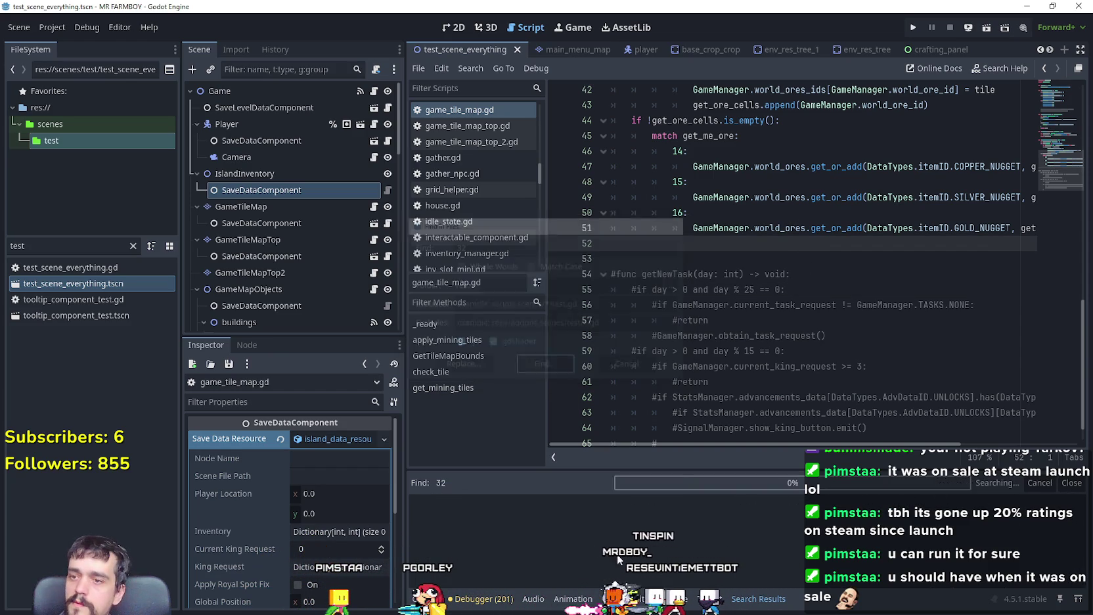
scroll(892, 561, up, 2)
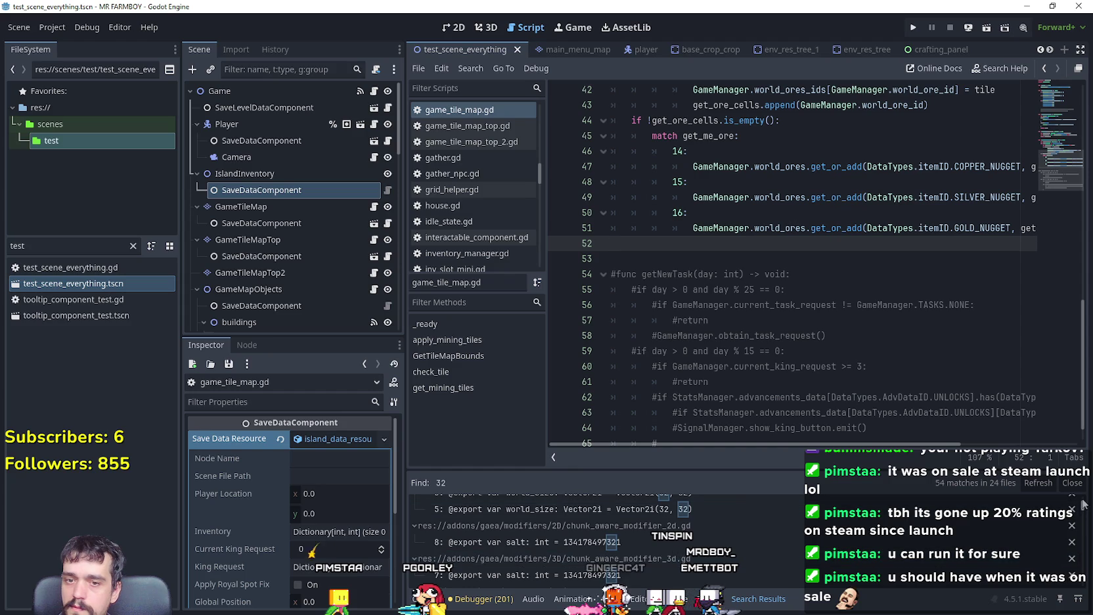
drag(1084, 501, 1084, 585)
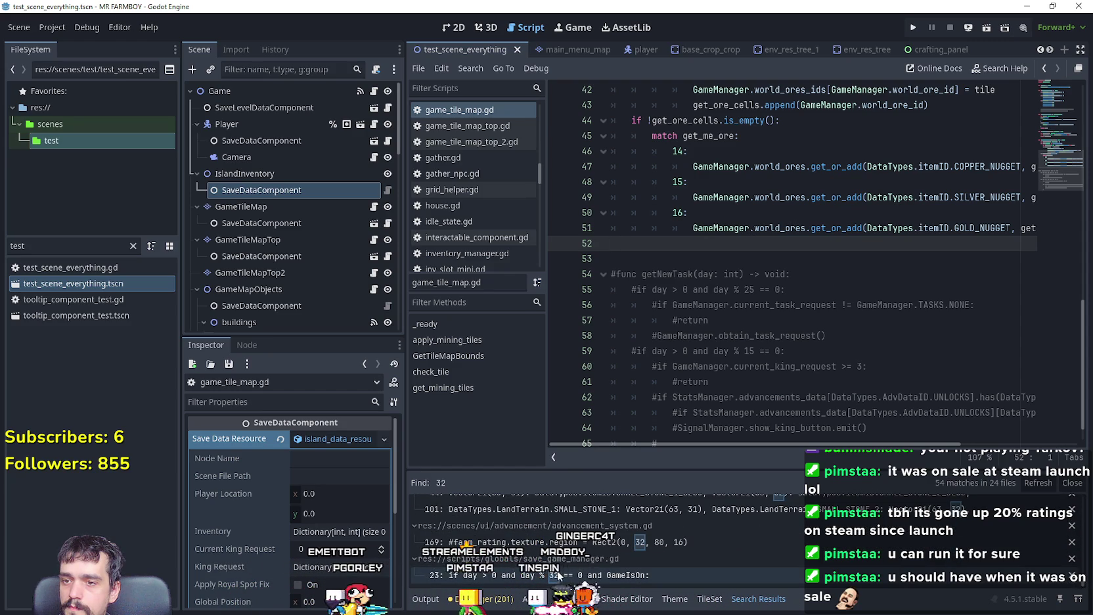
Step: Open save_game_manager.gd at the line 23 match and add a new line above save_game()
click(657, 575)
click(678, 136)
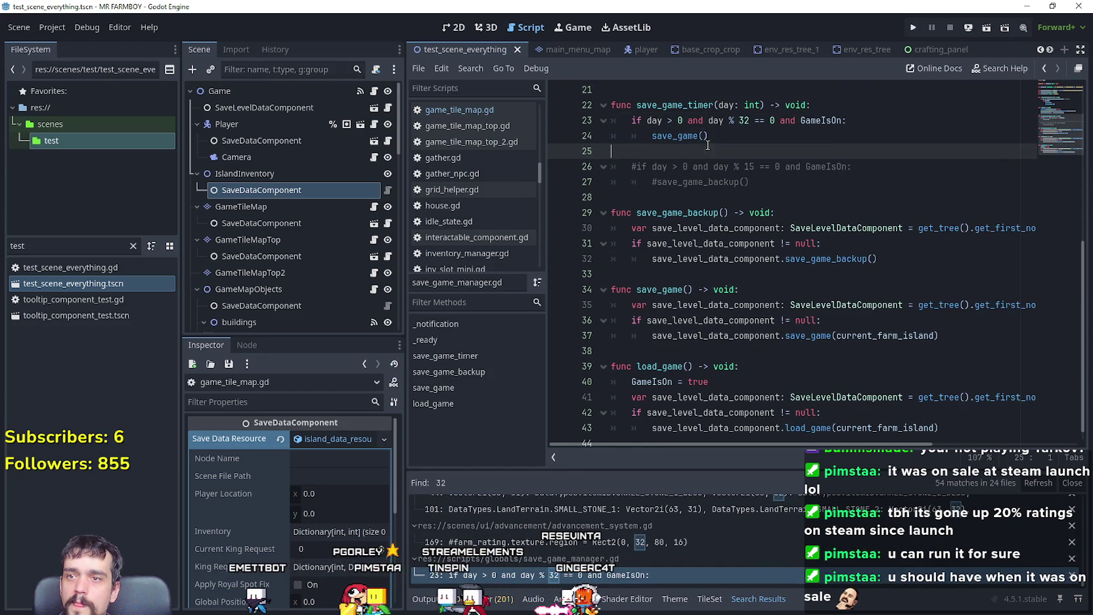
right_click(678, 136)
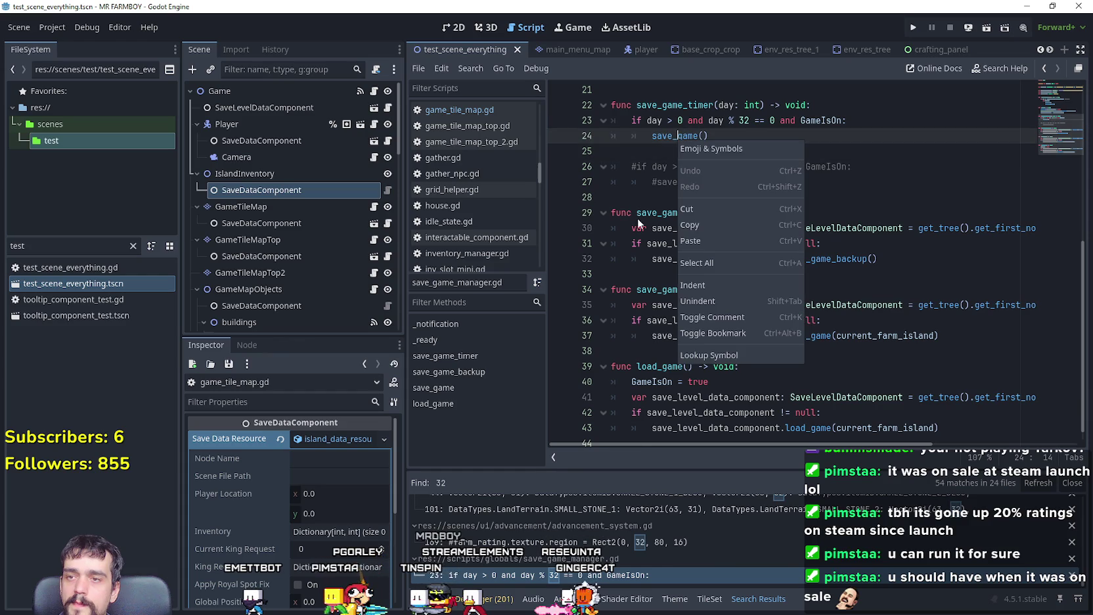
click(902, 105)
click(891, 121)
key(Return)
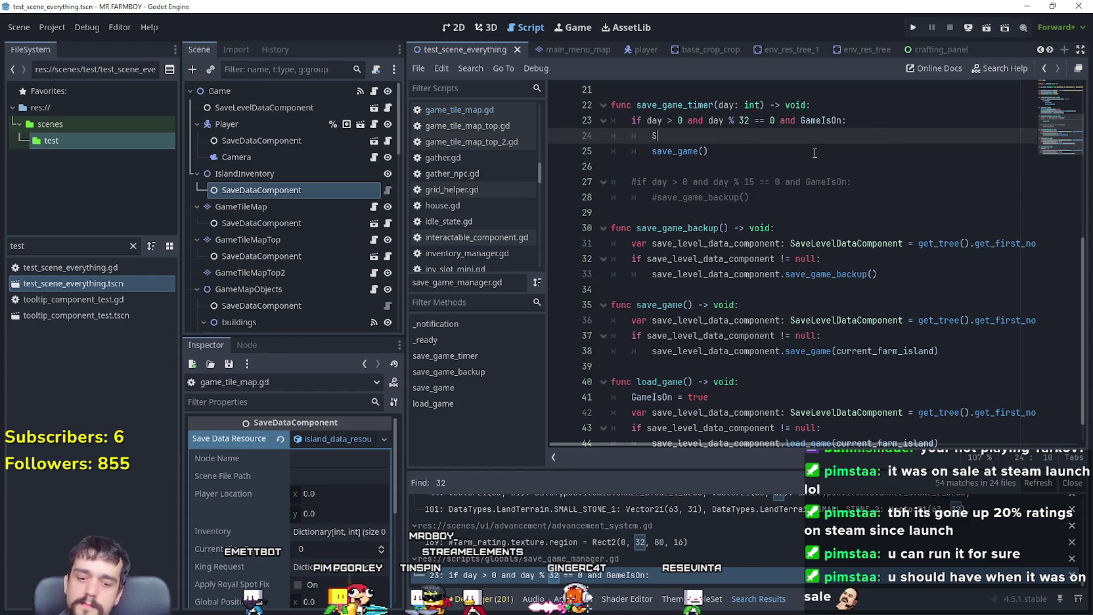
text(ignal)
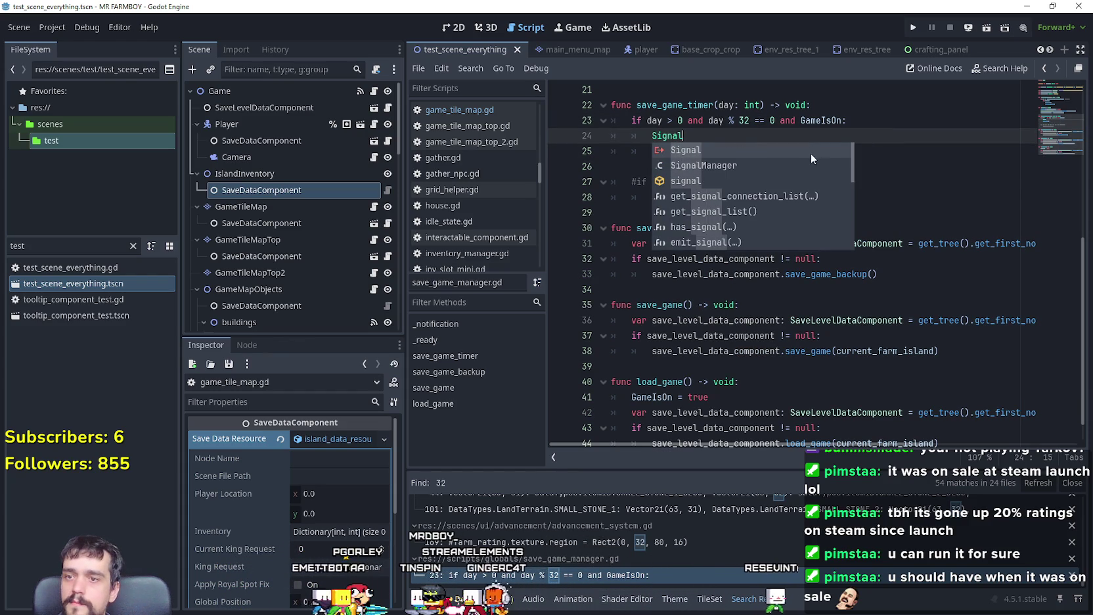
Step: Insert SignalManager.show_saving_label.emit() above the save_game() call
click(732, 305)
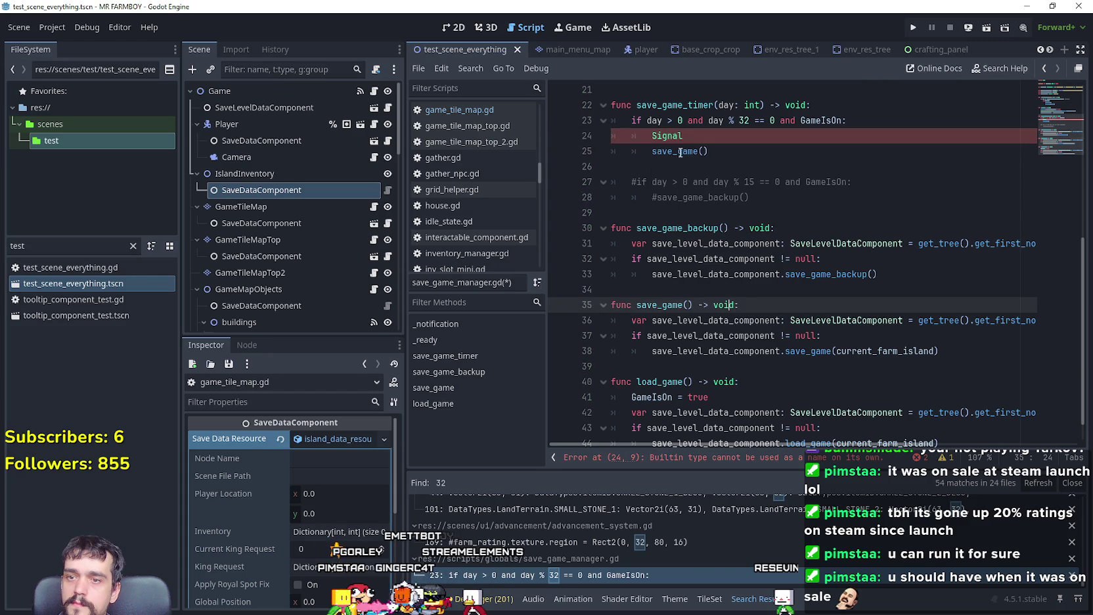
click(740, 142)
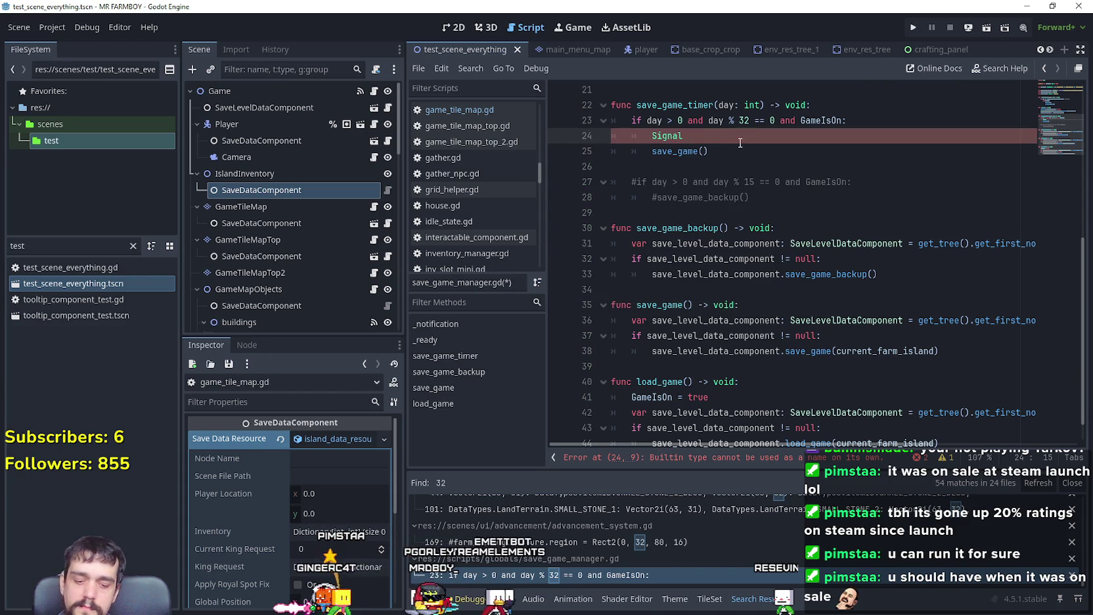
text(igna)
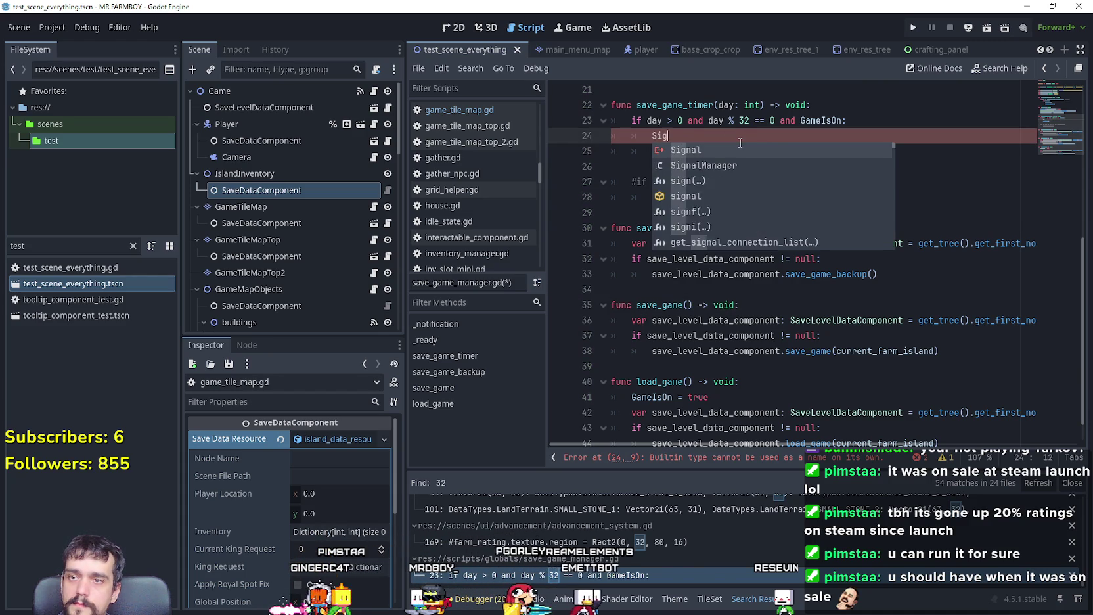
key(Down)
key(Return)
text(.sh)
key(Return)
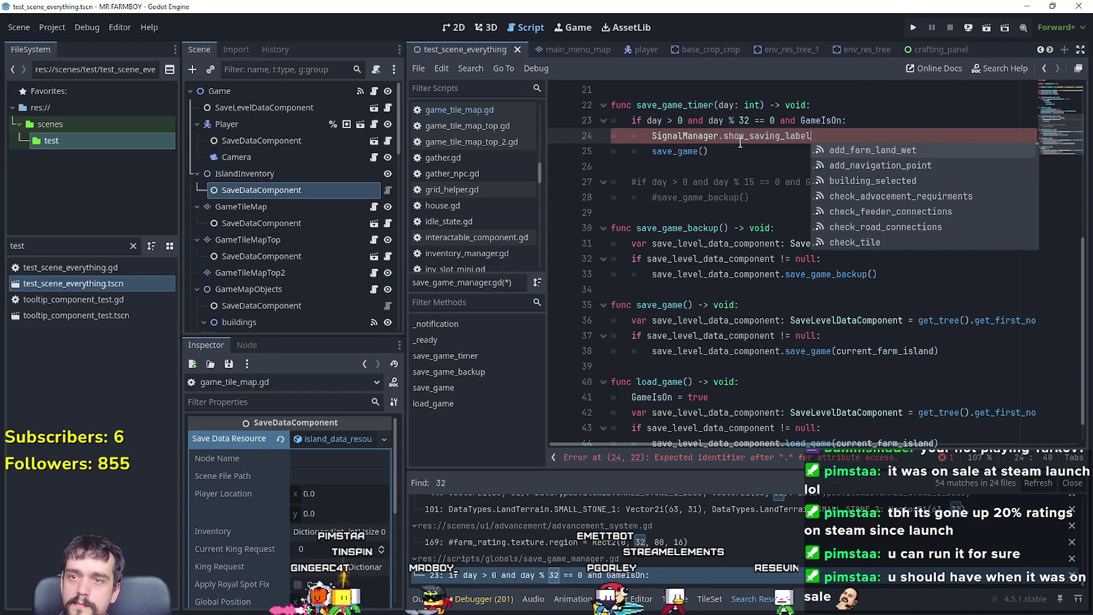
text(.em)
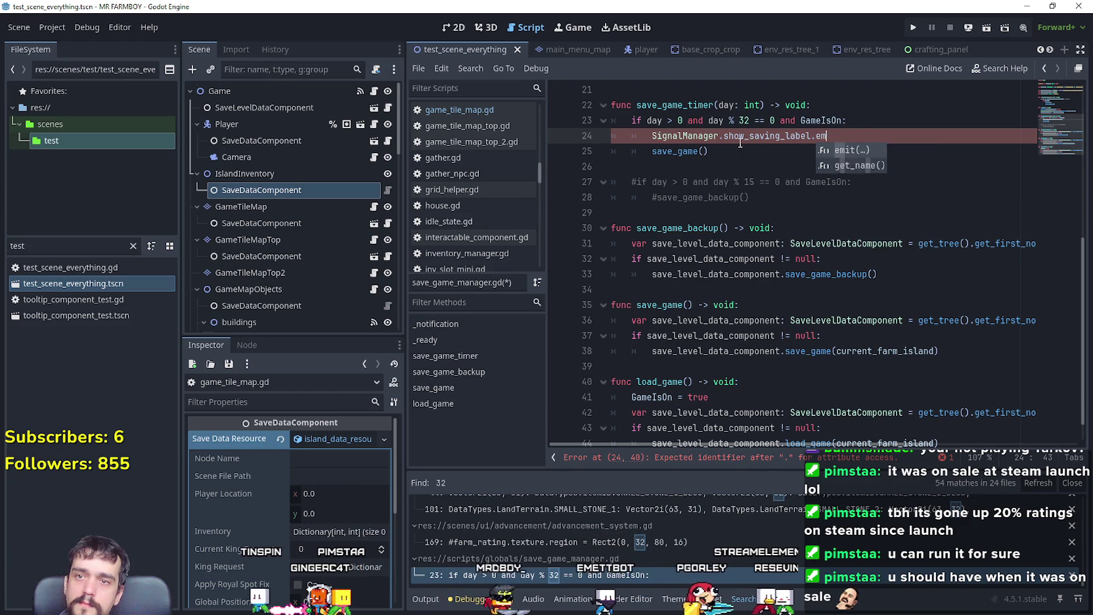
key(Return)
Step: Save save_game_manager.gd and run the project with F5
click(746, 152)
key(ctrl+s)
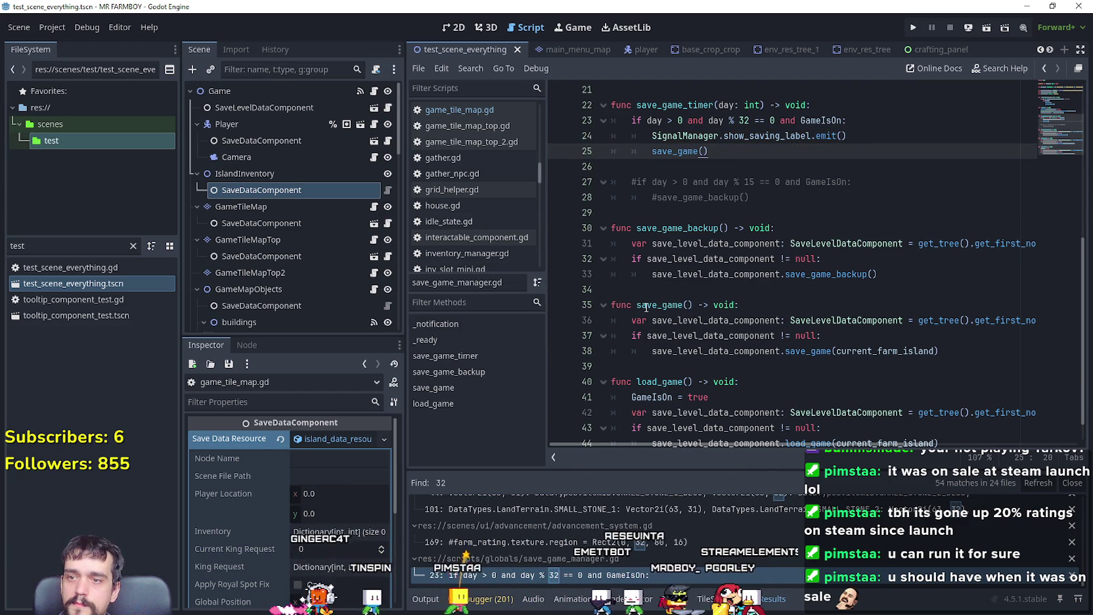
click(646, 306)
click(790, 353)
click(719, 166)
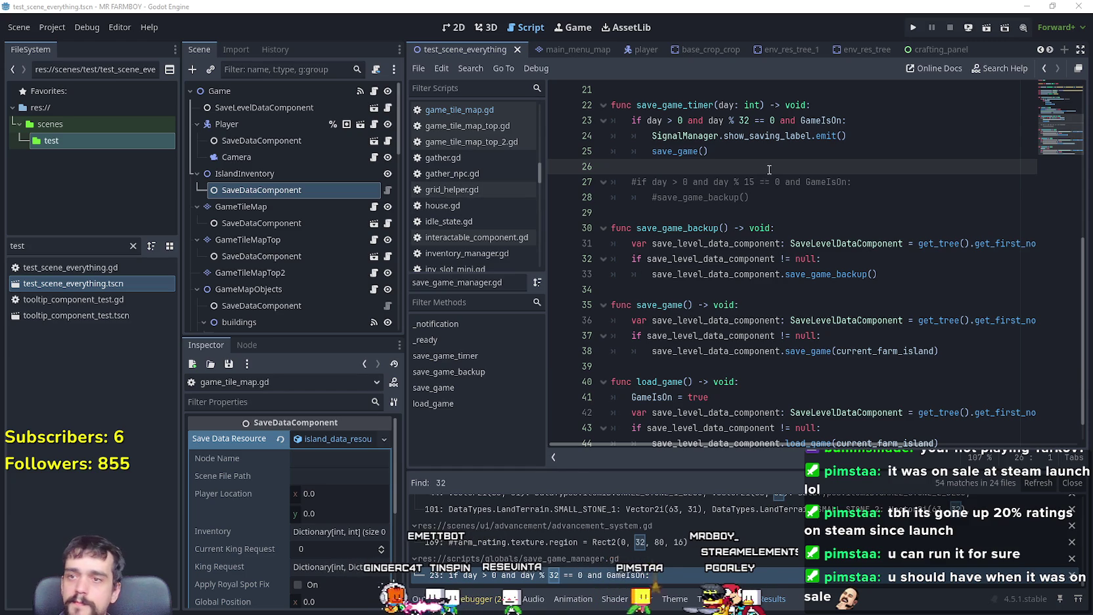
key(F5)
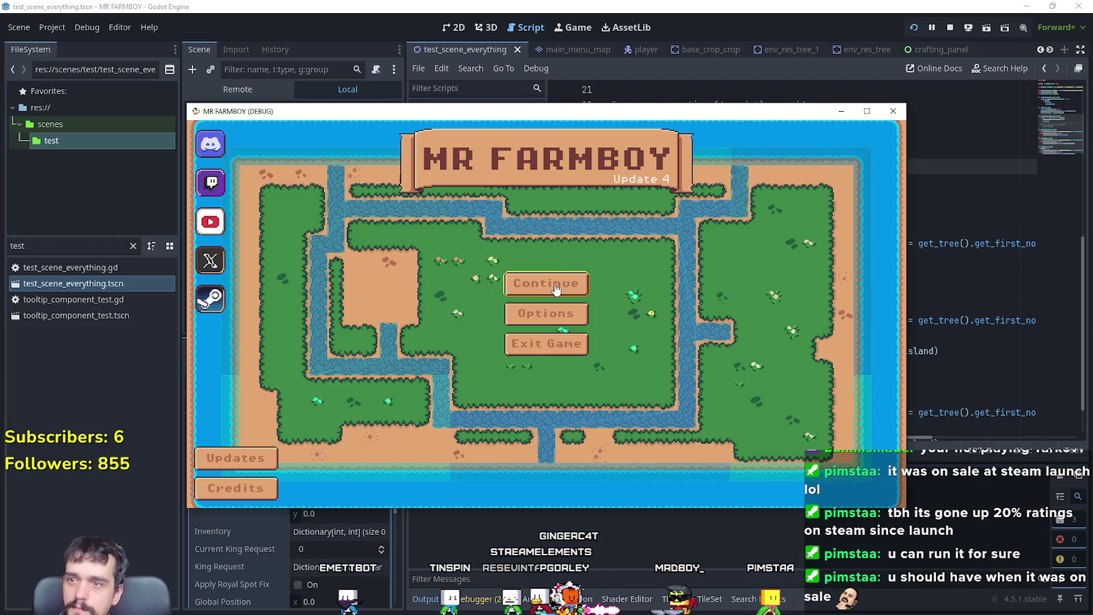
Step: Continue the game from Save 8 and move its window aside
click(546, 280)
scroll(559, 328, down, 1)
click(556, 345)
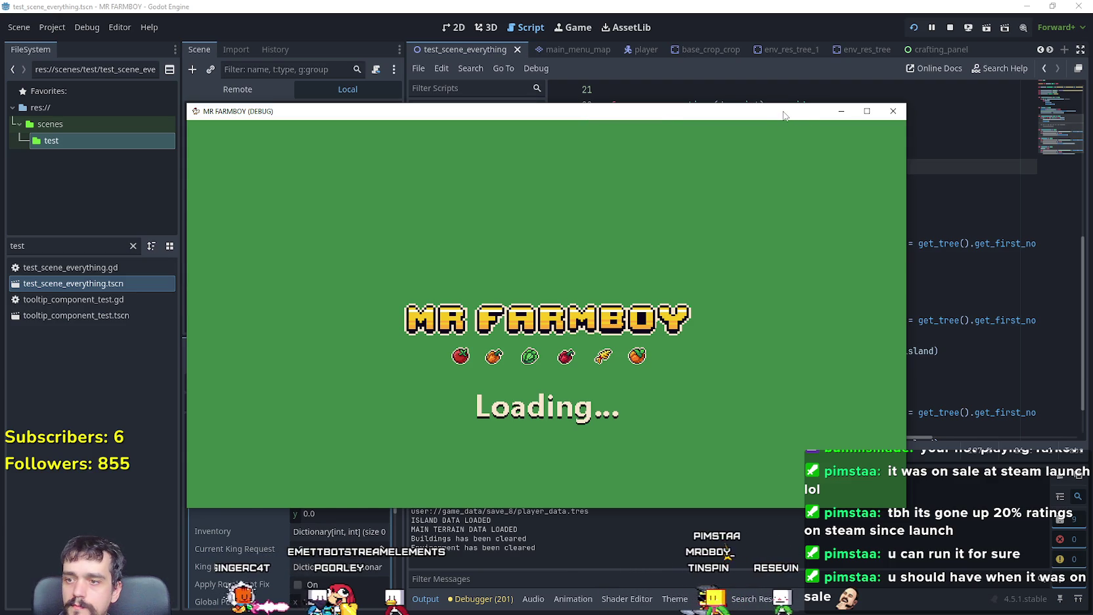
drag(784, 115, 880, 98)
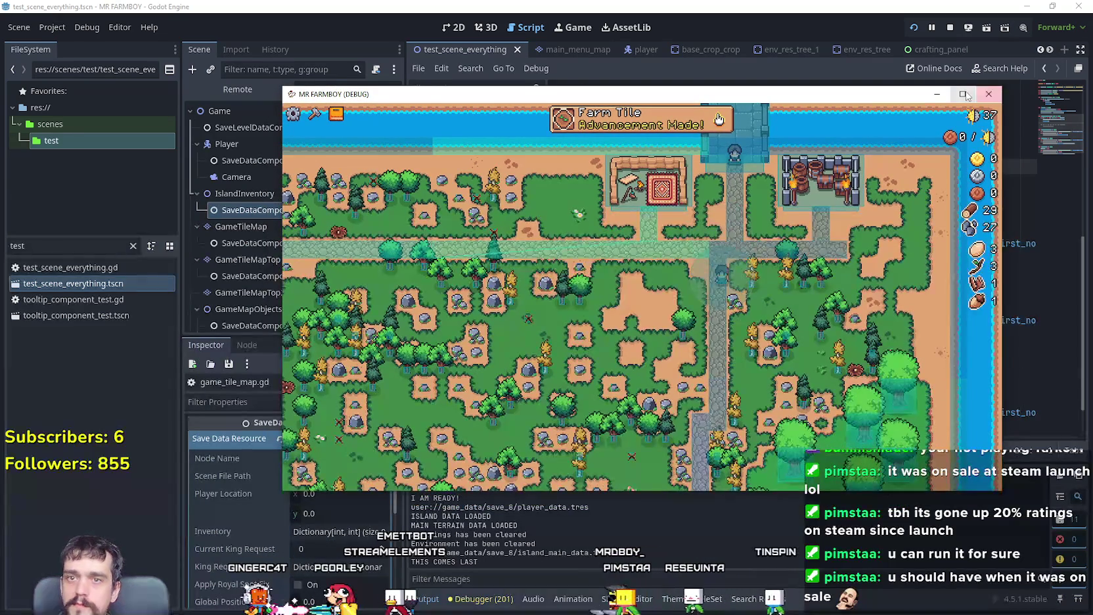
click(989, 94)
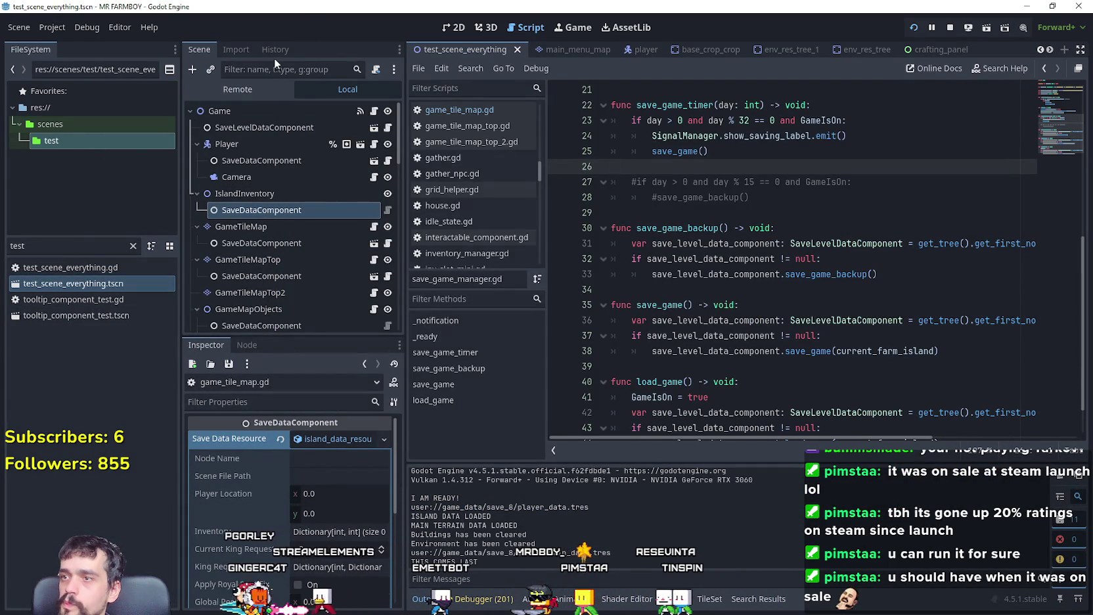
Step: In the Remote scene tree, set DayAndNightCycleManager's Game Speed to 500, then maximise the game
click(248, 92)
click(277, 163)
click(349, 438)
key(Return)
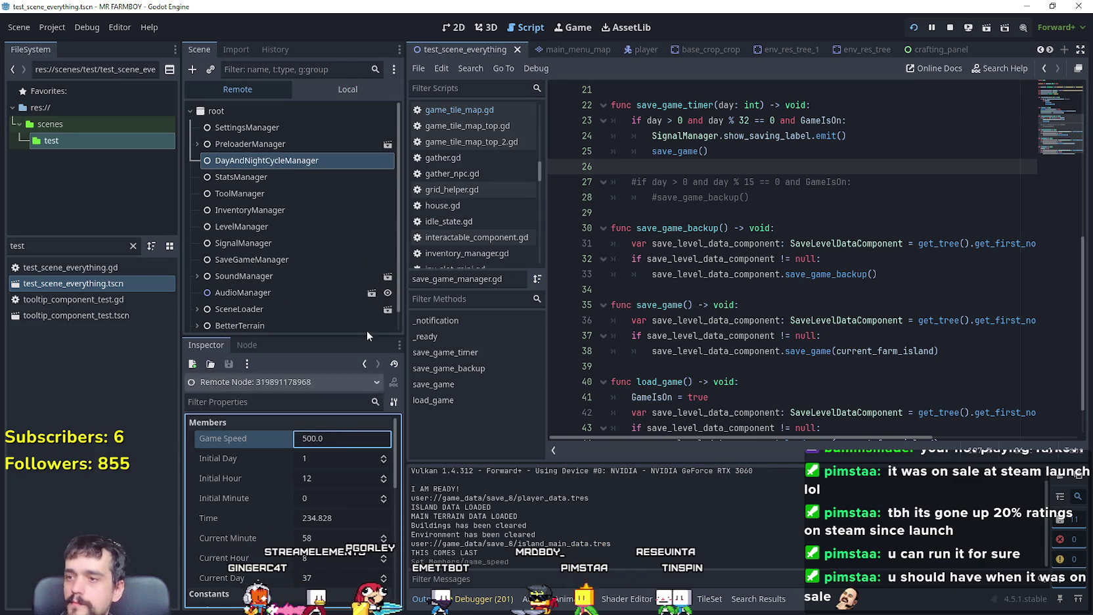
scroll(311, 166, down, 5)
click(312, 166)
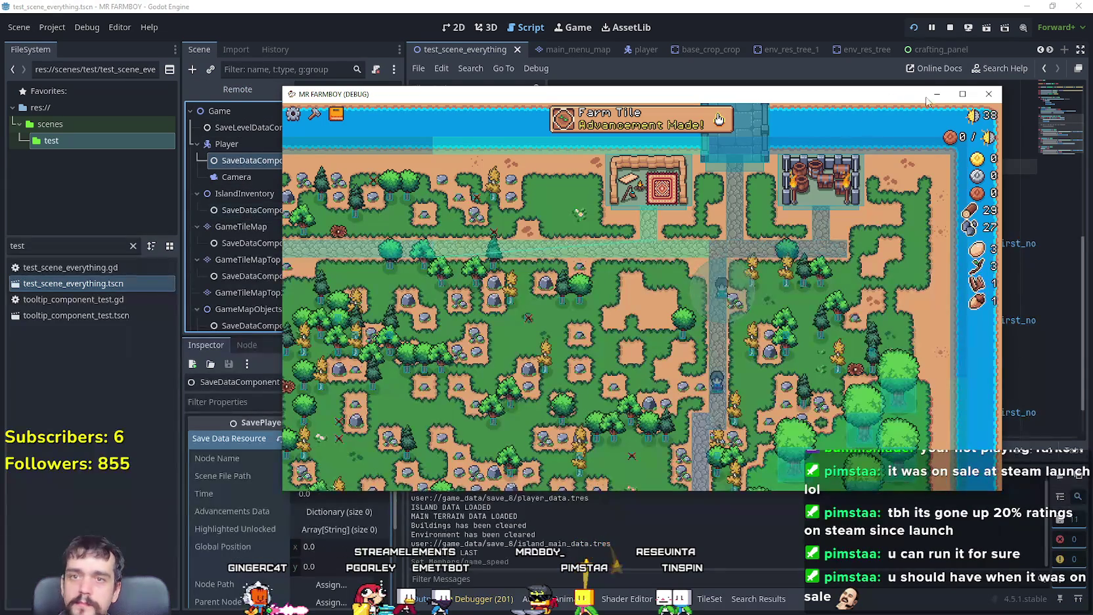
click(962, 94)
click(562, 37)
click(831, 87)
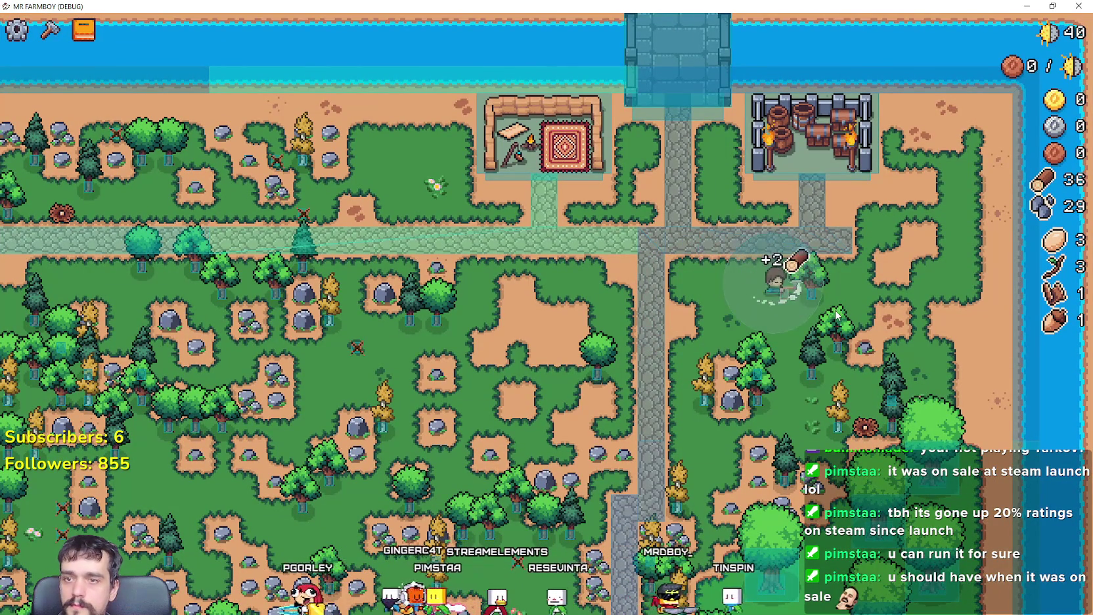
Step: Let the game run on to day 46 and shrink its window back over the editor
key(Escape)
key(Escape)
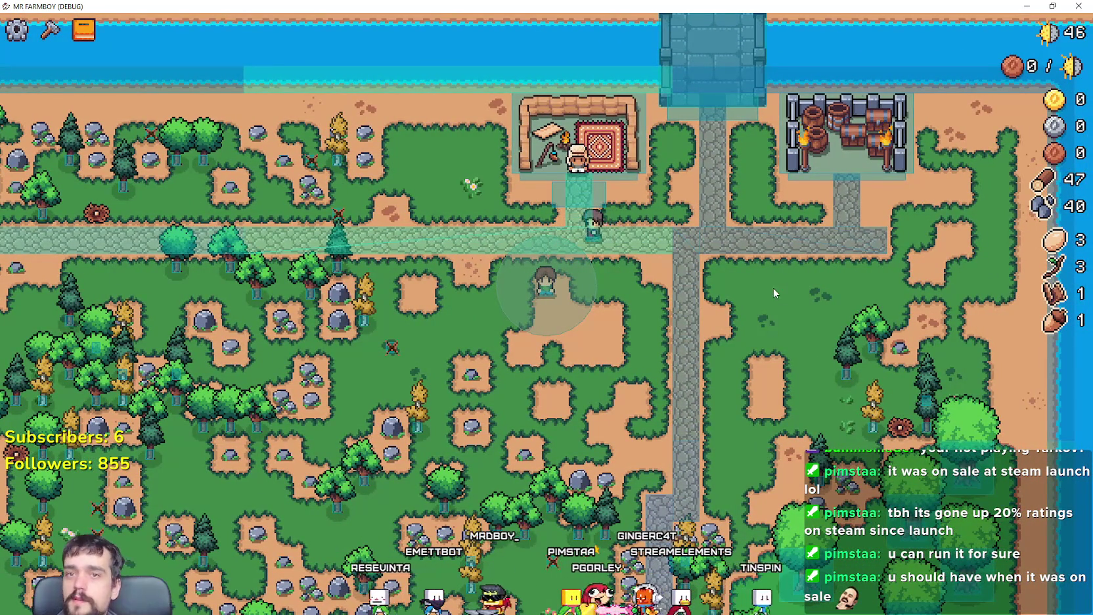
key(super+Down)
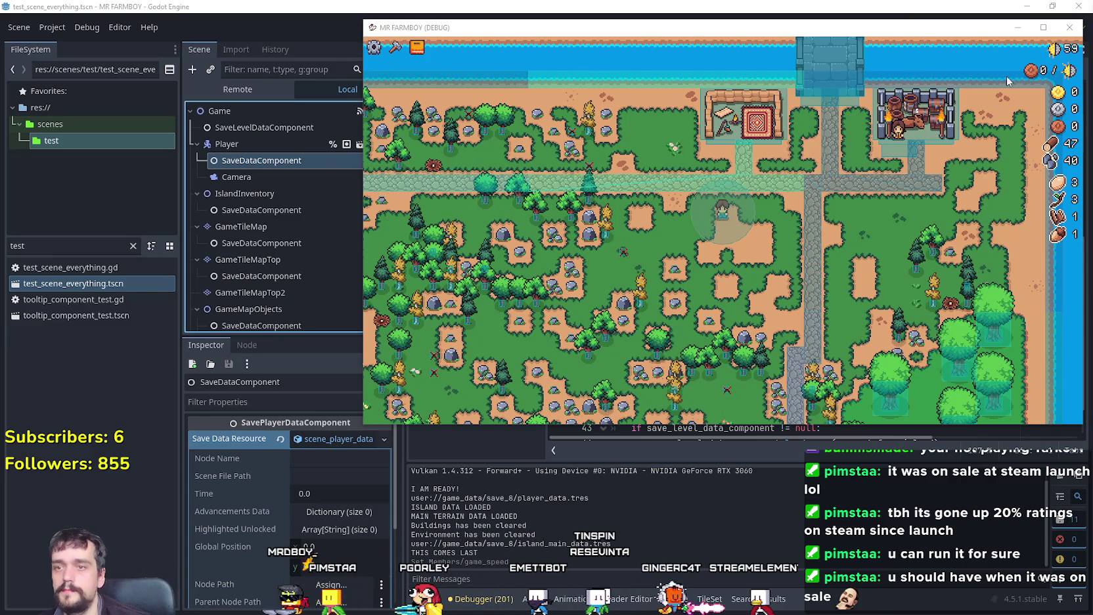
Step: Walk the character and pause and resume the game a few times
key(Escape)
key(Escape)
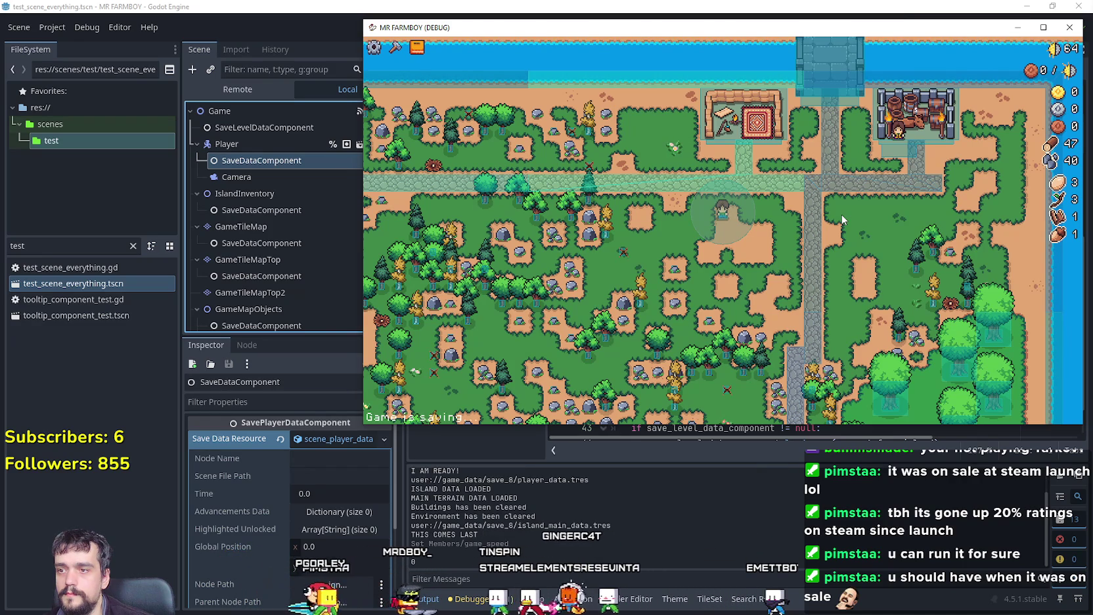
key(s)
key(w)
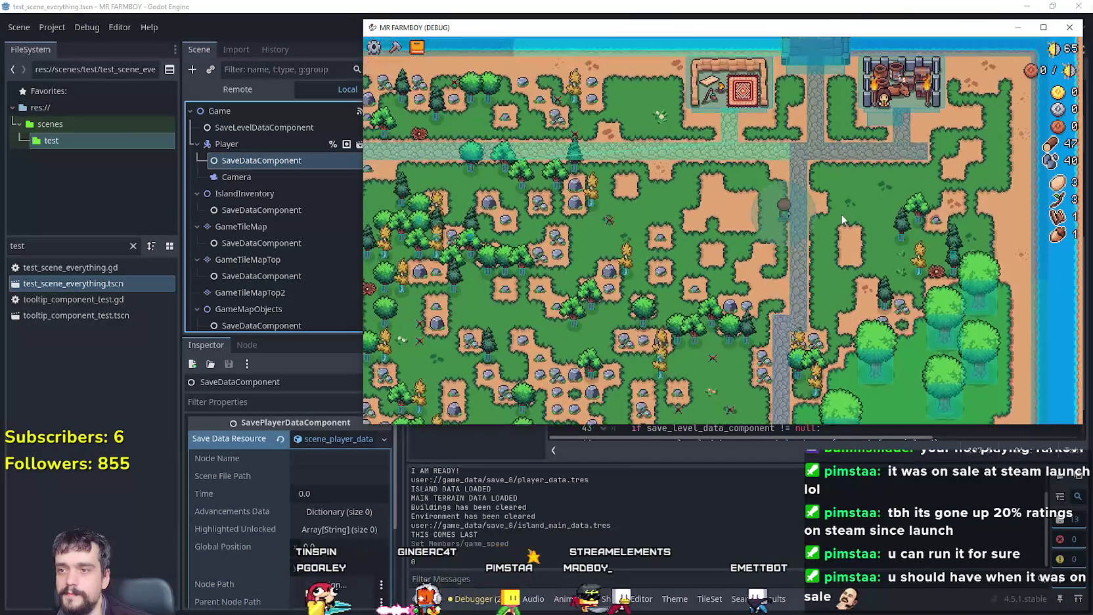
key(Escape)
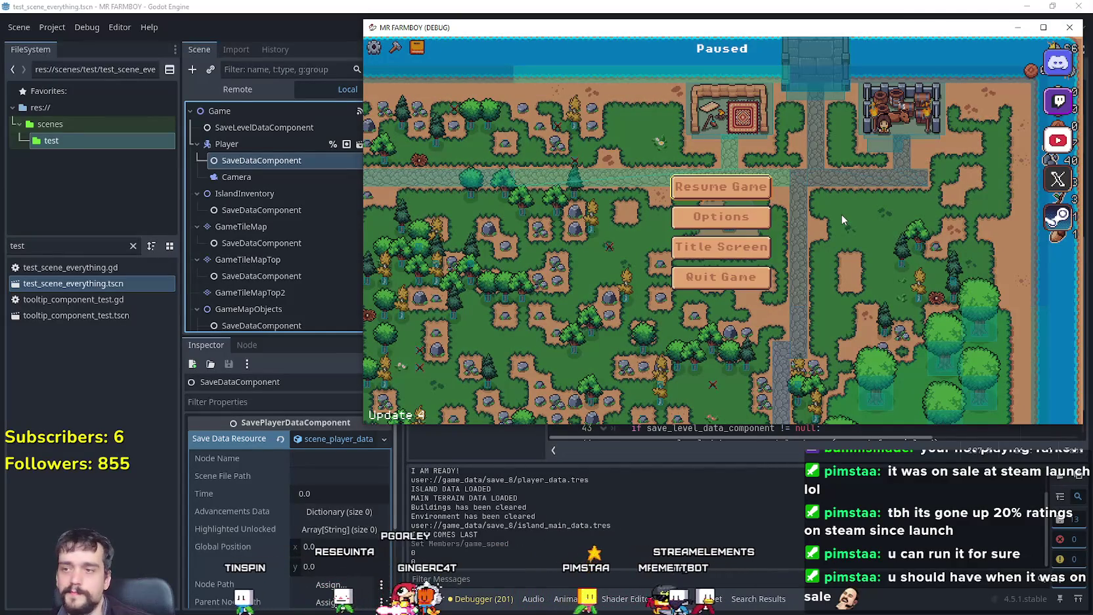
click(749, 186)
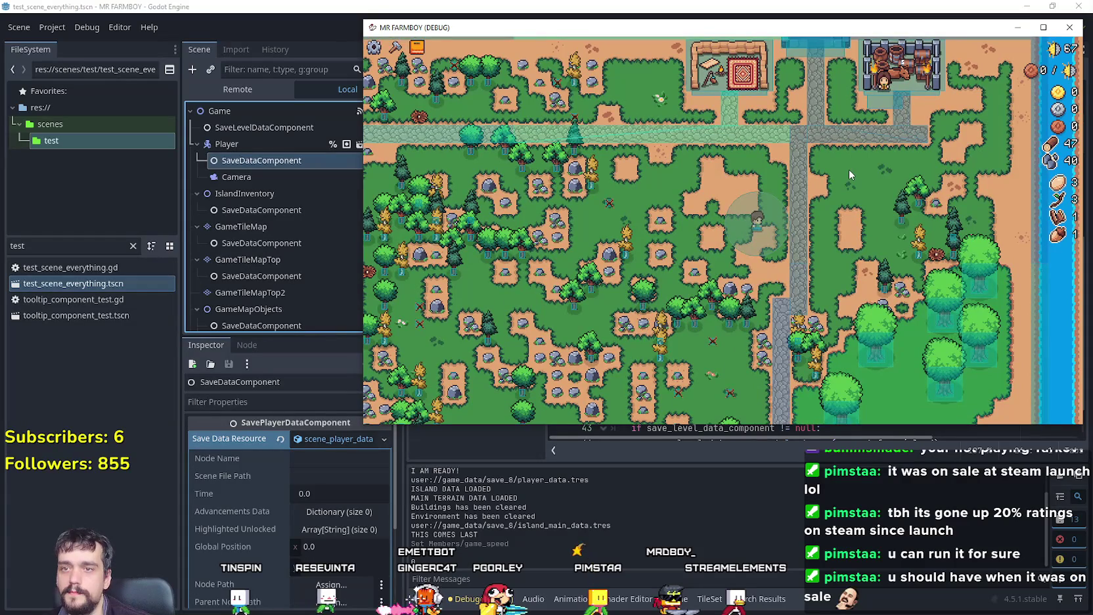
key(Escape)
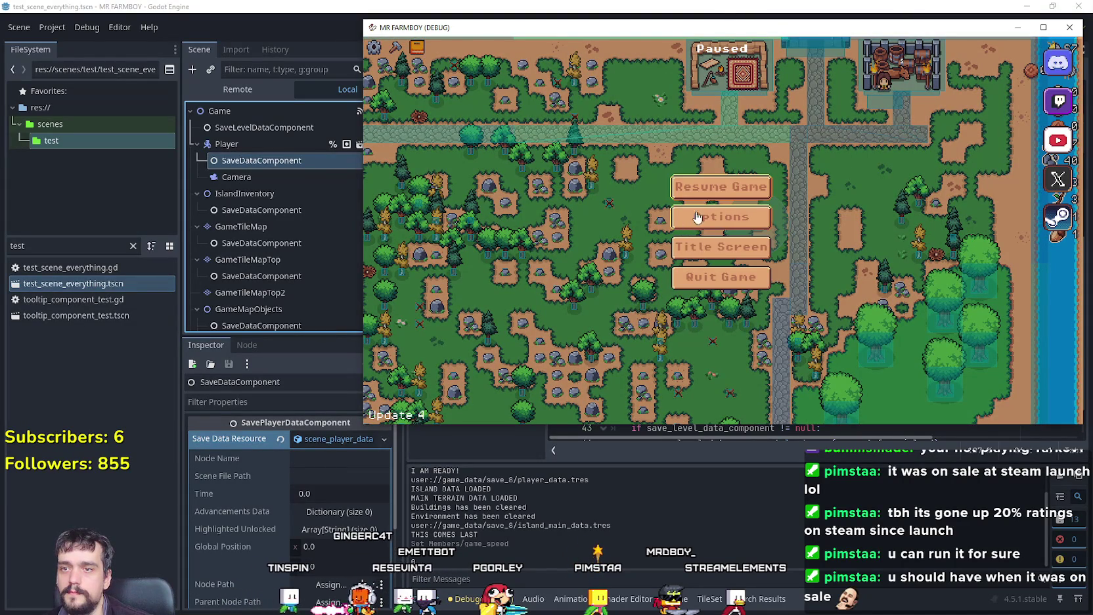
click(721, 191)
Step: Maximise and restore the game window, pause it, and return to the save manager script
click(1046, 26)
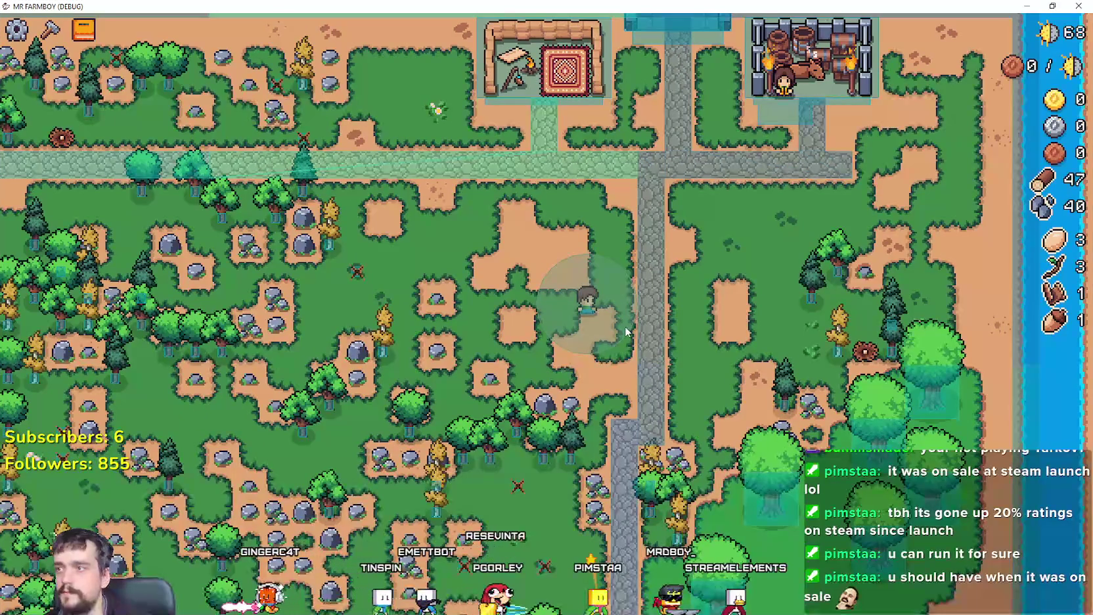
key(super+Down)
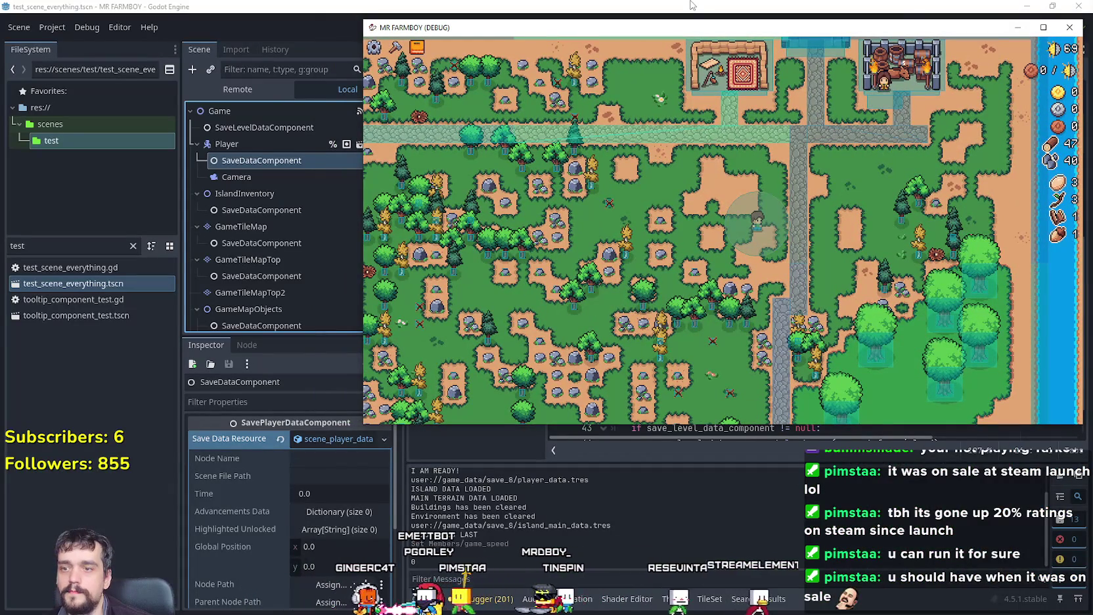
key(Escape)
click(663, 7)
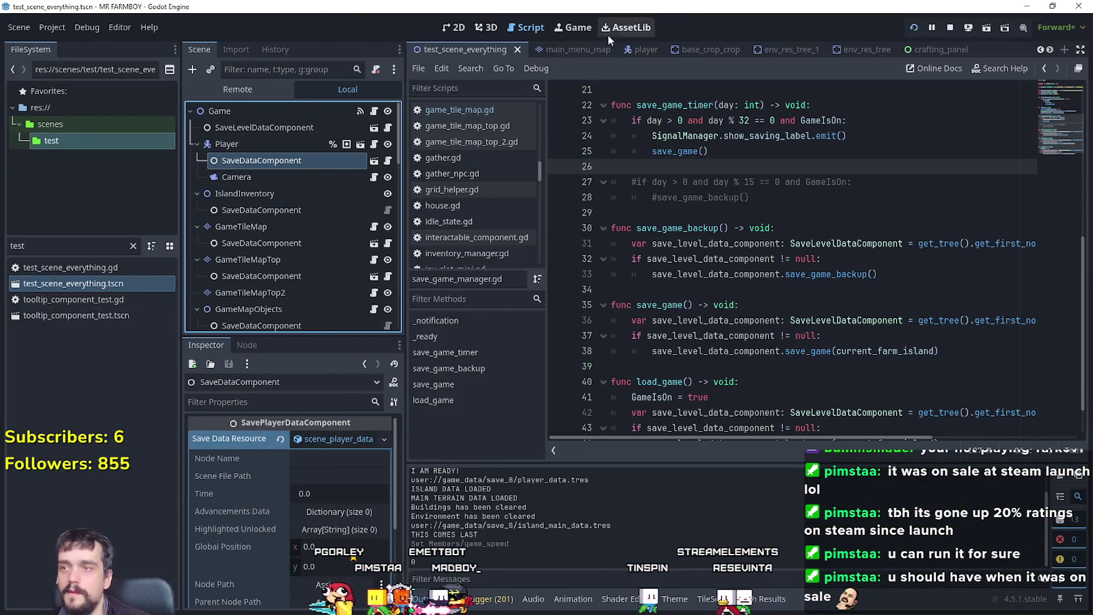
Step: Filter the FileSystem by 'game' and open game_screen.tscn
double_click(40, 245)
text(game)
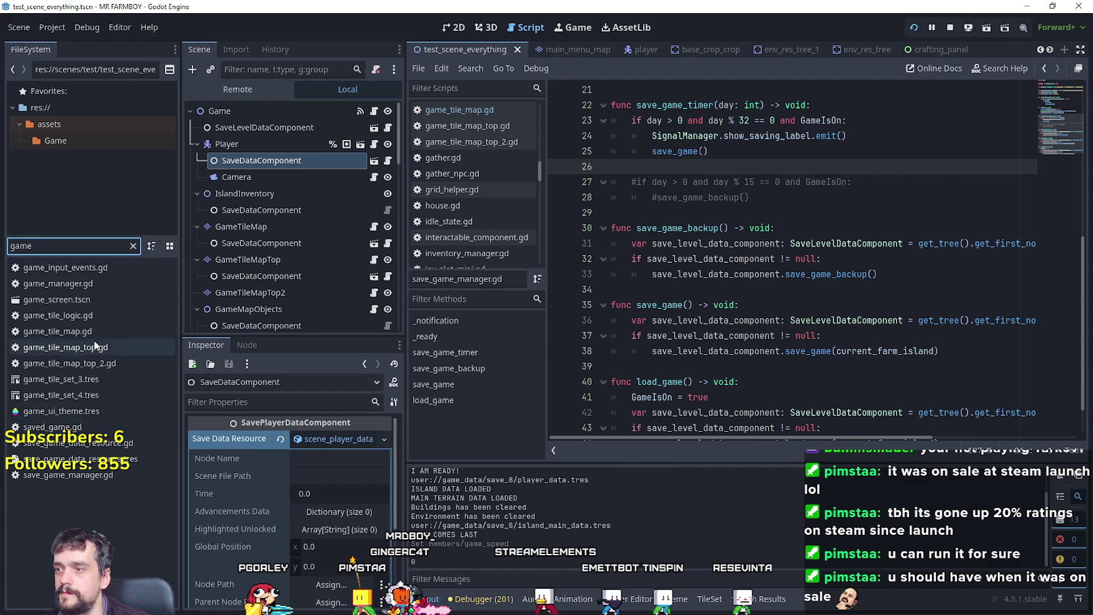
double_click(91, 299)
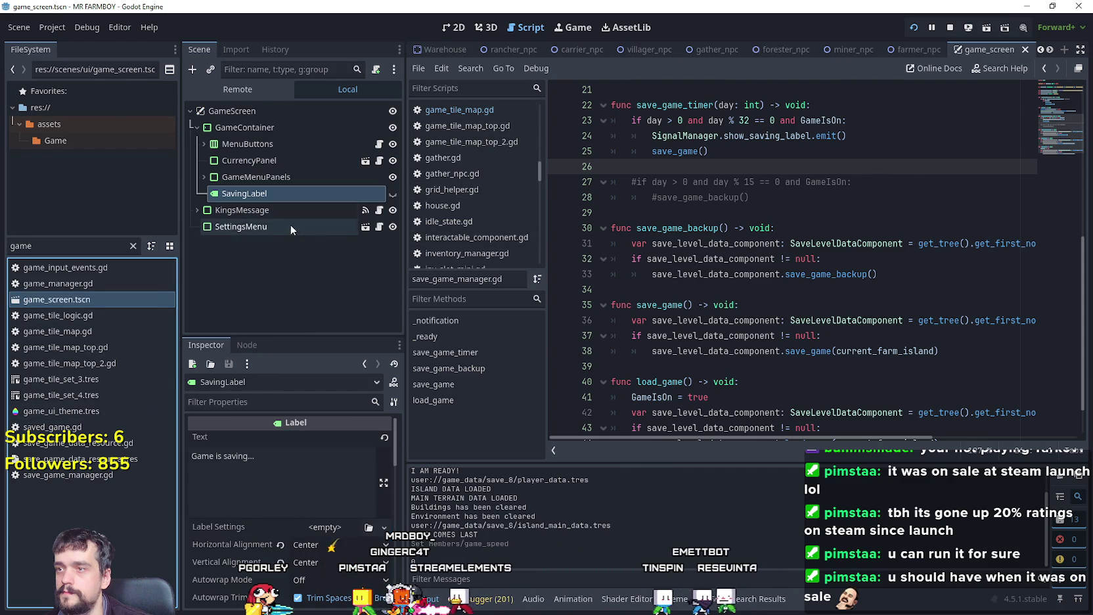
Step: Open the settingsMenu scene and bring up actions for its Options node
click(294, 226)
click(363, 227)
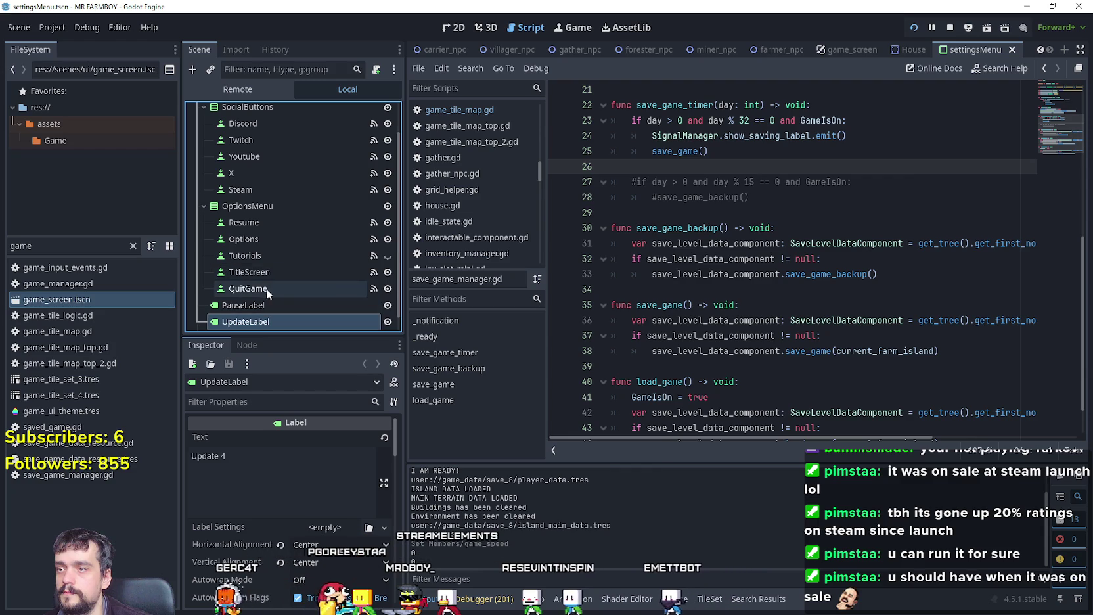
scroll(279, 275, up, 1)
scroll(276, 266, down, 1)
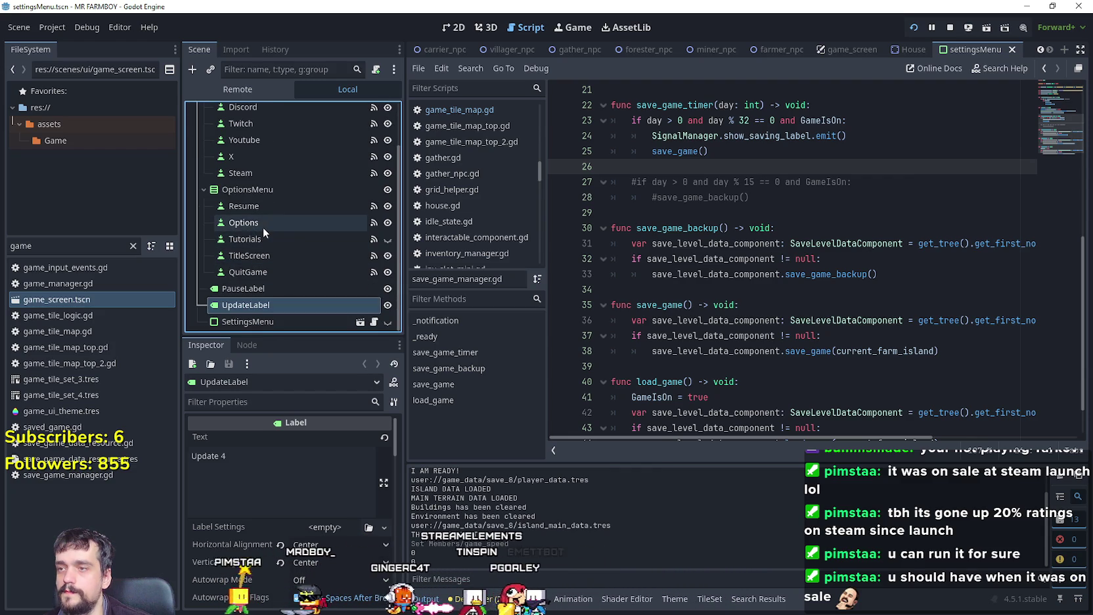
click(262, 226)
right_click(249, 224)
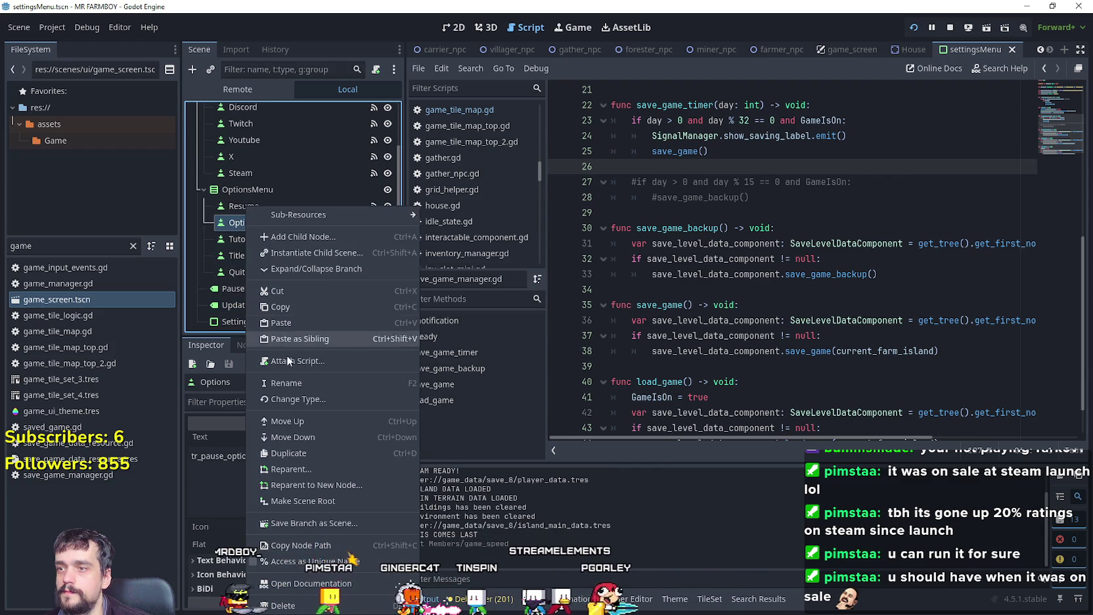
Step: Duplicate the Options button and rename the copy to ForceSave
click(310, 454)
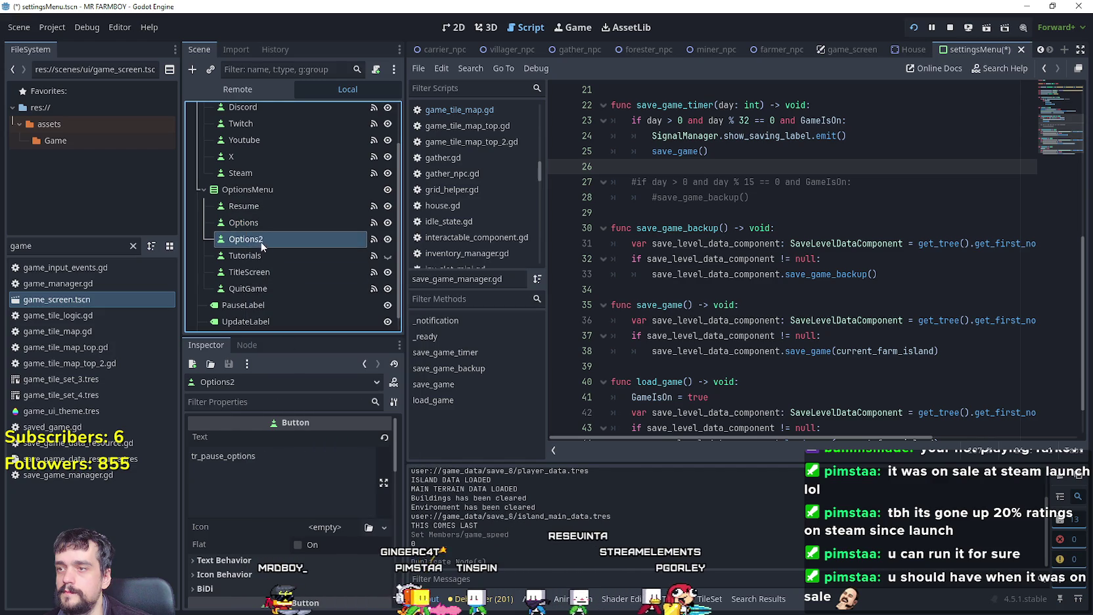
text(ForceSave)
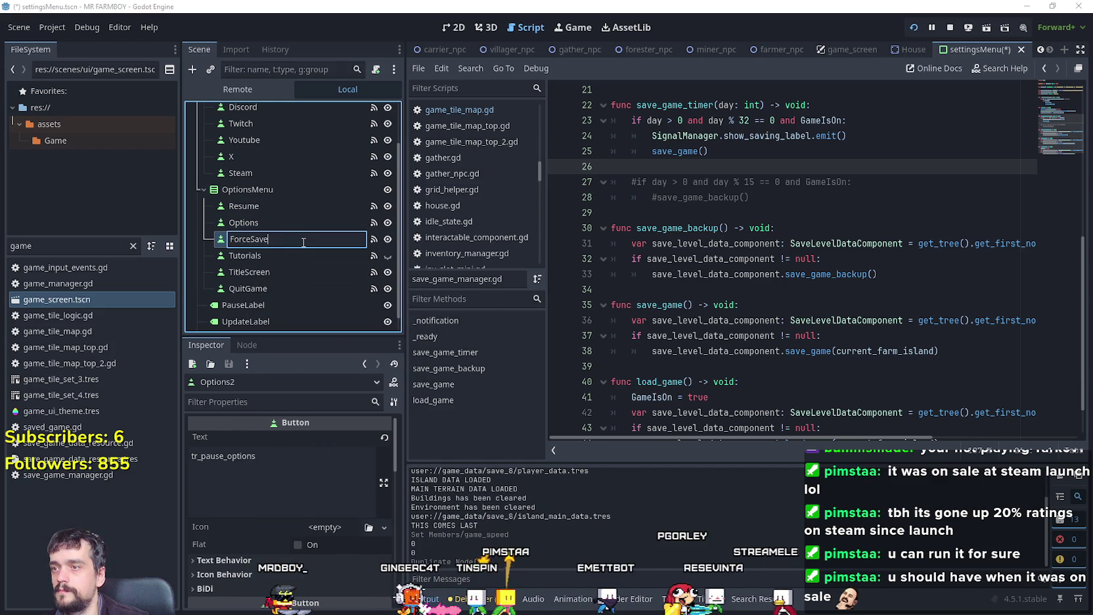
key(Return)
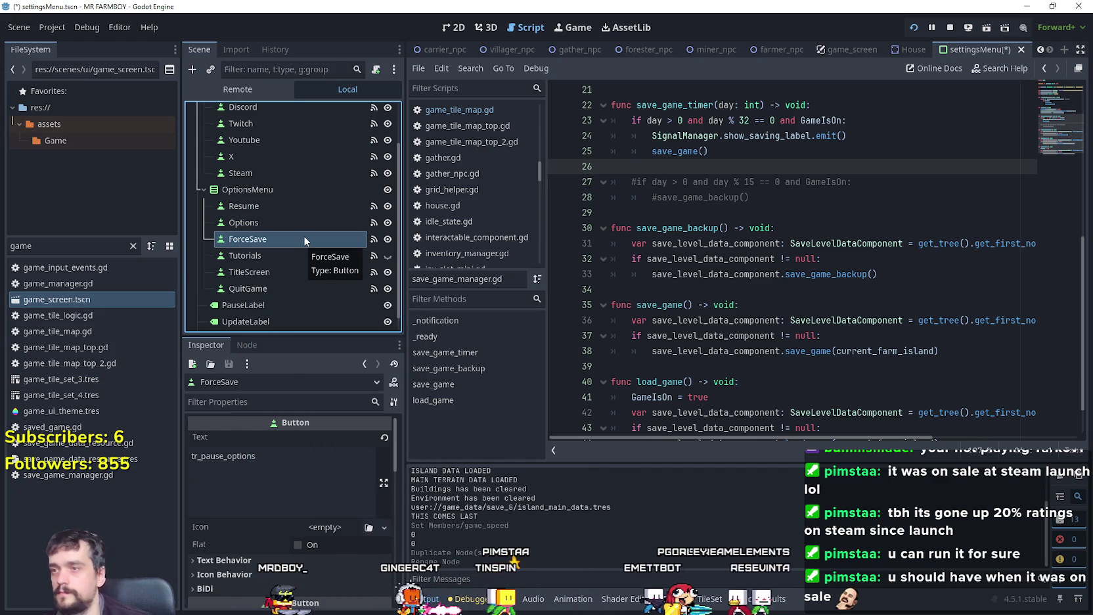
Step: Disconnect _on_options_pressed from ForceSave and connect pressed() to _on_force_save_pressed
click(247, 344)
scroll(299, 523, down, 2)
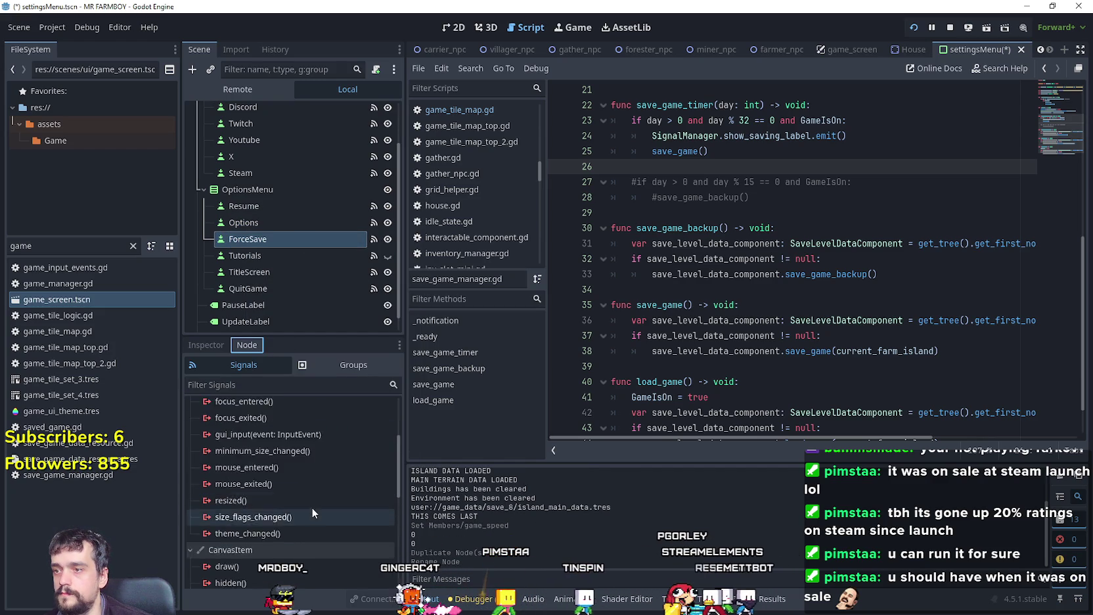
right_click(291, 423)
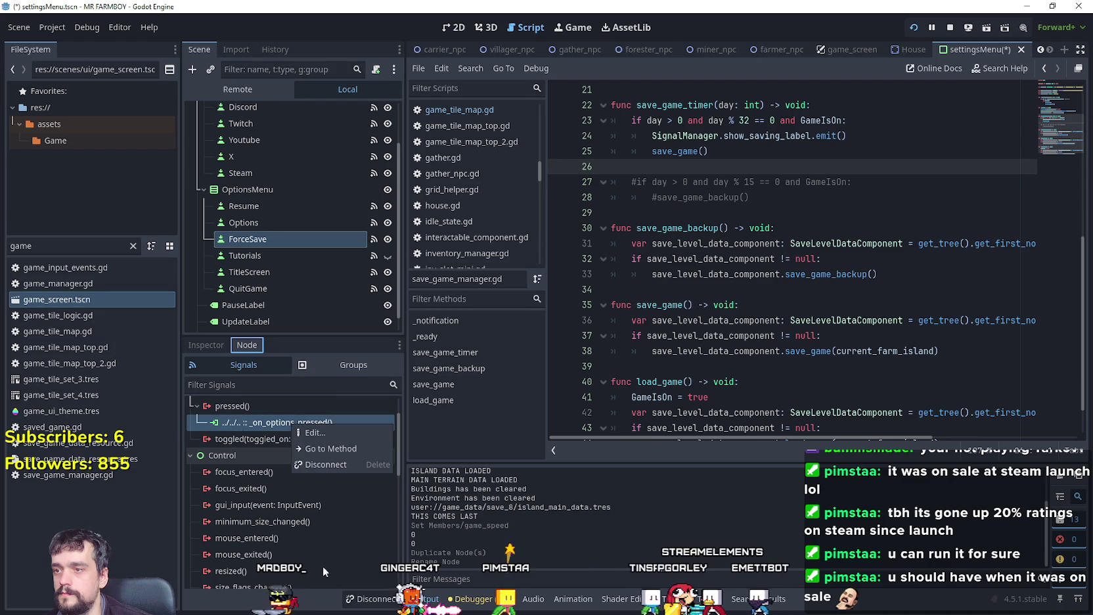
click(346, 470)
click(260, 403)
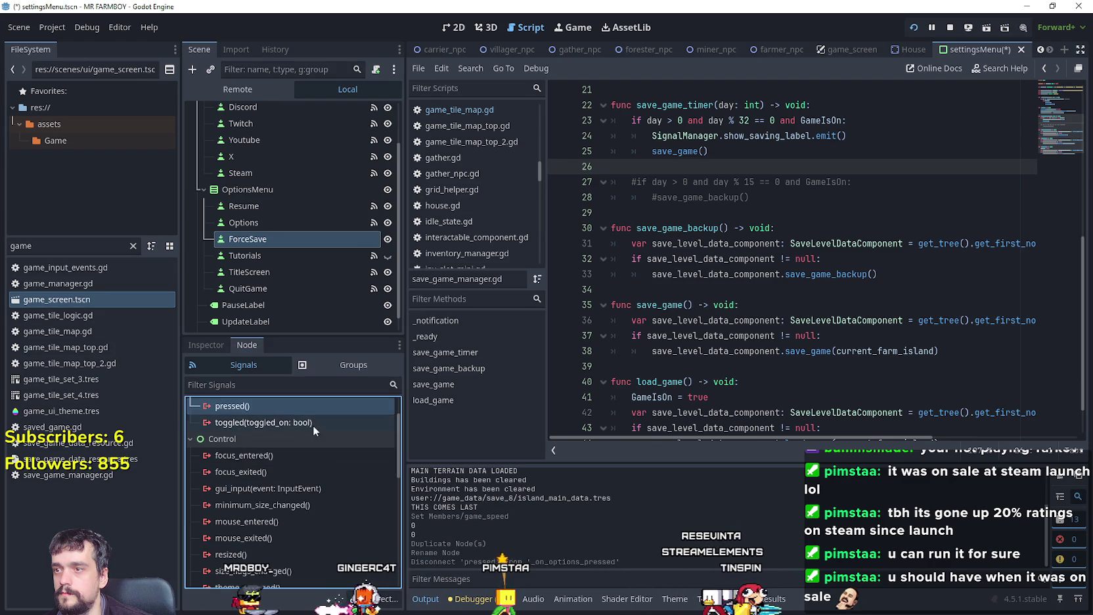
double_click(270, 408)
click(497, 436)
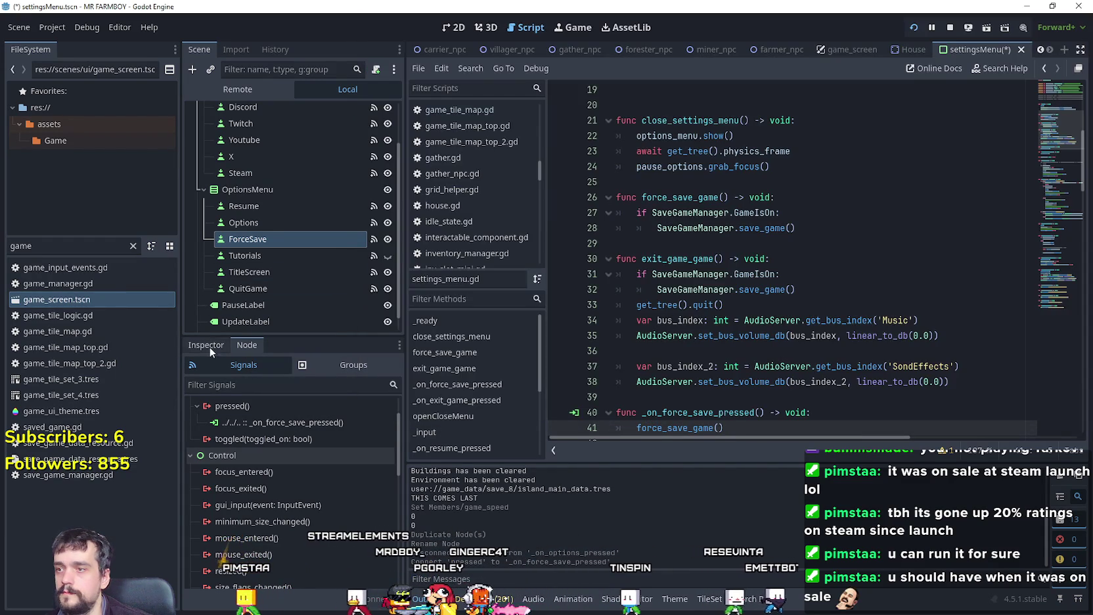
Step: Change the ForceSave button text to tr_pause_force_save and save the scene
click(209, 345)
click(279, 465)
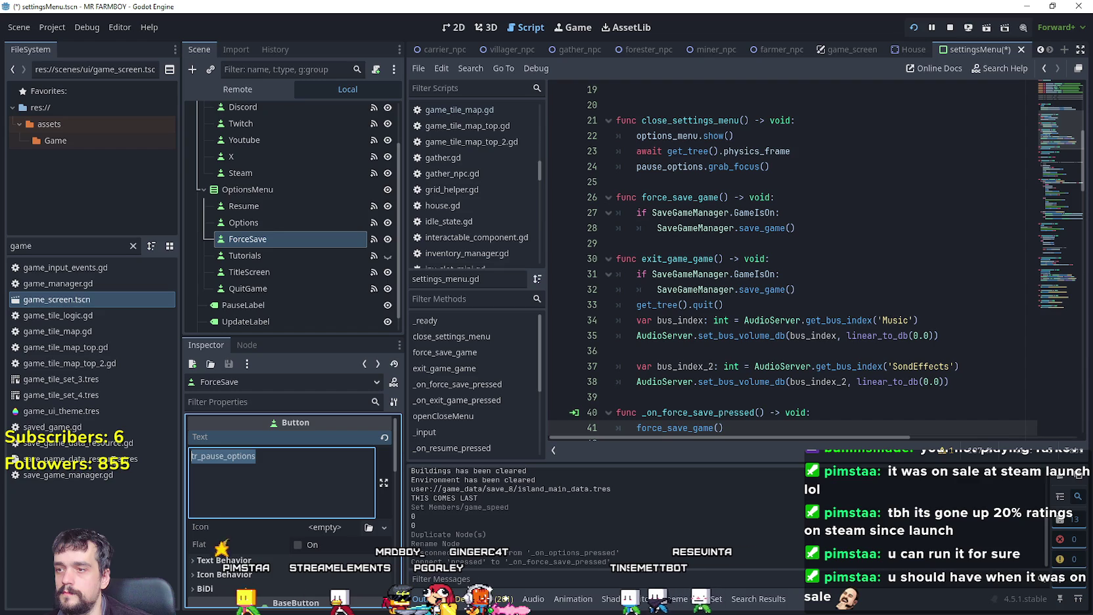
shift+click(218, 463)
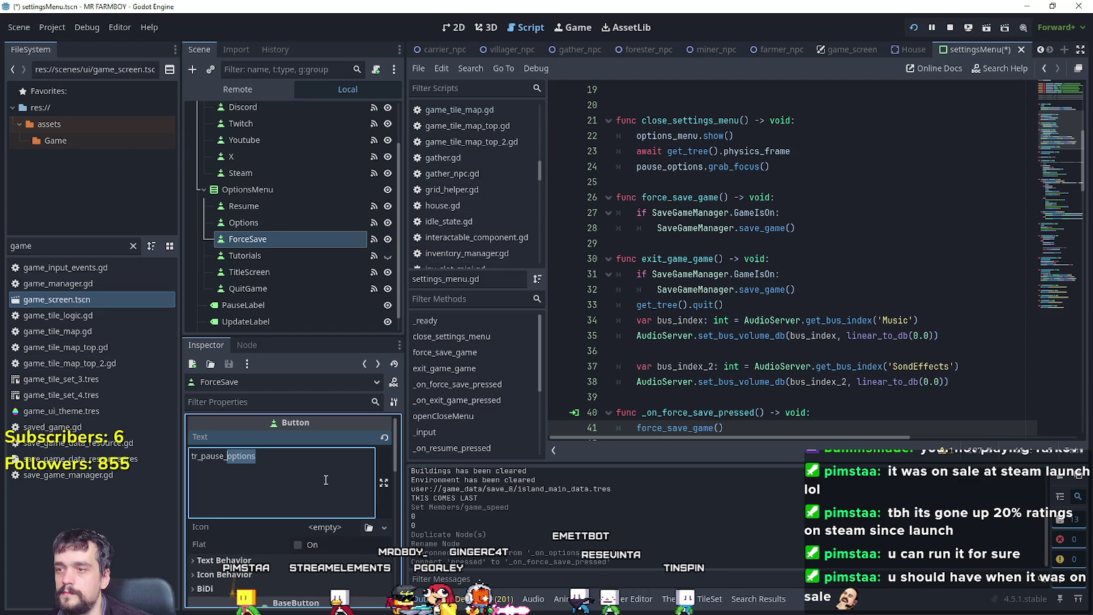
text(force_save)
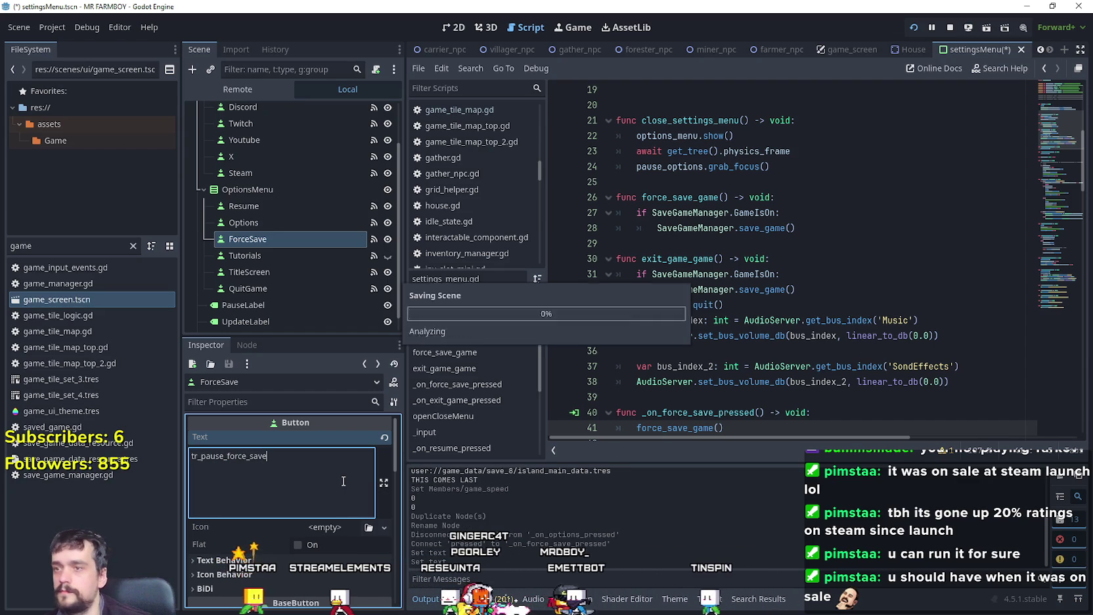
key(ctrl+s)
Step: Check the pause menu in the 2D view and open the _on_force_save_pressed handler
key(alt+Tab)
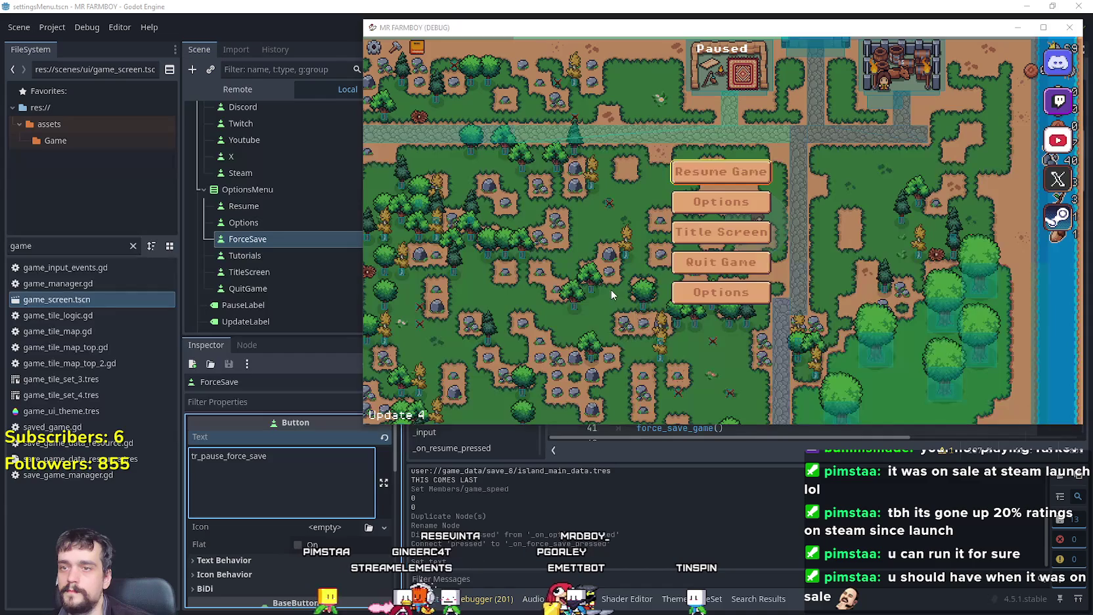
click(570, 5)
click(454, 27)
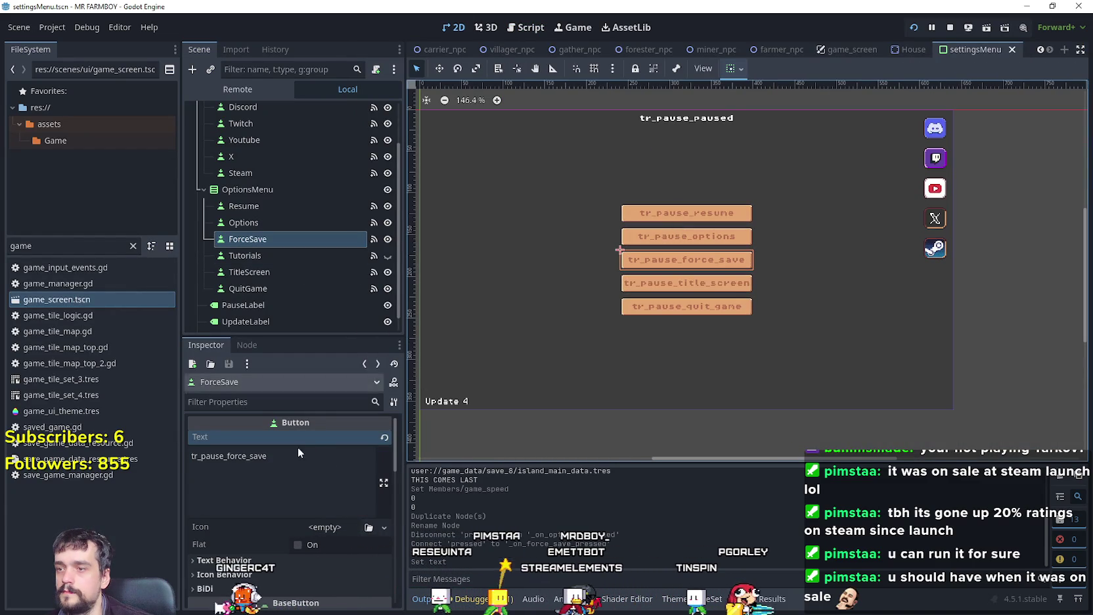
click(247, 344)
double_click(307, 423)
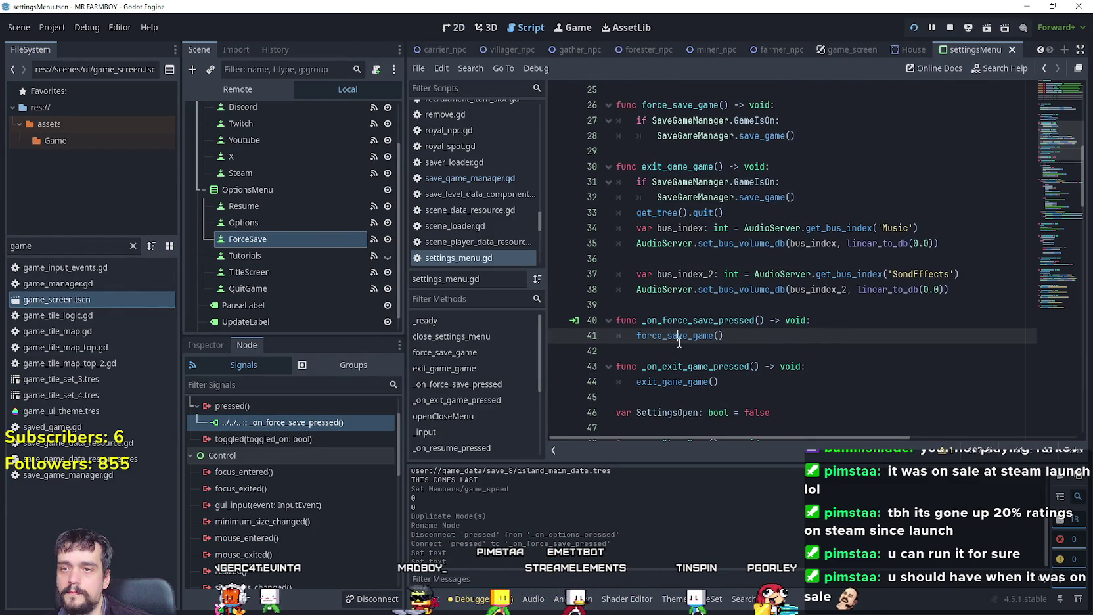
Step: Jump to the force_save_game function definition and read through the save manager code
right_click(680, 340)
click(726, 562)
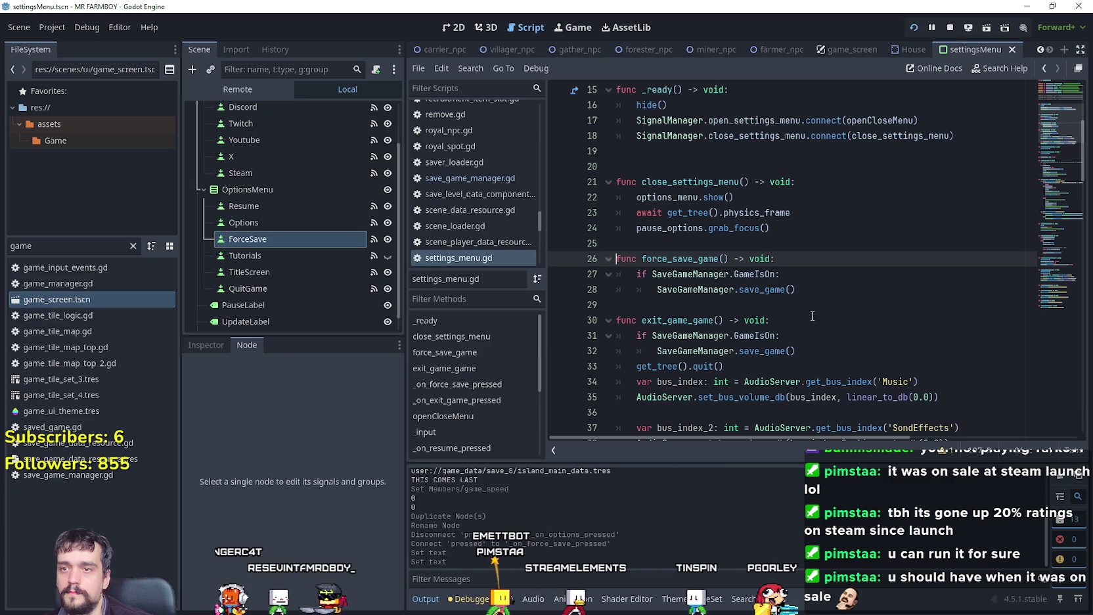
click(795, 289)
key(Down)
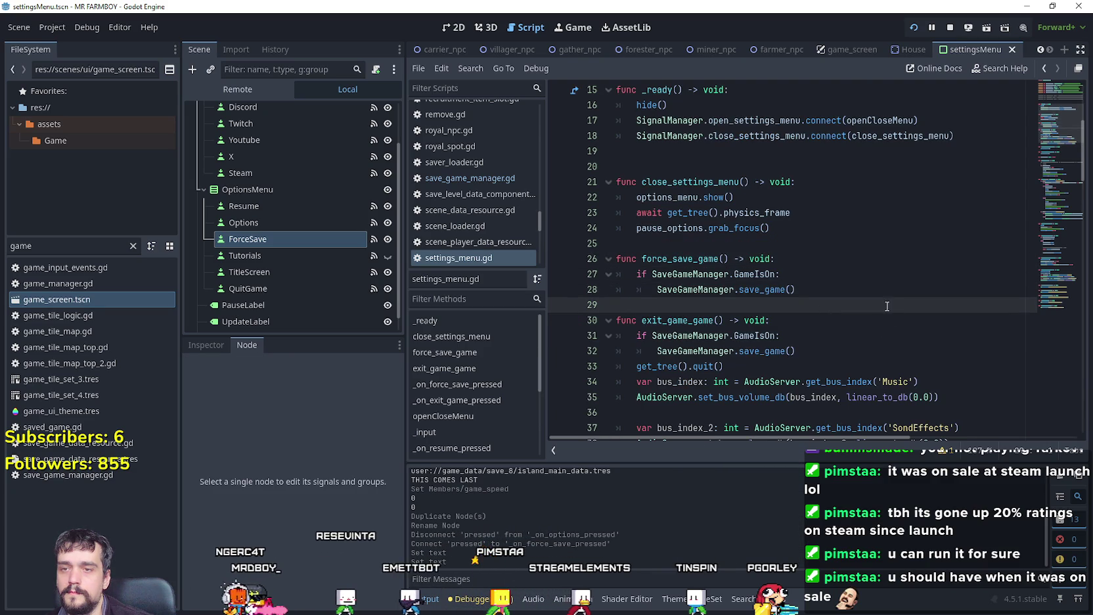
scroll(788, 289, down, 1)
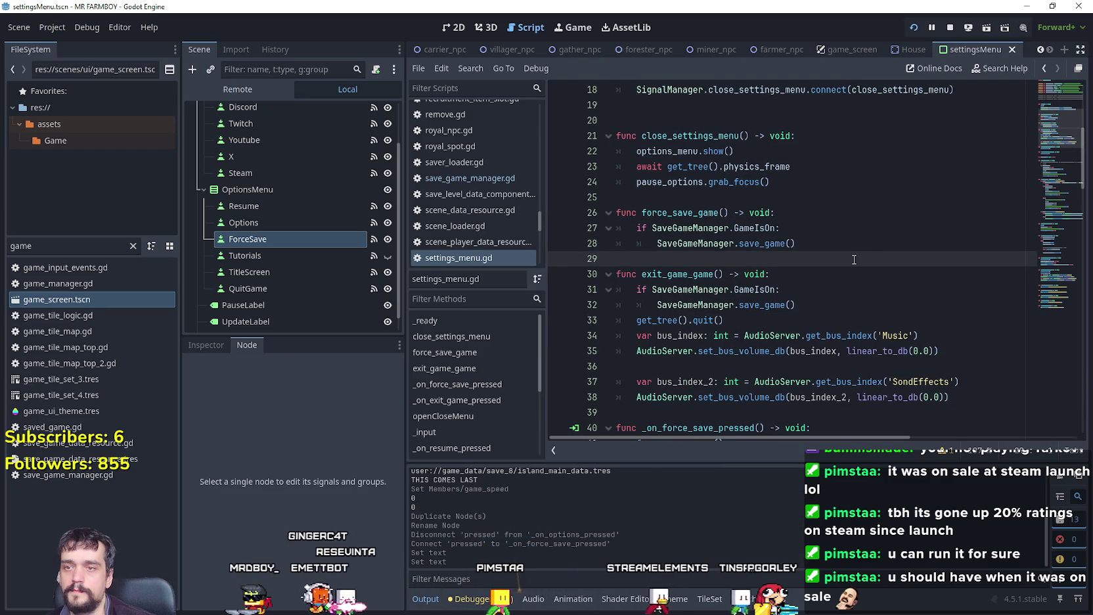
scroll(854, 259, down, 1)
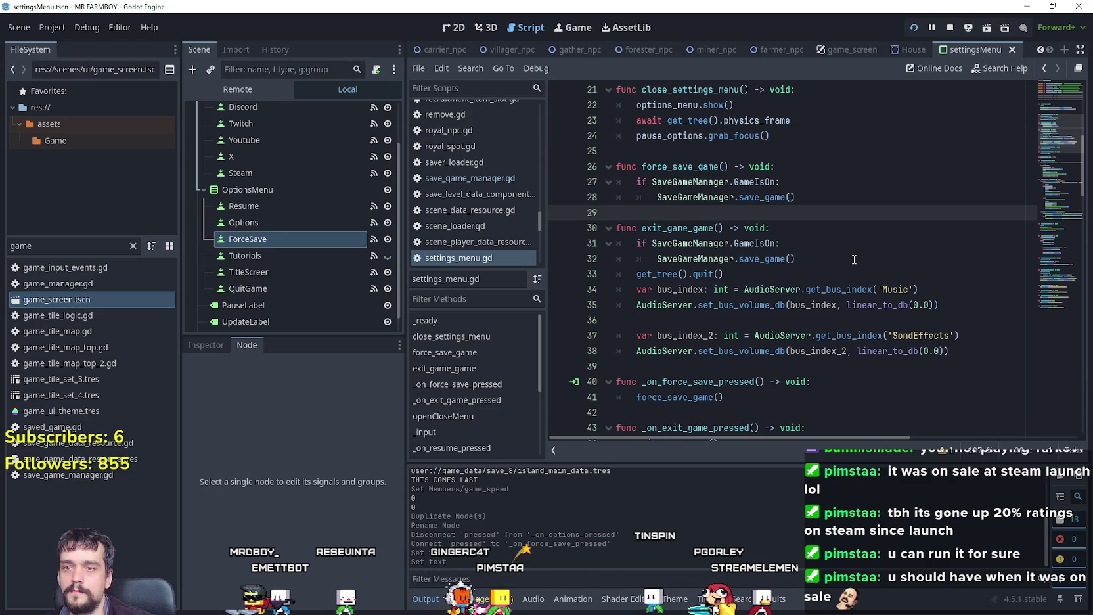
scroll(855, 259, up, 1)
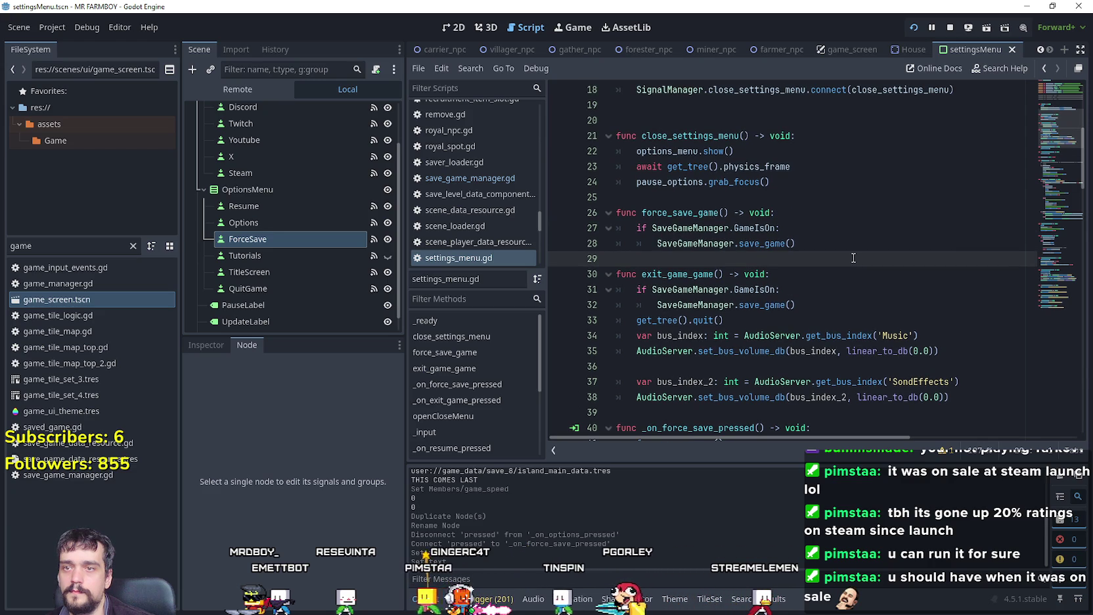
scroll(854, 259, down, 1)
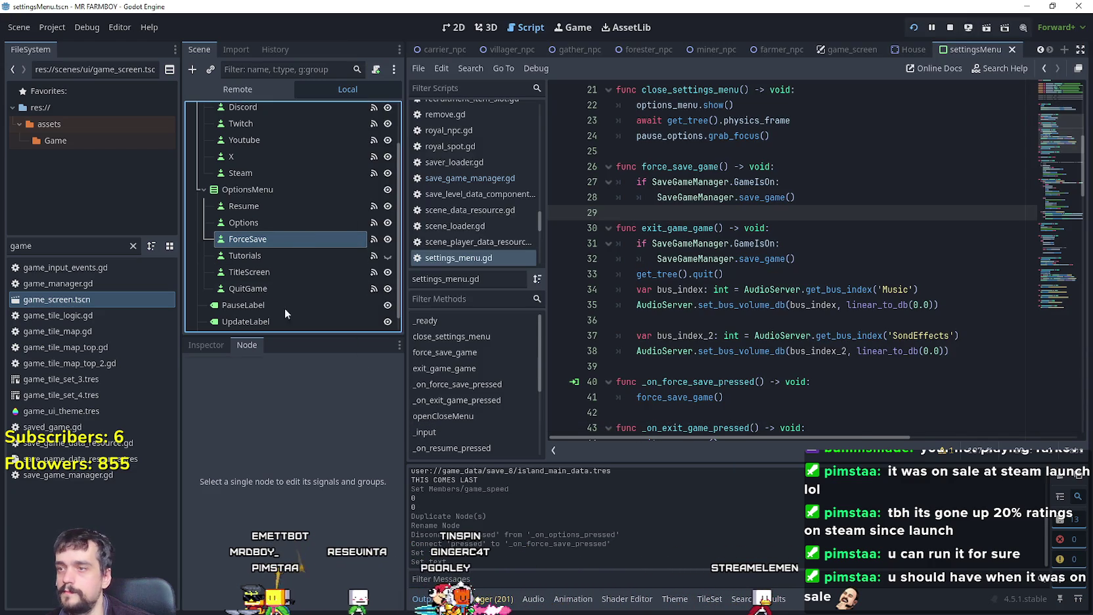
Step: Select the ForceSave button's full text in the Inspector, then switch to the browser
double_click(304, 424)
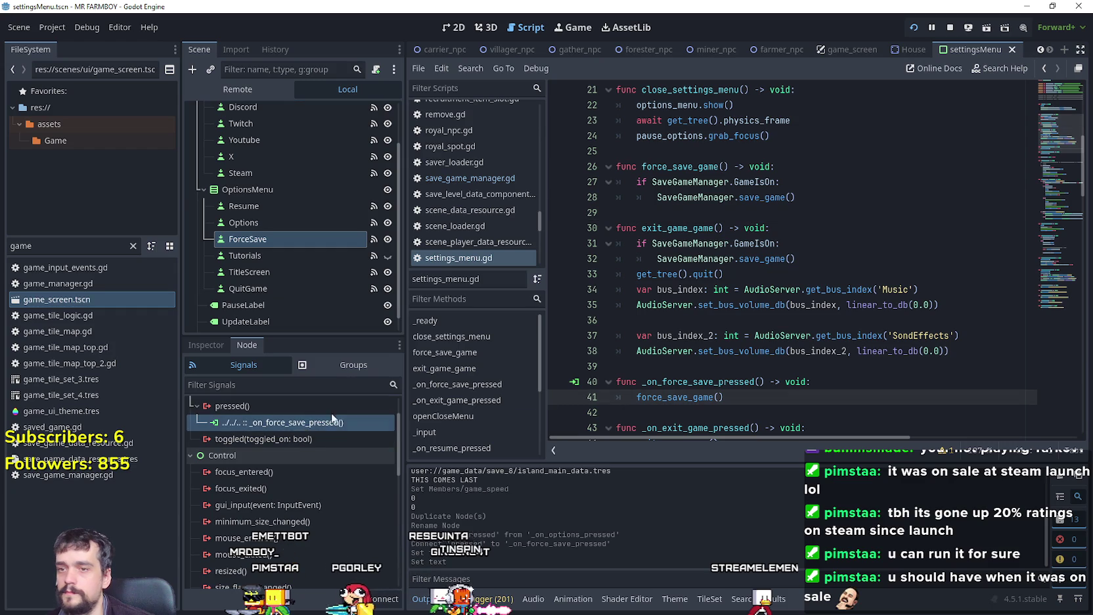
click(216, 344)
double_click(229, 456)
key(ctrl+c)
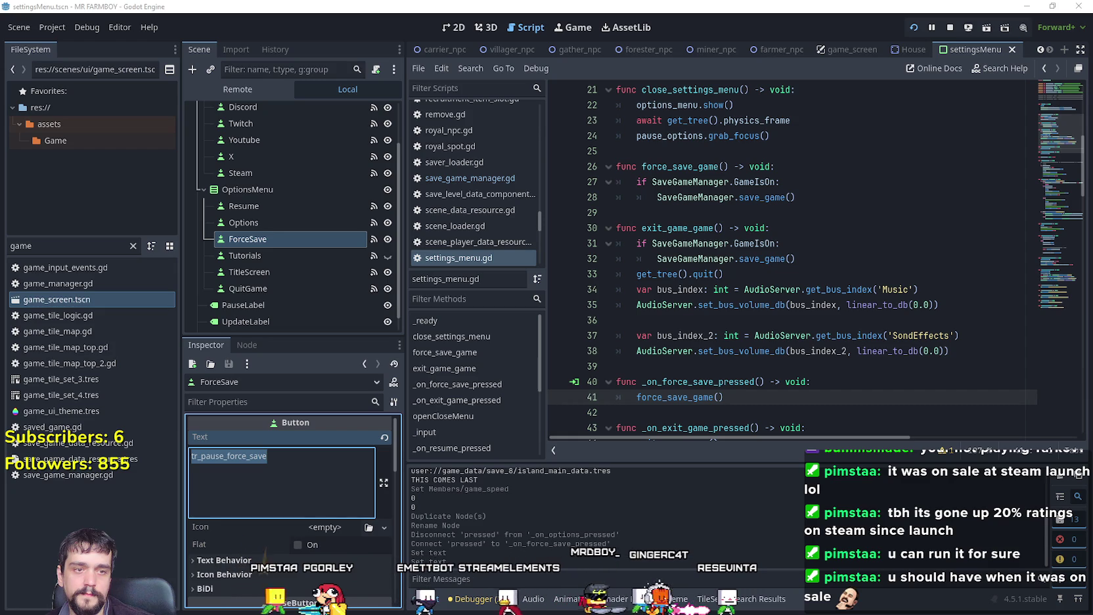
key(alt+Tab)
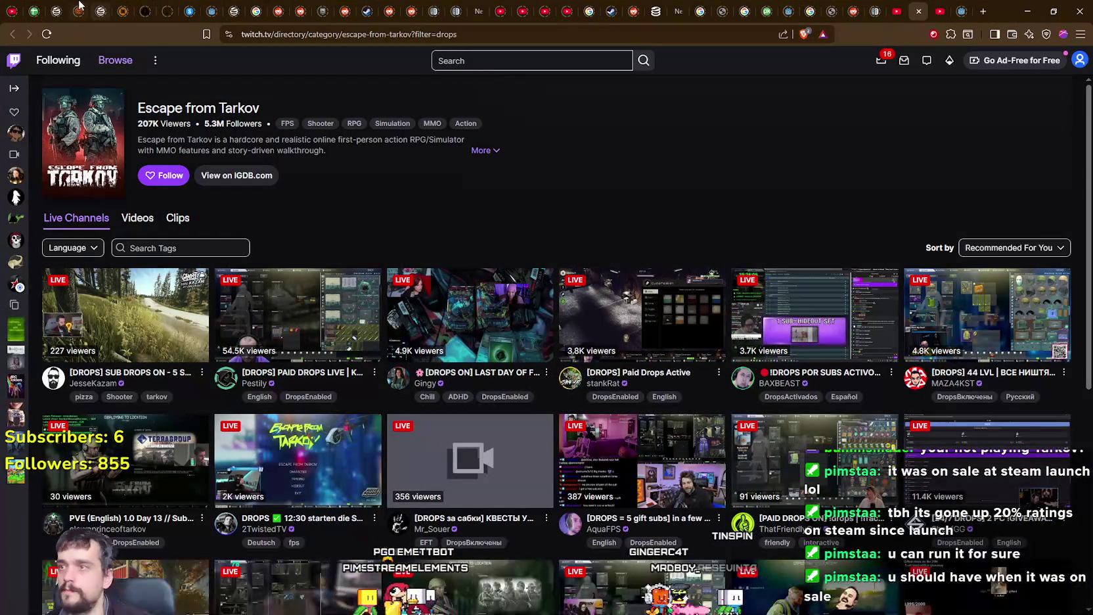
Step: Open the MR FARMBOY Localization spreadsheet and search it for Save
click(42, 10)
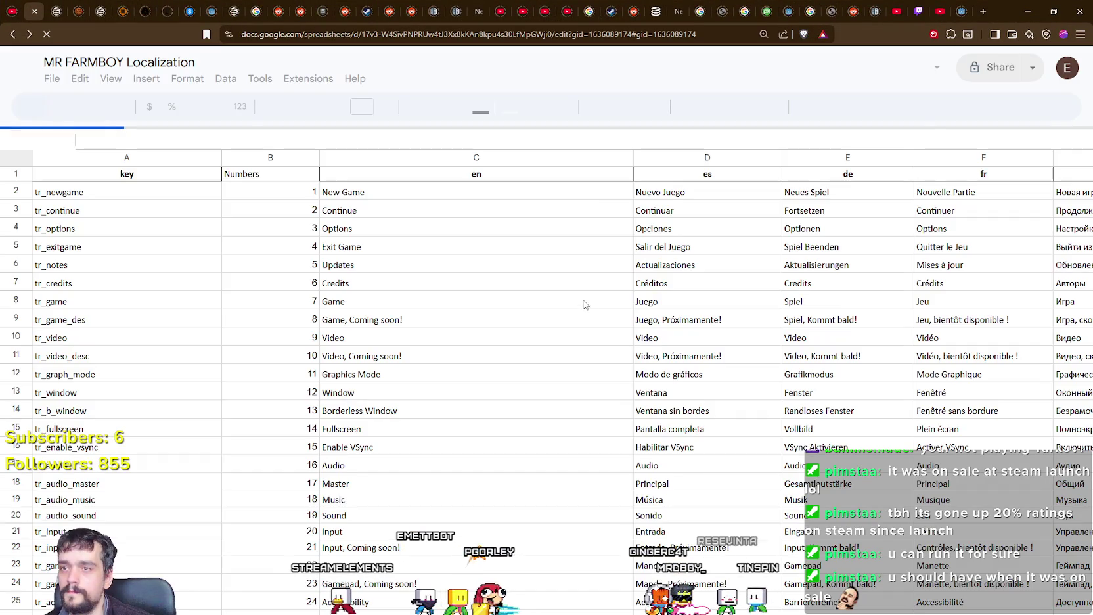
drag(1089, 167, 1089, 332)
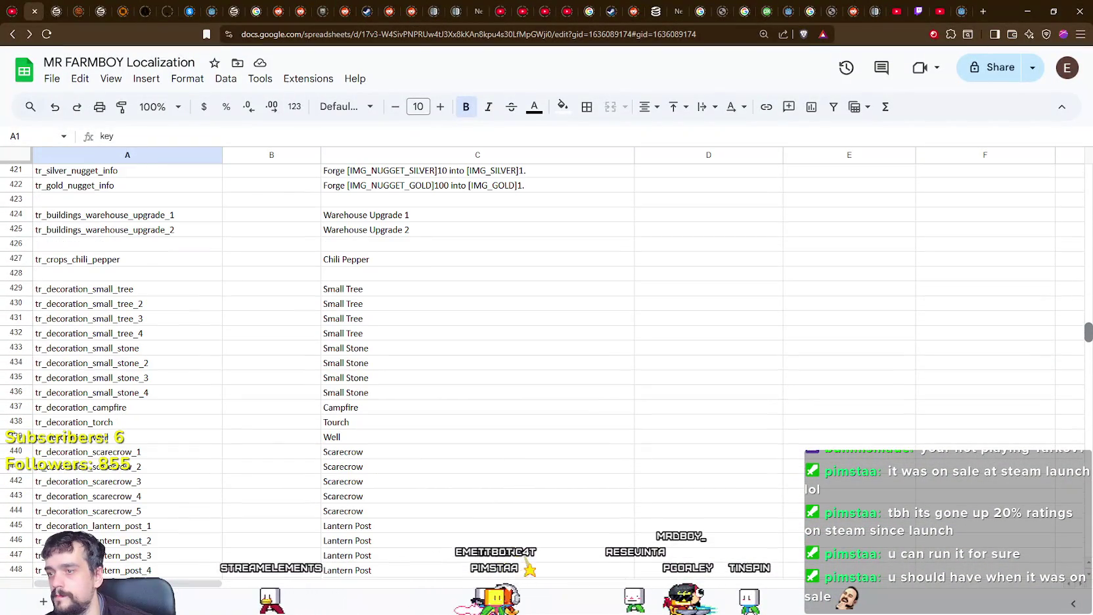
click(753, 265)
text(Save)
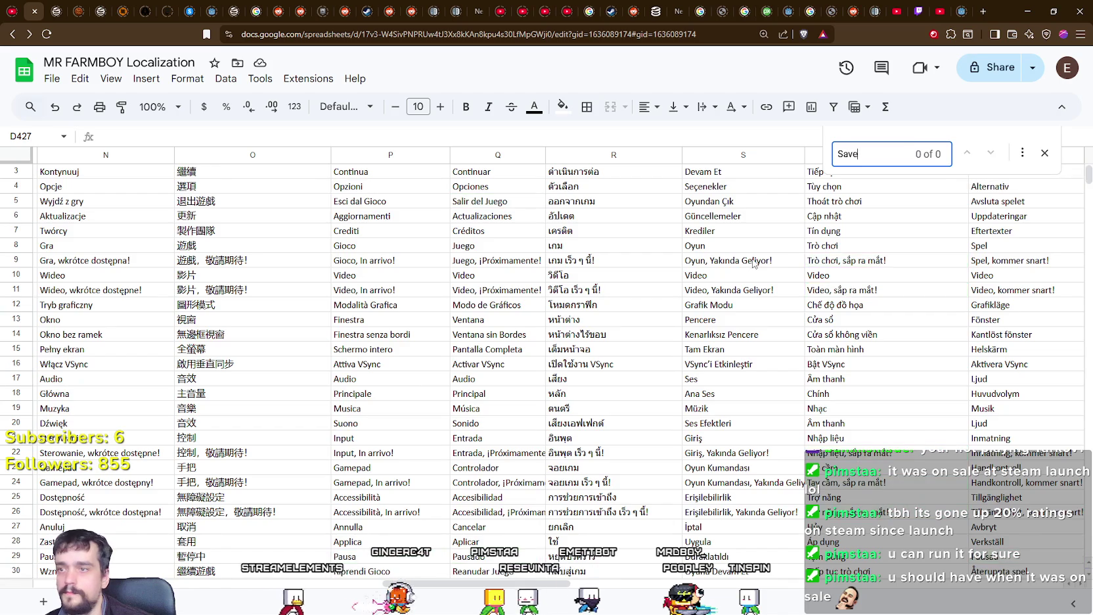
scroll(197, 439, down, 5)
drag(493, 581, 146, 581)
scroll(237, 418, up, 6)
scroll(237, 418, down, 20)
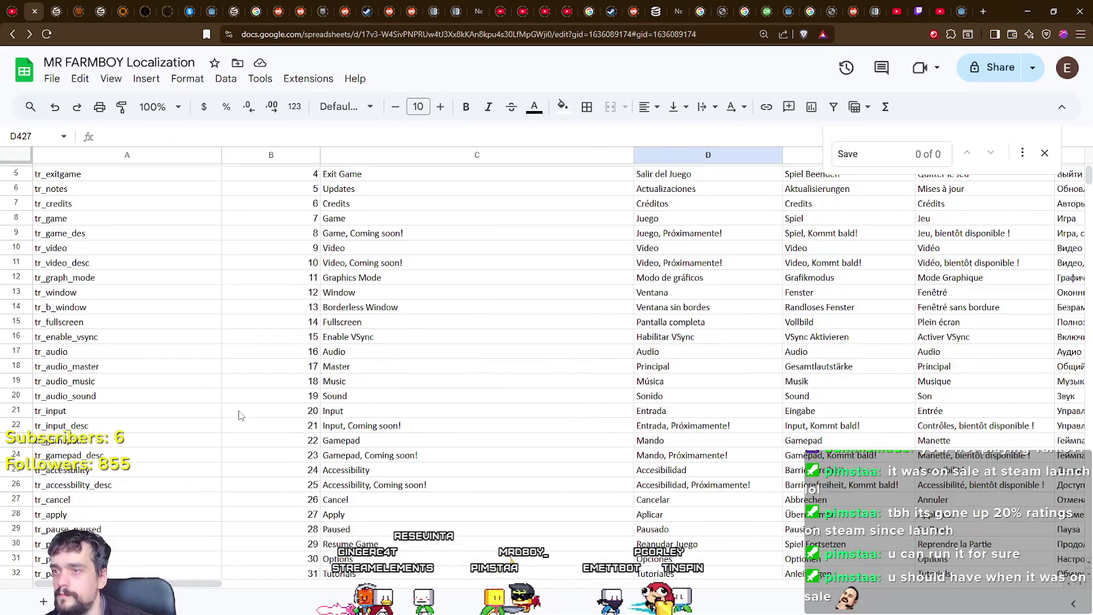
scroll(706, 175, down, 4)
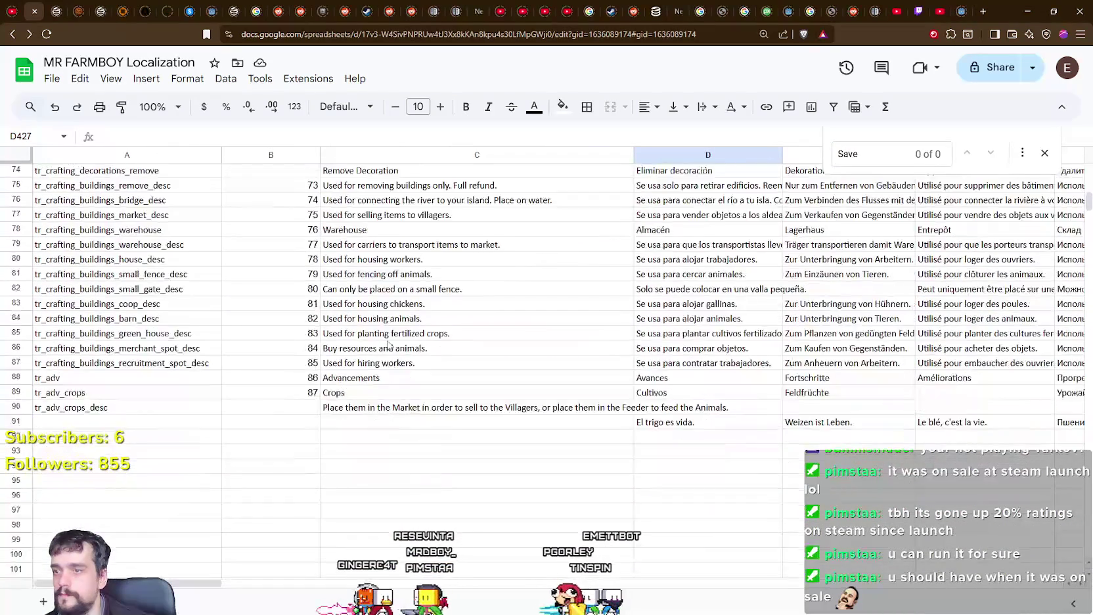
Step: Search the sheet for Force, finding no matches, and select the empty key cell after the last entry
text(Force)
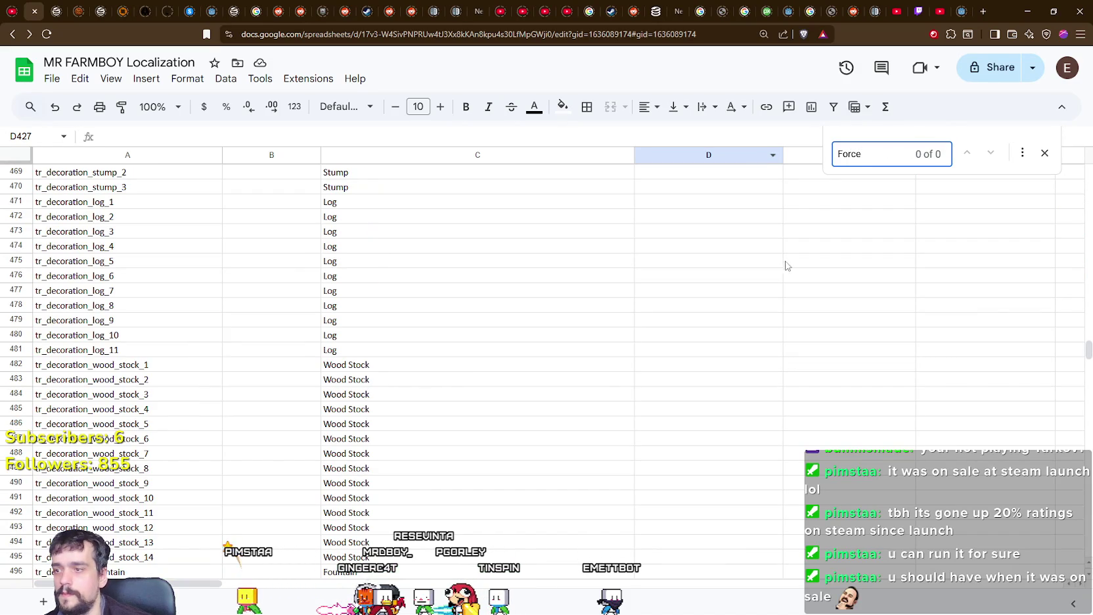
click(794, 323)
scroll(686, 358, up, 5)
drag(1079, 351, 1079, 207)
scroll(125, 456, up, 20)
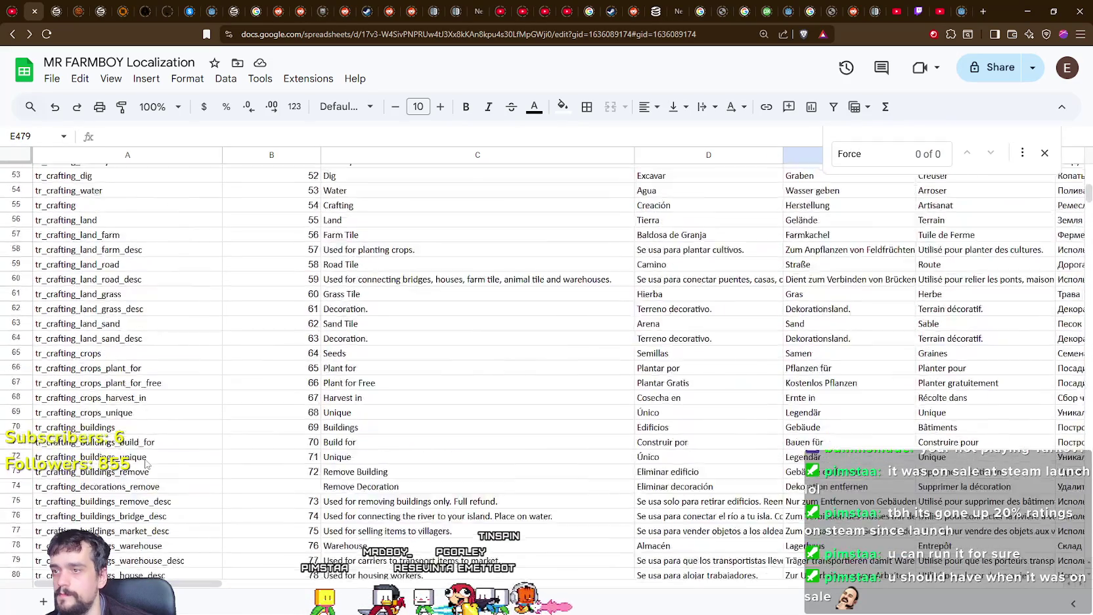
scroll(146, 452, down, 20)
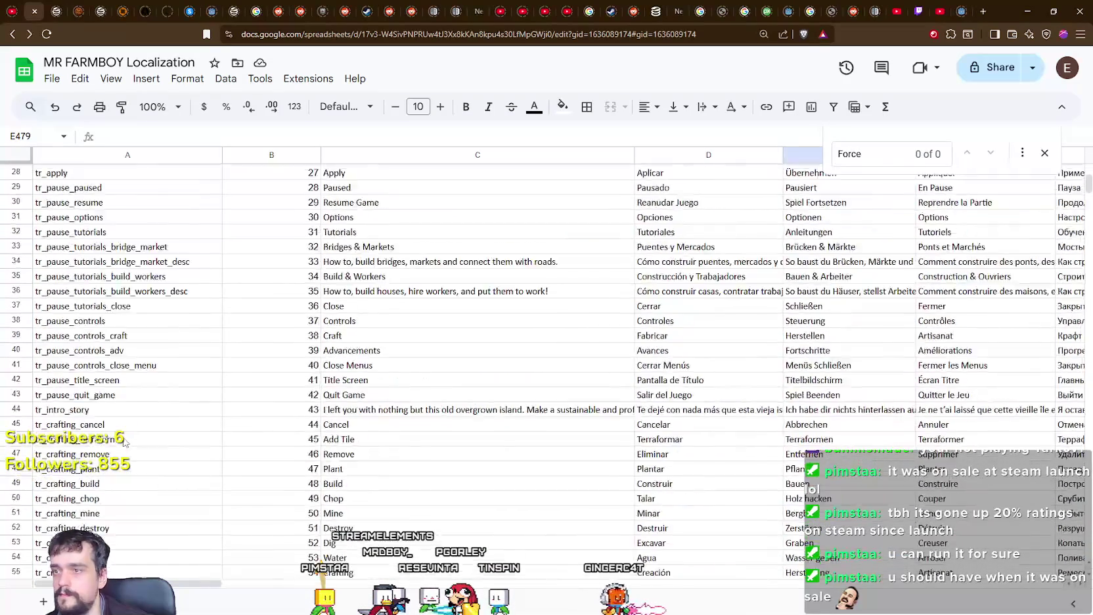
click(105, 368)
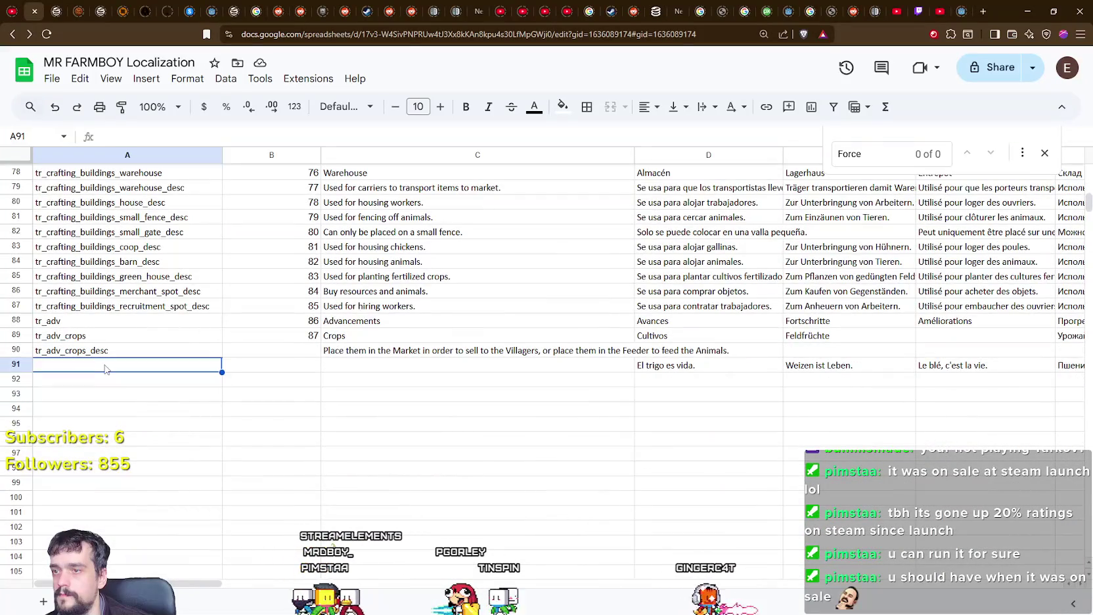
Step: Add sheet row 92 mapping the tr_pause_force_save key to the English text 'Force Save'
key(ctrl+v)
key(Down)
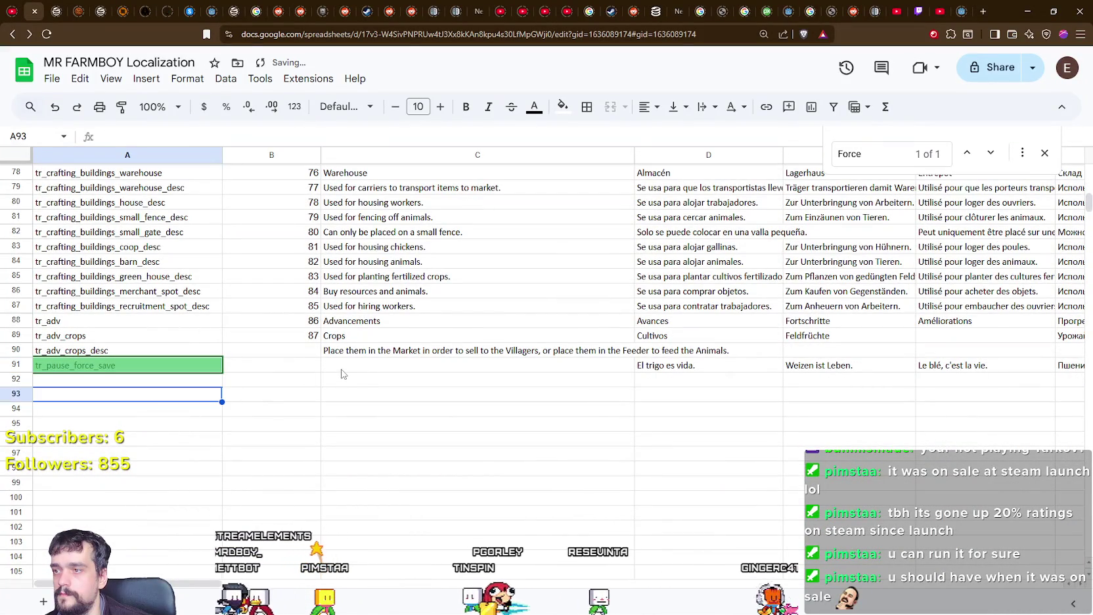
click(341, 368)
text(Force Save)
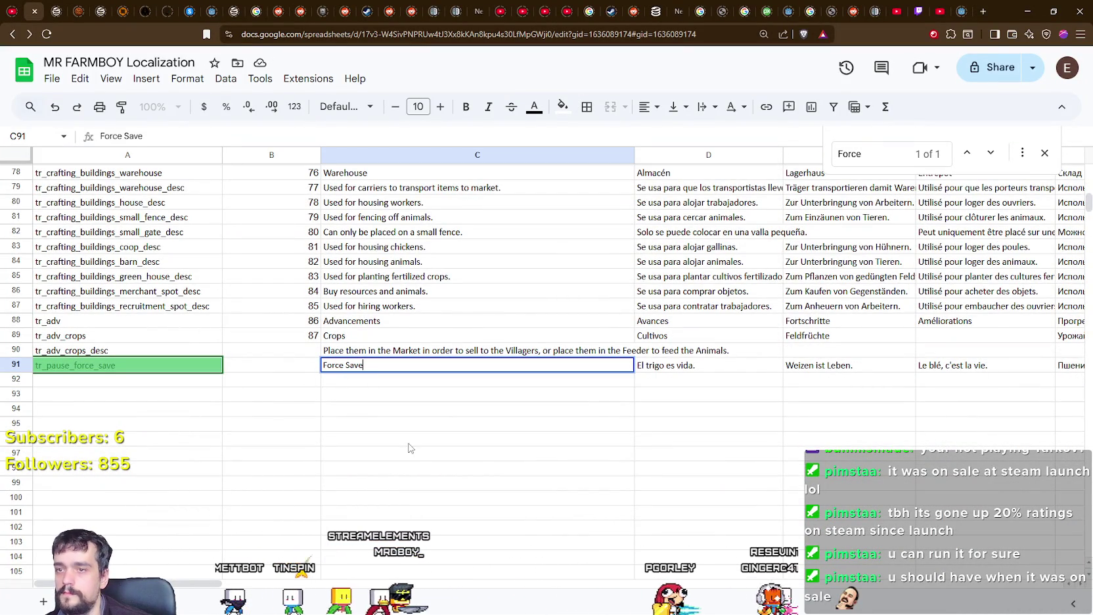
key(Escape)
key(ctrl+z)
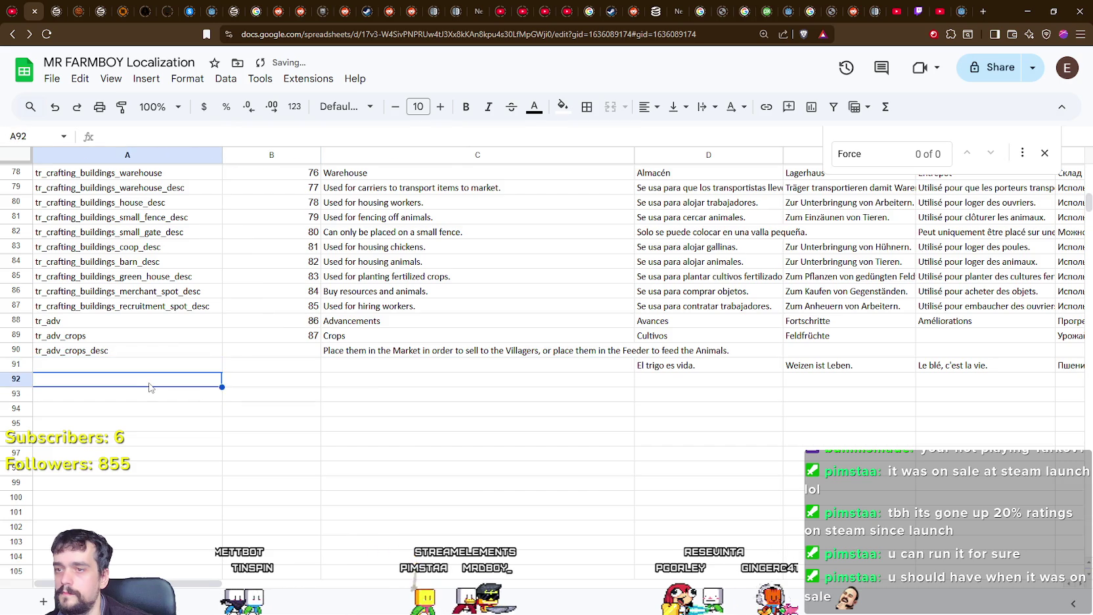
key(Tab)
key(Tab)
text(F)
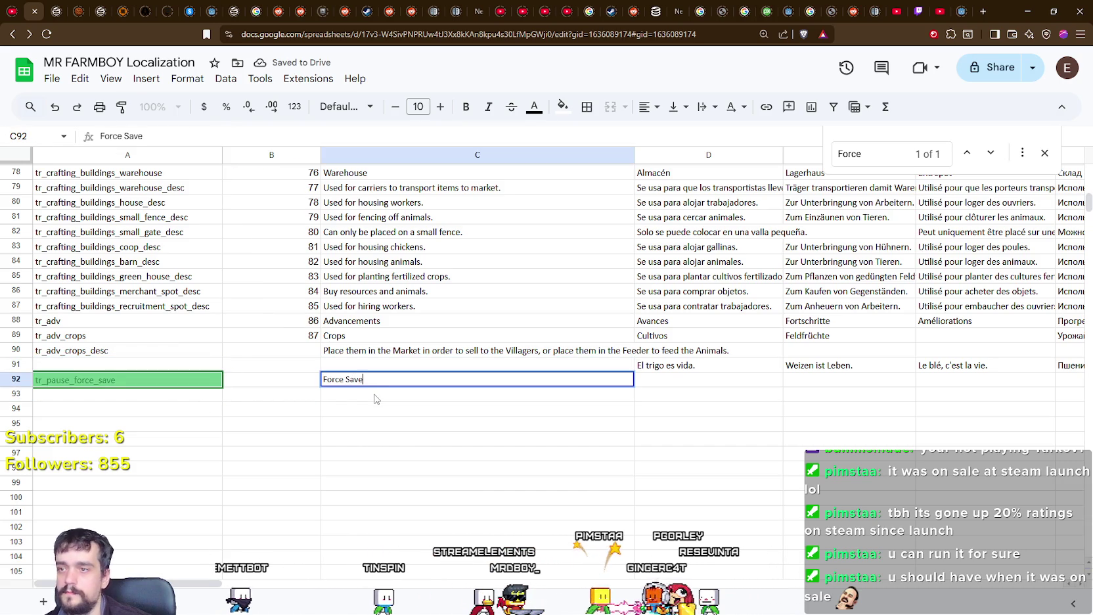
click(407, 410)
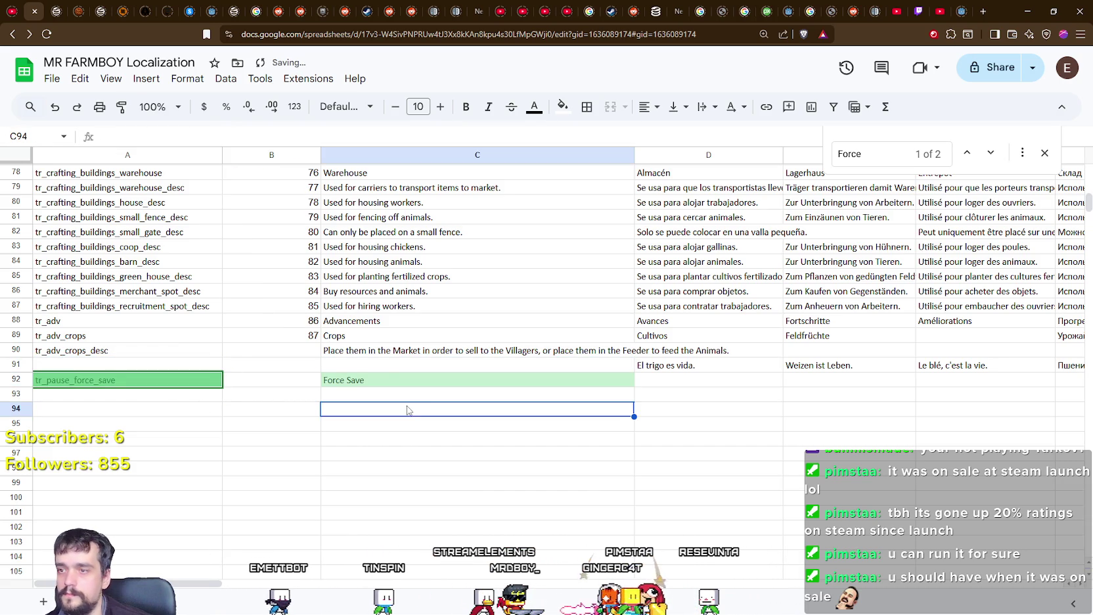
click(362, 379)
key(Down)
click(376, 385)
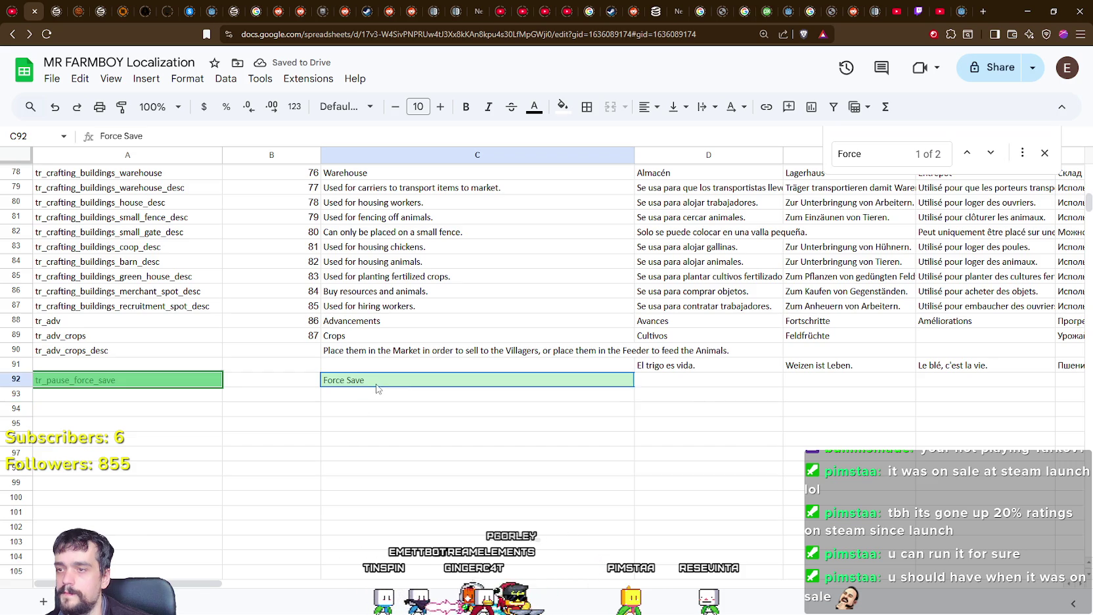
Step: Download the sheet as Comma Separated Values, replacing translations.csv in the translations folder
click(52, 78)
mouse_move(139, 228)
mouse_move(168, 250)
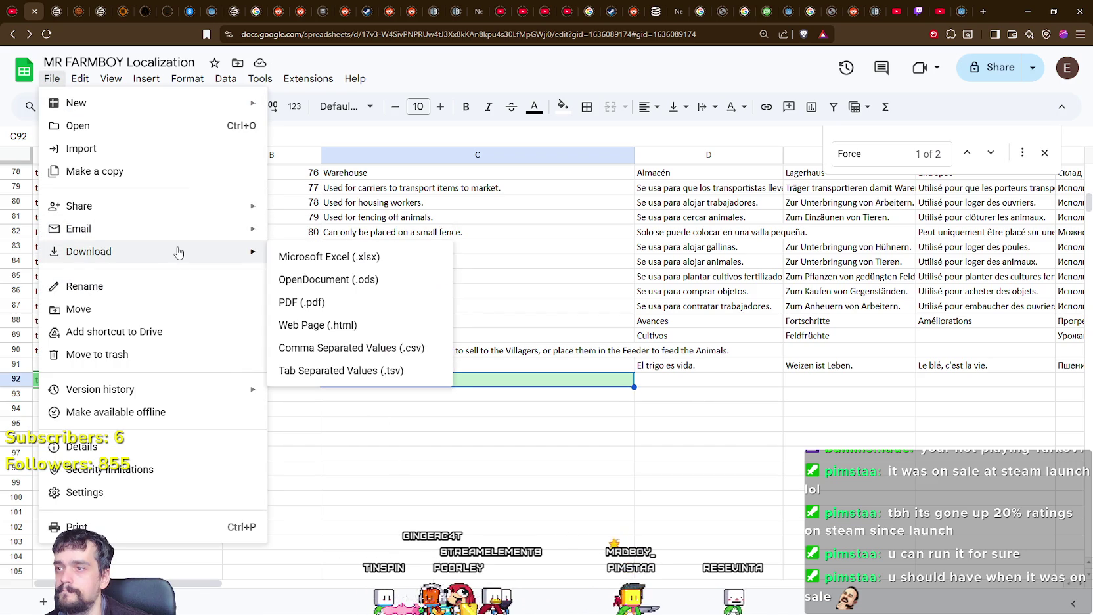
click(354, 349)
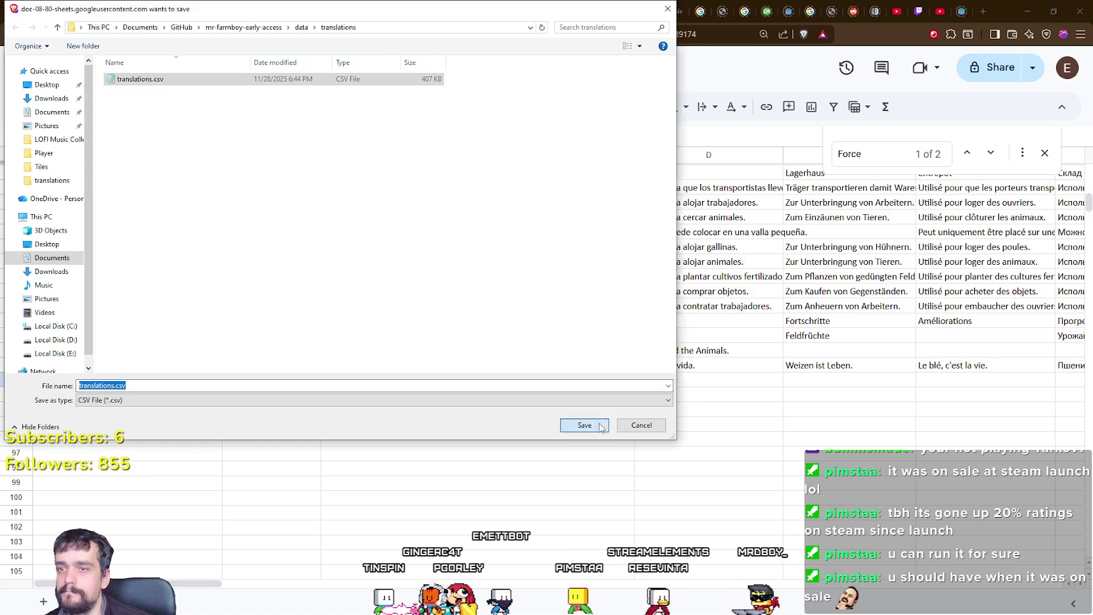
click(584, 425)
click(571, 313)
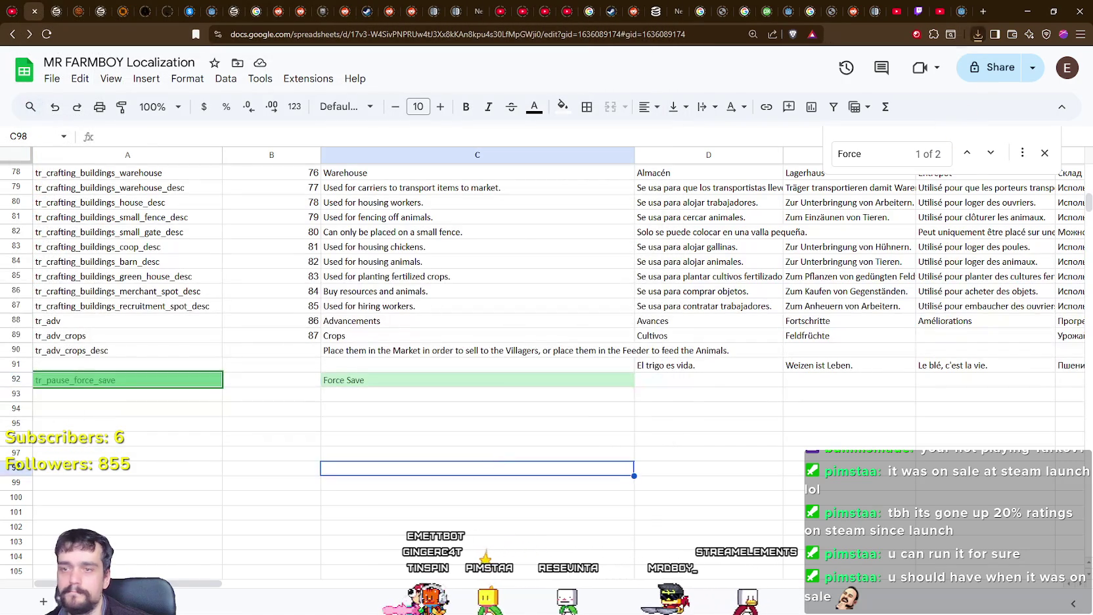
key(alt+Tab)
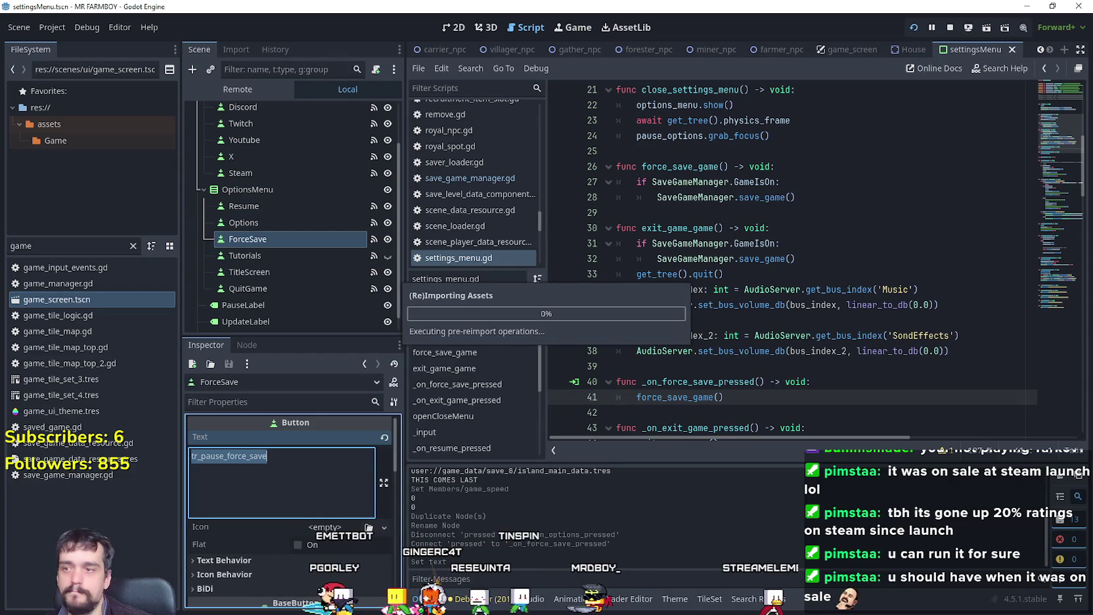
Step: In the running game, open and close Options from the pause menu, then quit the game
key(alt+Tab)
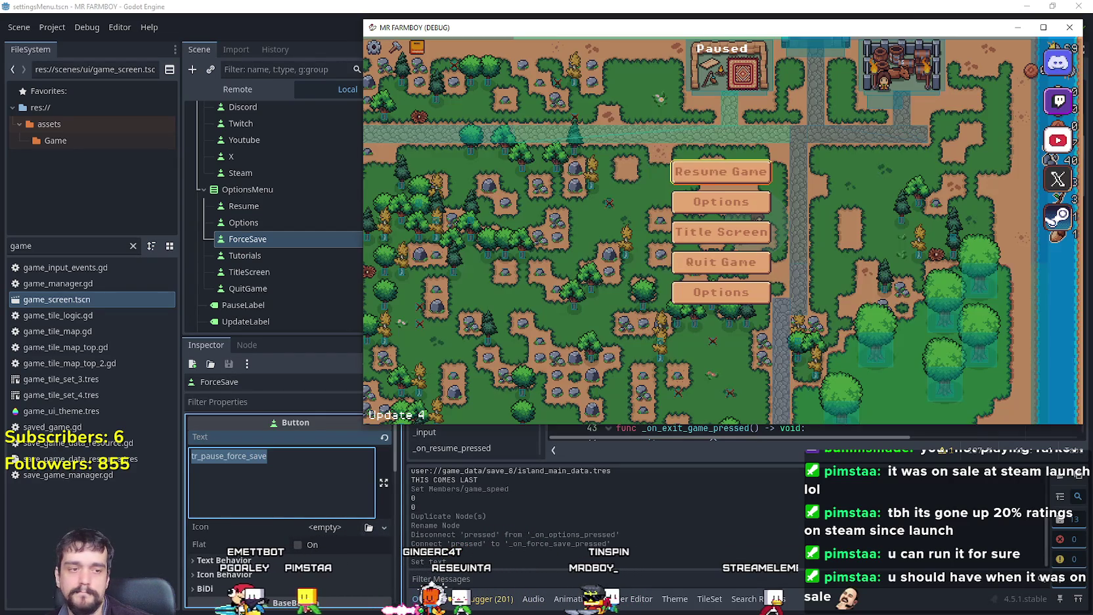
click(723, 288)
key(Escape)
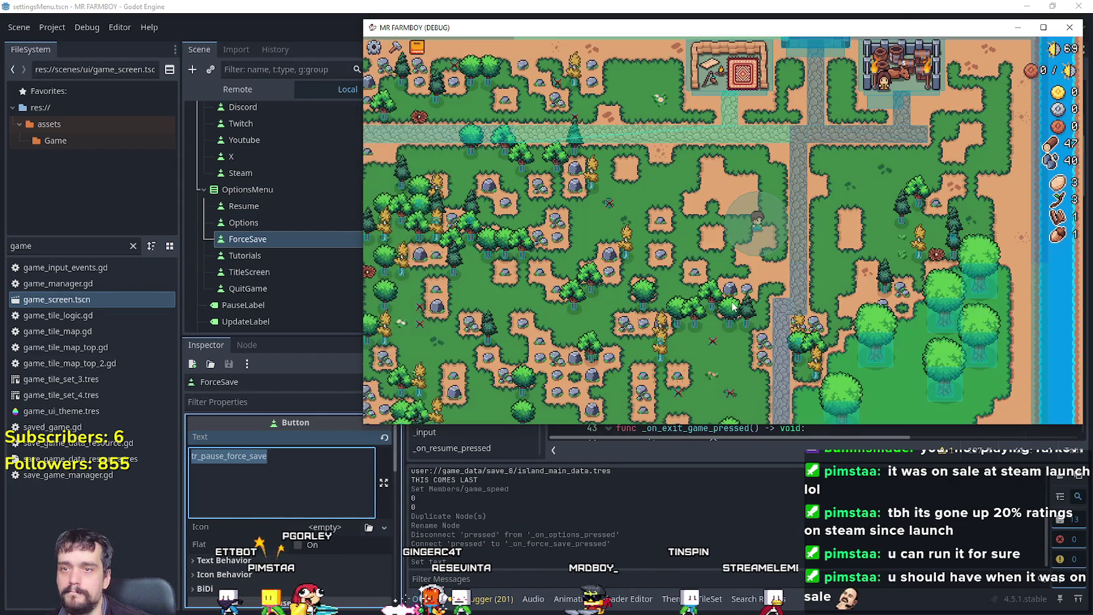
key(Escape)
click(739, 294)
key(Escape)
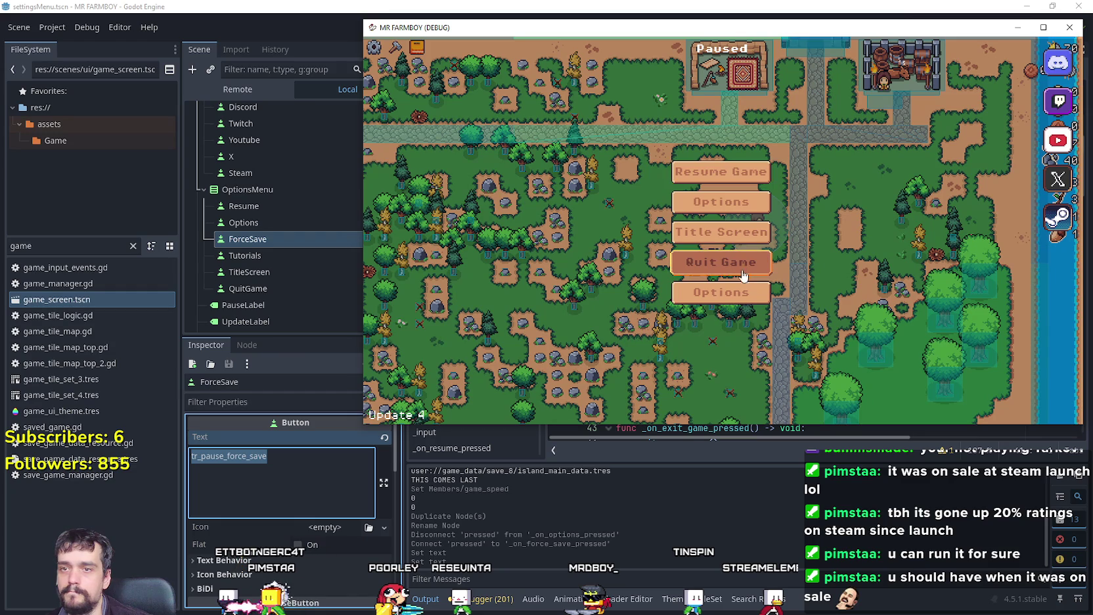
key(Return)
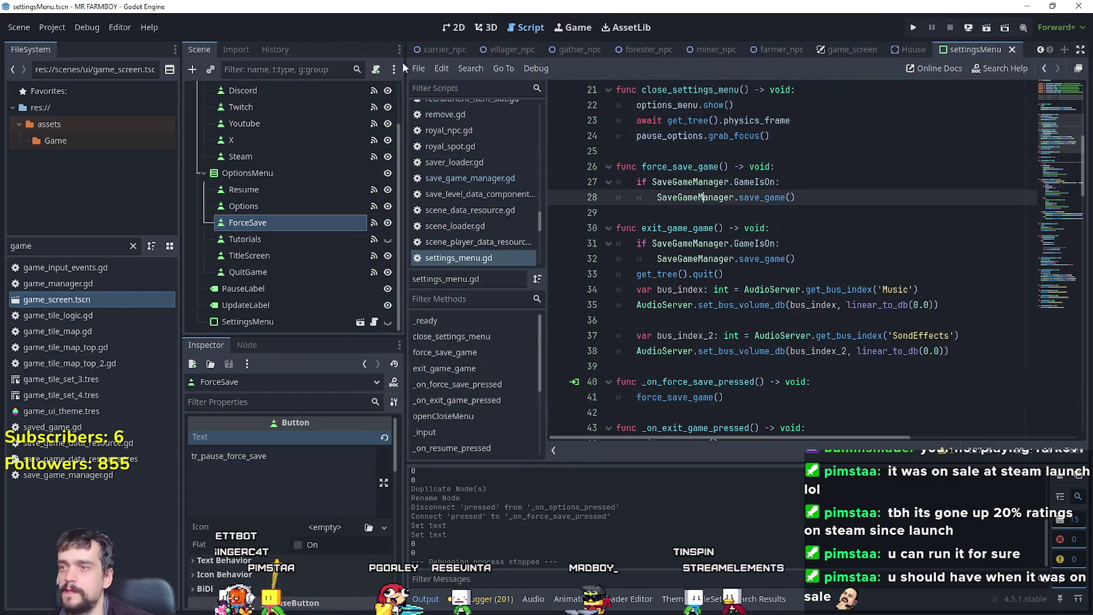
click(441, 29)
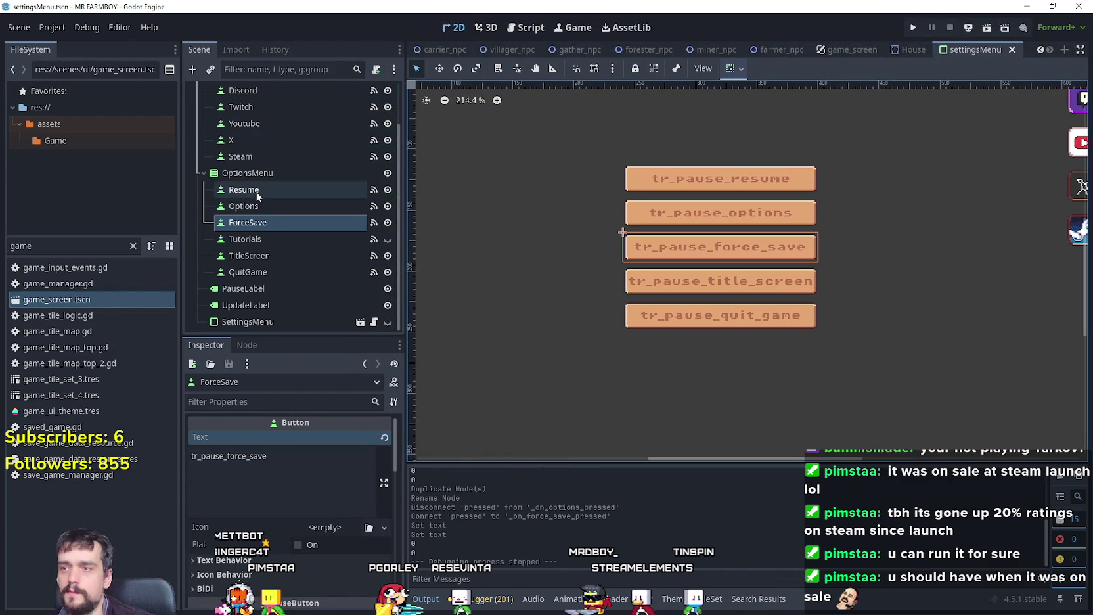
Step: Inspect the ForceSave, TitleScreen and Tutorials button nodes in the 2D workspace, then run the project
click(266, 224)
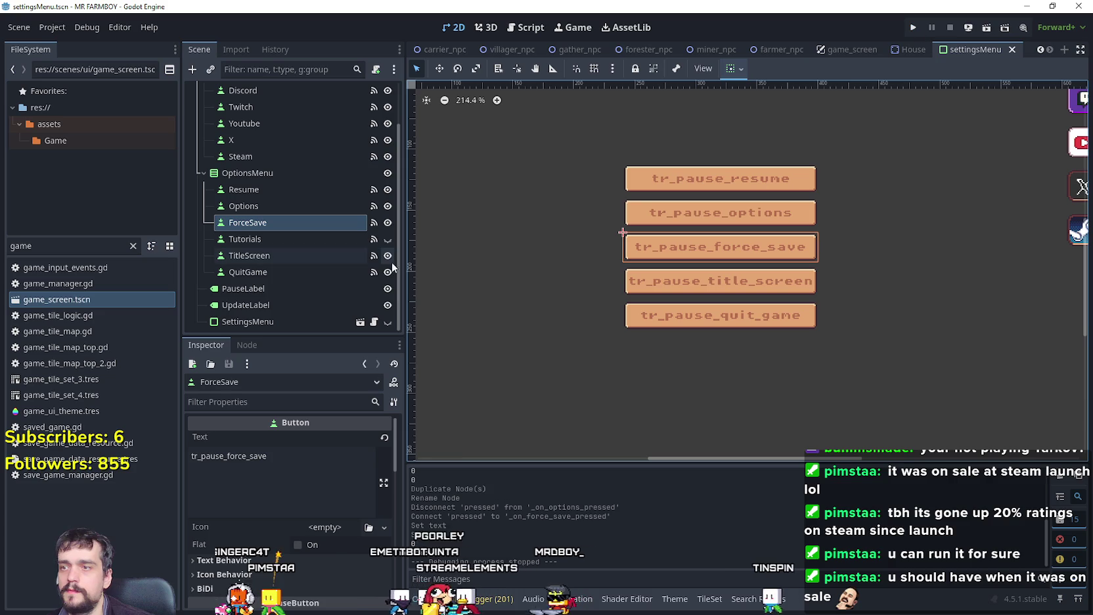
click(335, 256)
click(332, 243)
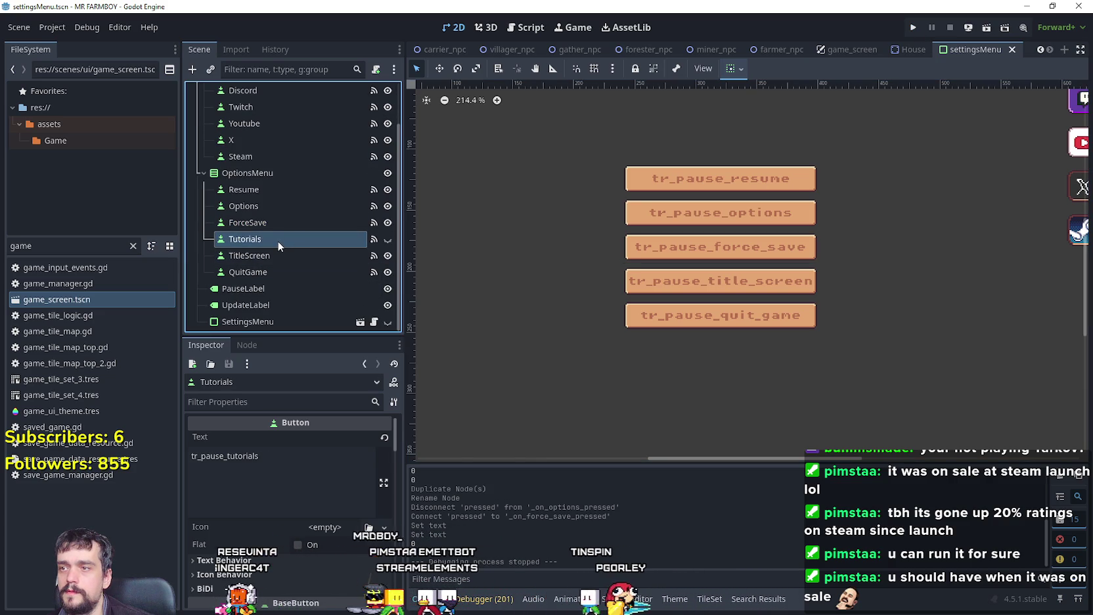
click(912, 28)
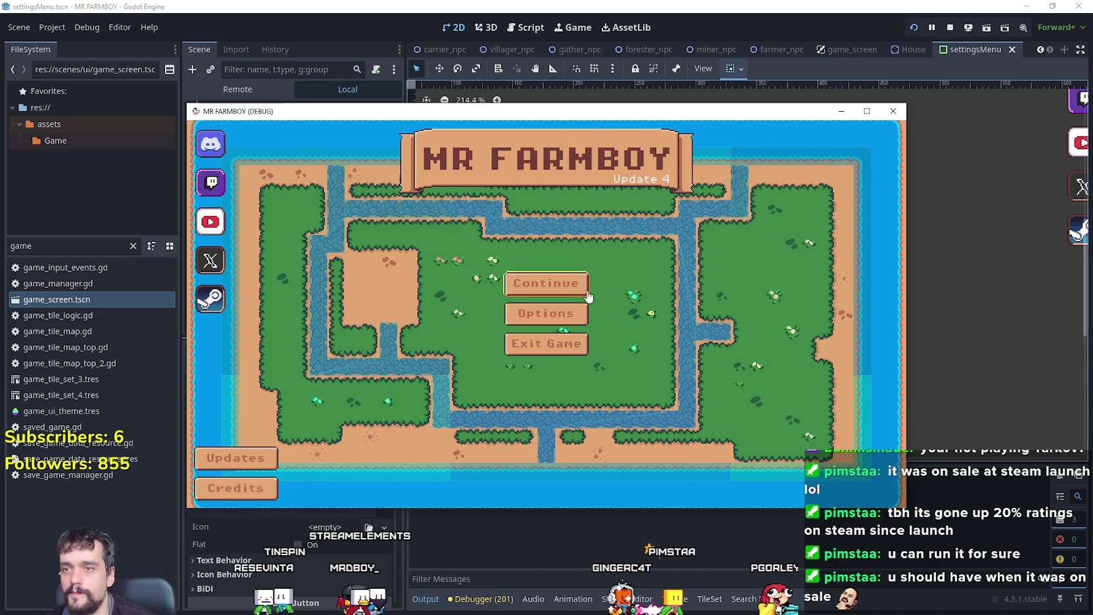
Step: Maximize the game window and load Save 8 from the saved games list
click(586, 291)
scroll(582, 299, down, 3)
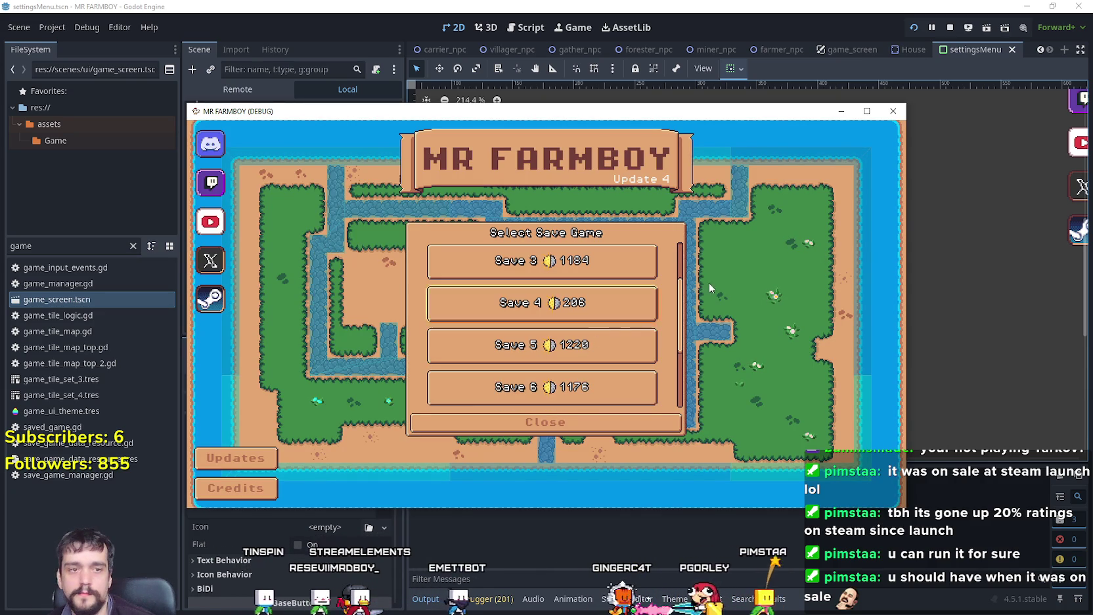
click(869, 111)
scroll(542, 366, down, 3)
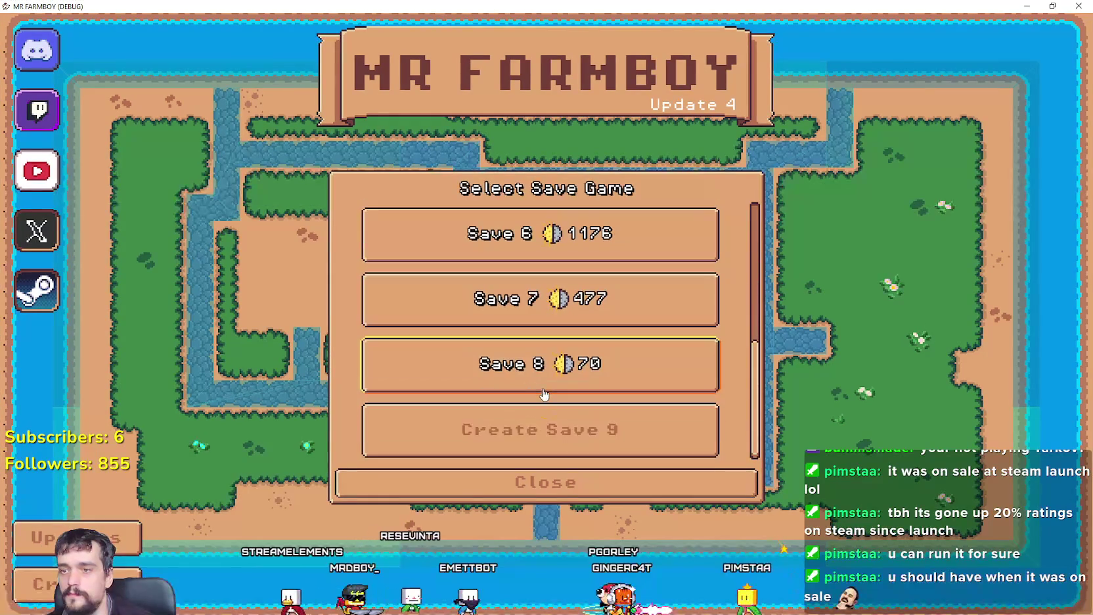
click(542, 361)
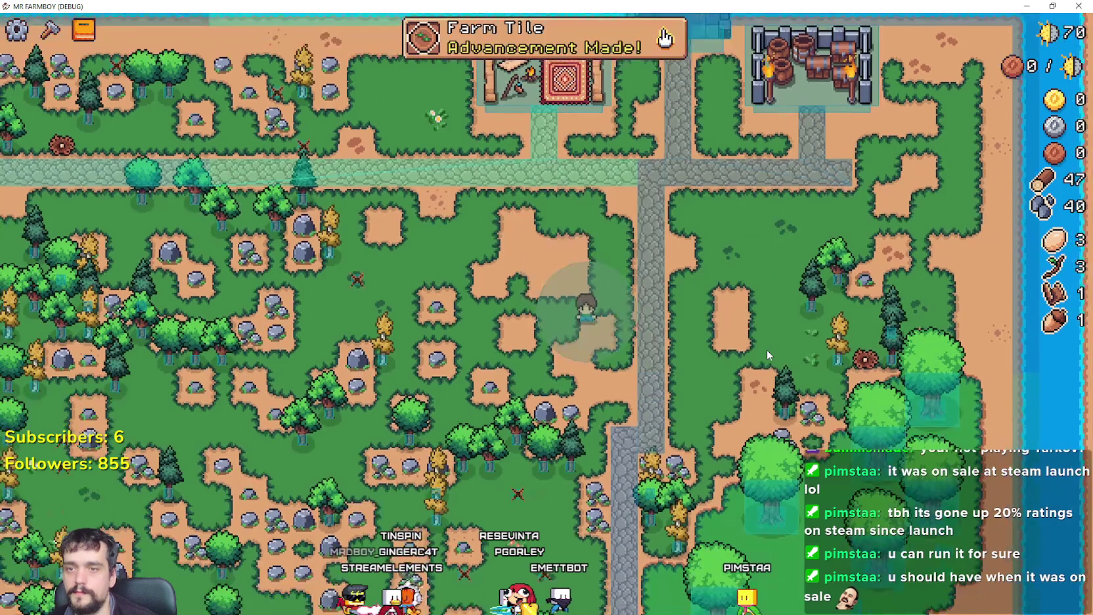
key(Tab)
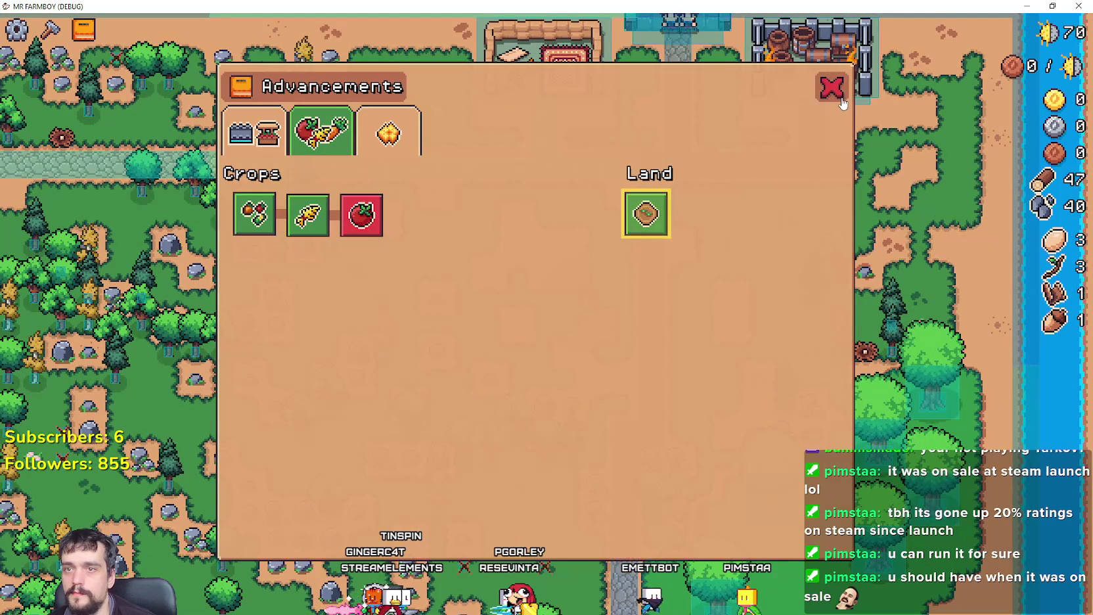
key(Escape)
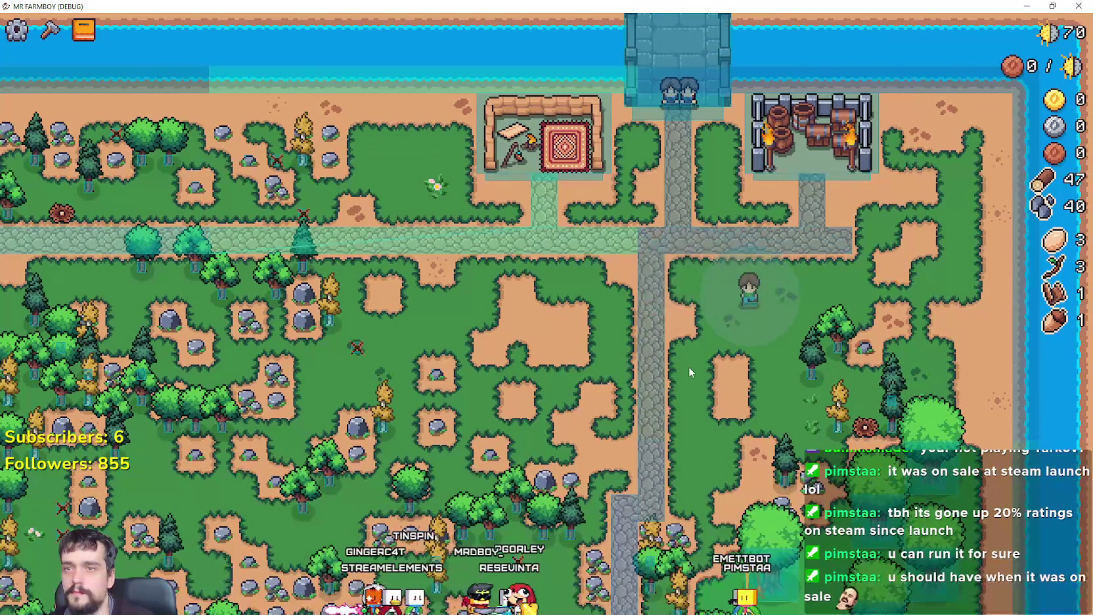
Step: Pause the game, press Force Save, resume walking, then return to the Godot editor
key(Escape)
click(573, 332)
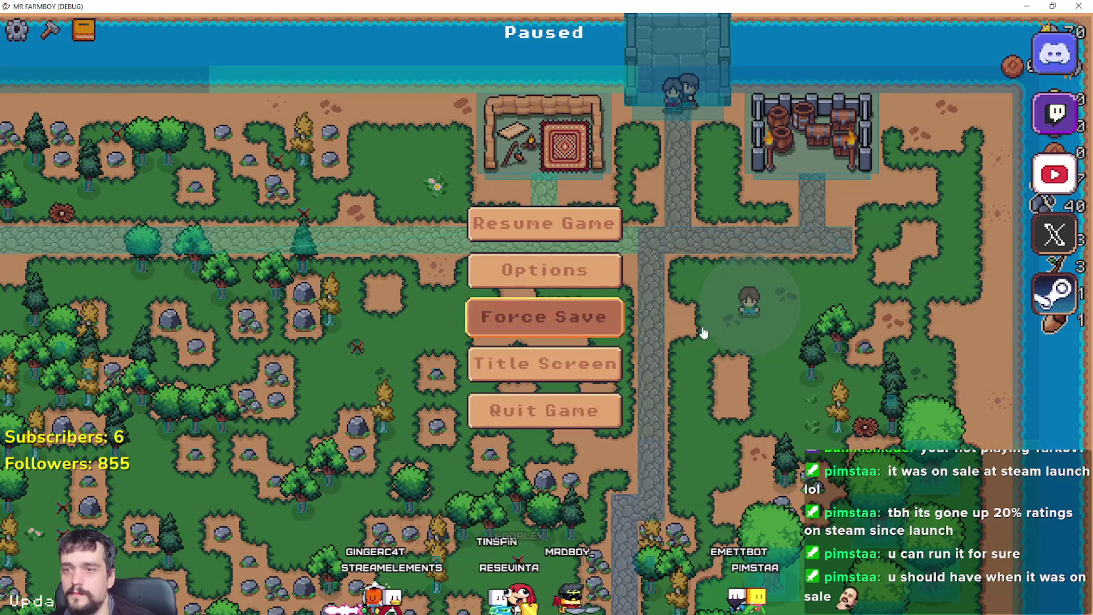
click(553, 224)
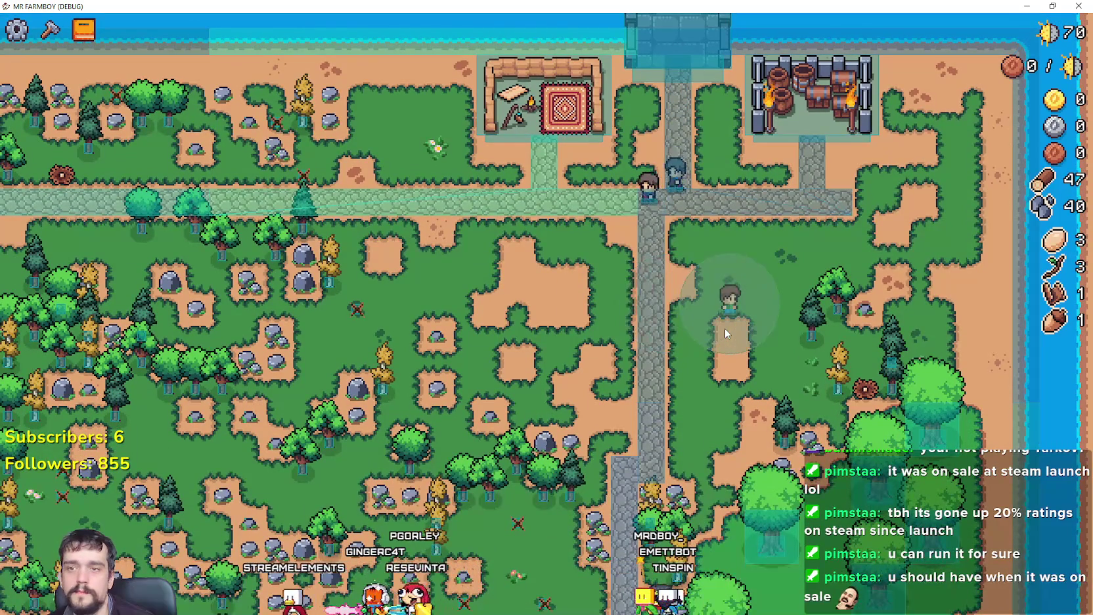
key(a)
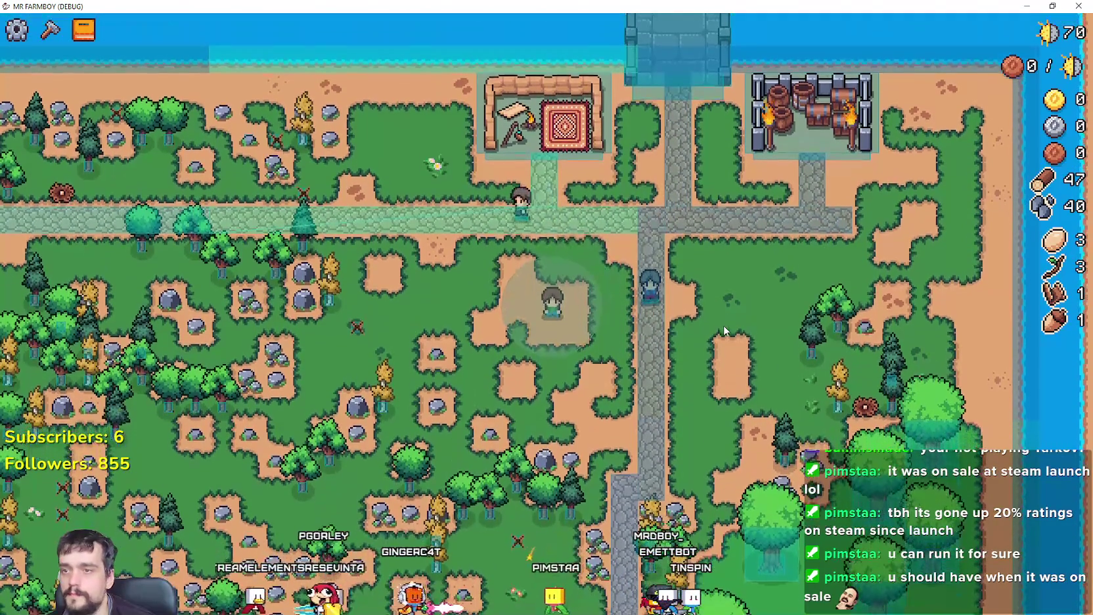
key(Escape)
key(alt+Tab)
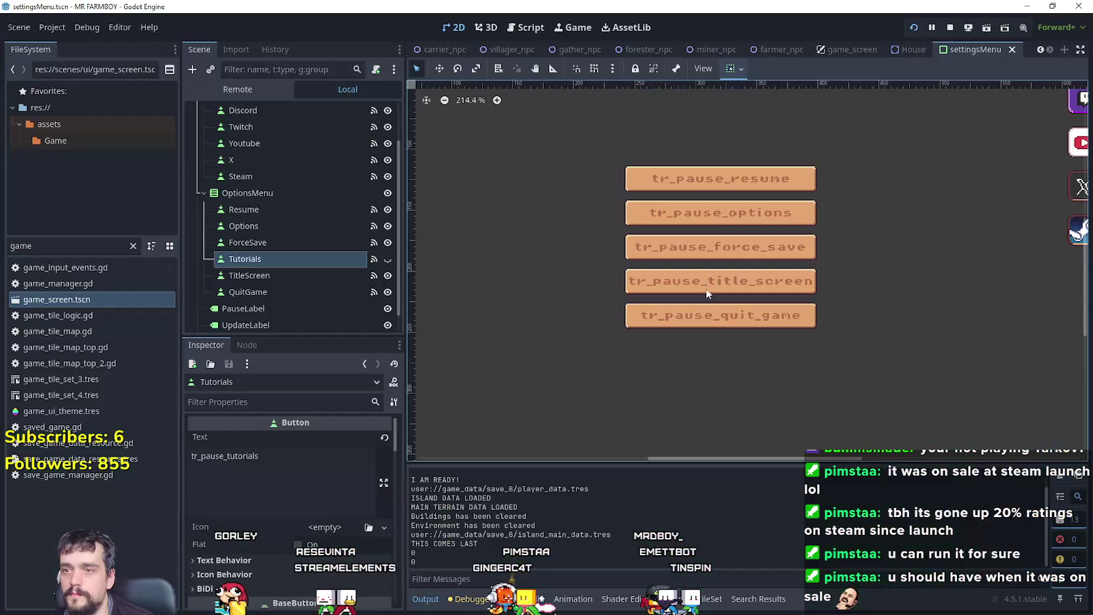
Step: Open force_save_game from the ForceSave pressed handler and add a blank line after save_game()
click(333, 244)
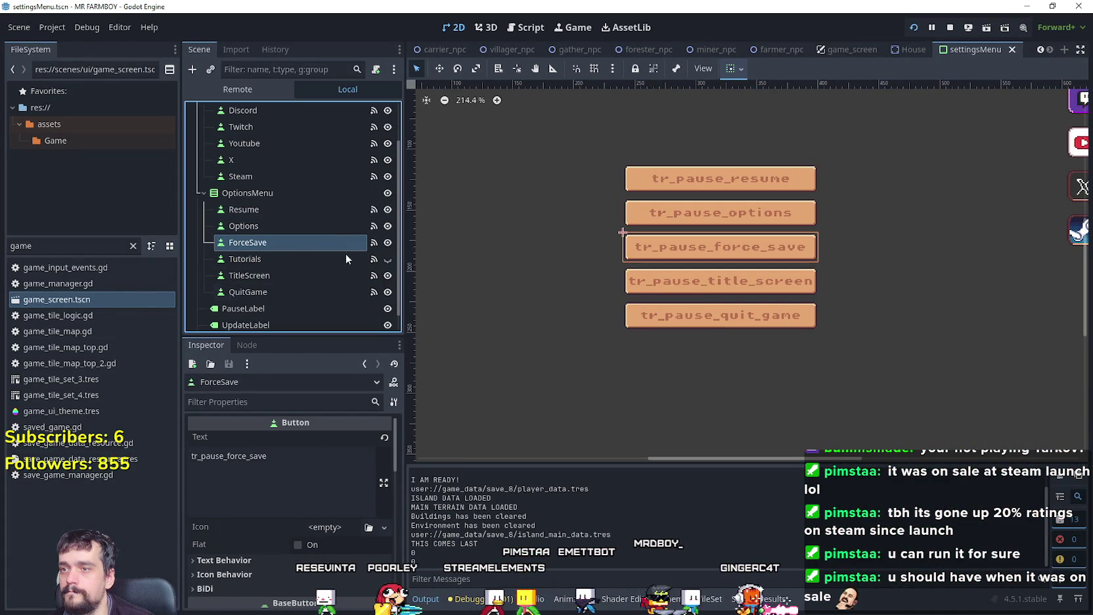
click(246, 345)
double_click(317, 422)
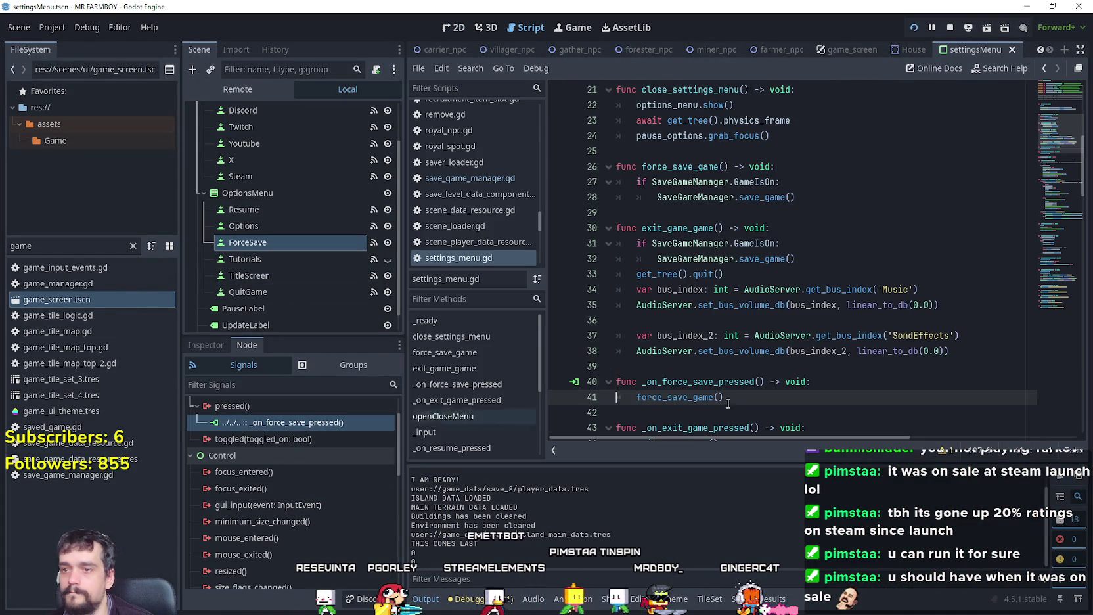
scroll(788, 348, down, 1)
right_click(687, 305)
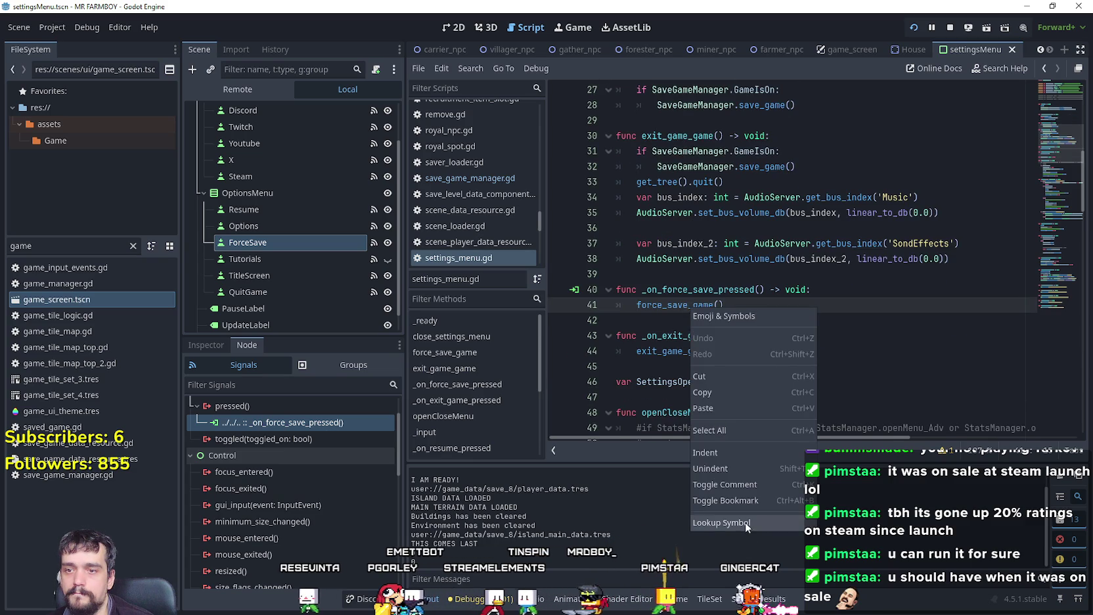
click(745, 522)
scroll(821, 278, down, 1)
click(868, 250)
key(Return)
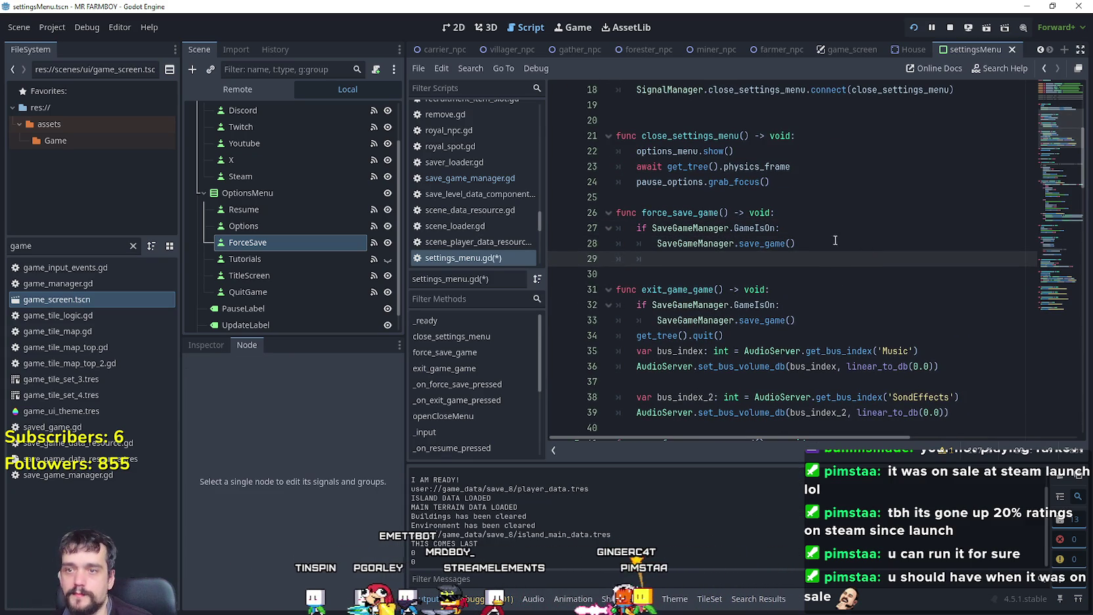
Step: Copy lines 88–90 from the Resume button's _on_resume_pressed handler
scroll(808, 222, up, 2)
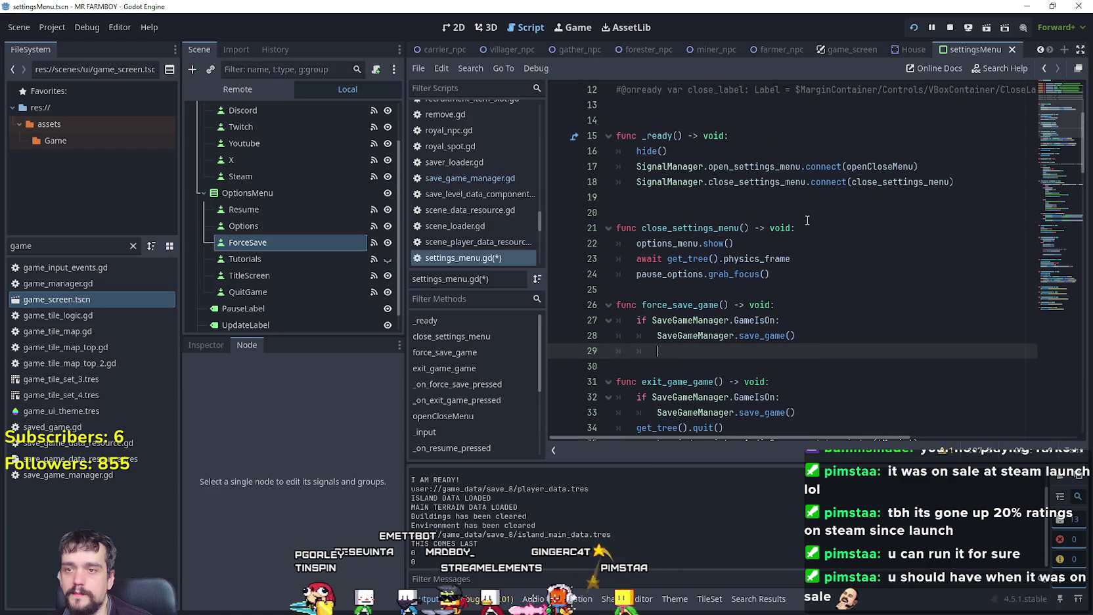
double_click(695, 227)
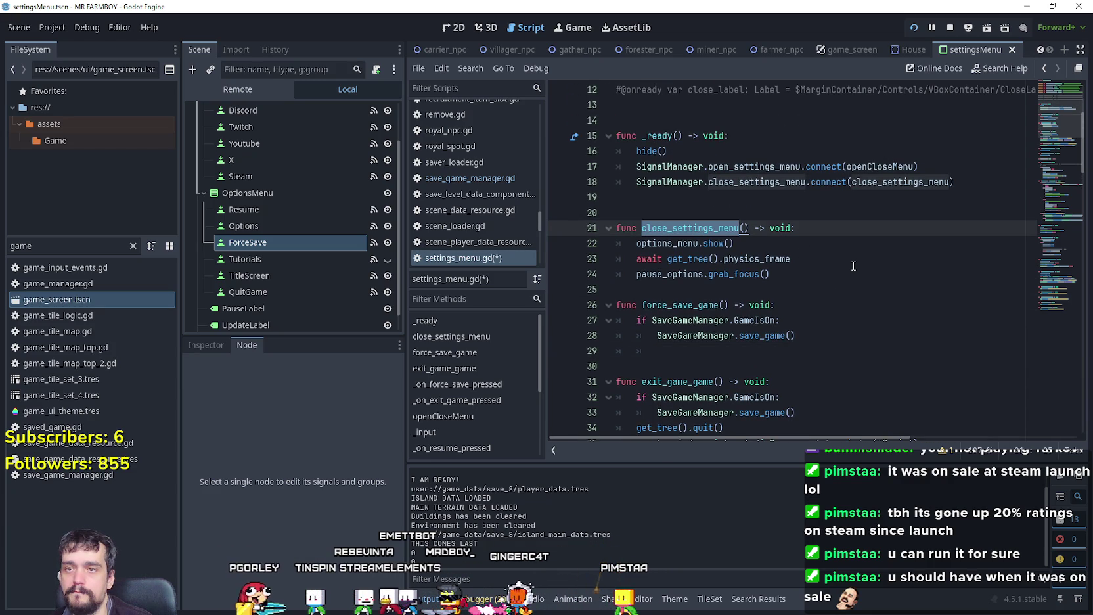
scroll(848, 260, down, 3)
key(alt+Tab)
key(alt+Tab)
scroll(803, 258, up, 1)
scroll(803, 258, up, 5)
click(244, 216)
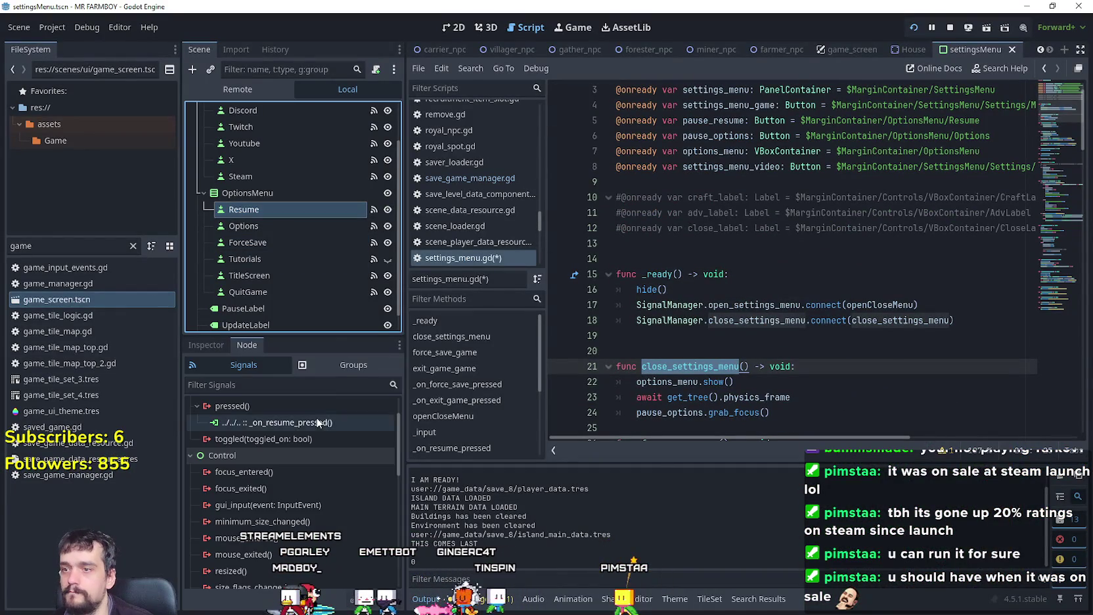
double_click(312, 425)
scroll(804, 310, down, 4)
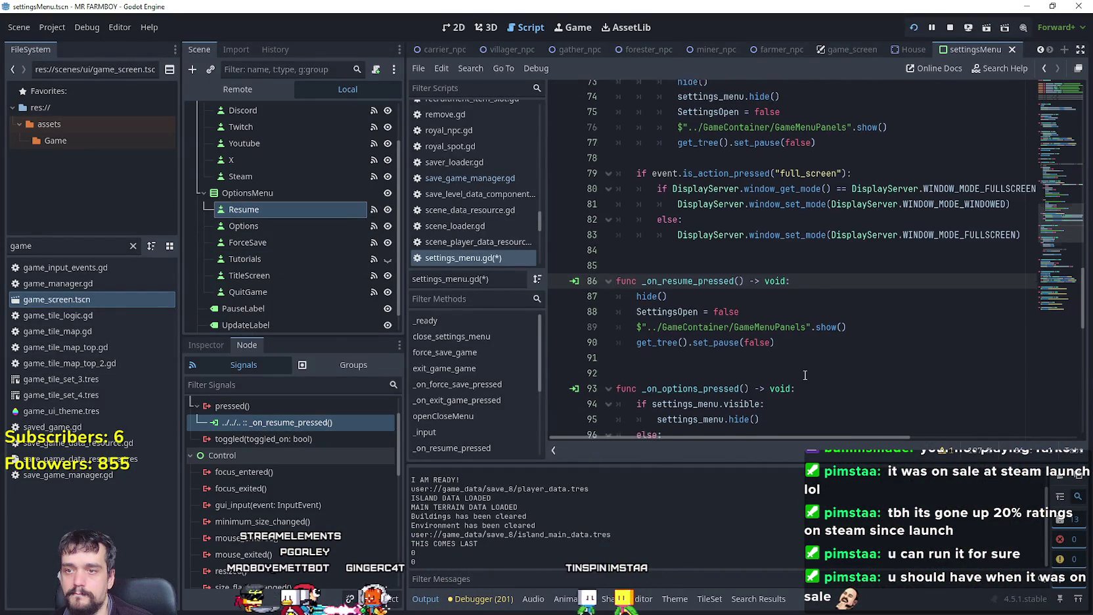
click(804, 307)
drag(804, 309, 584, 279)
key(ctrl+c)
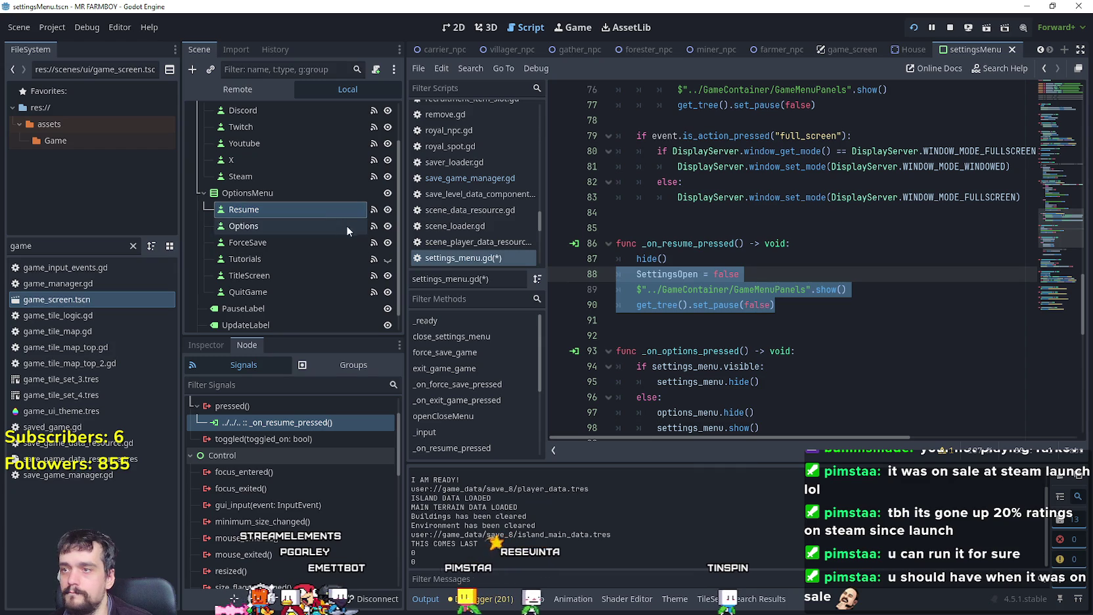
Step: Paste the three unpause lines into force_save_game at line 29, save, and run the game
click(332, 242)
click(299, 425)
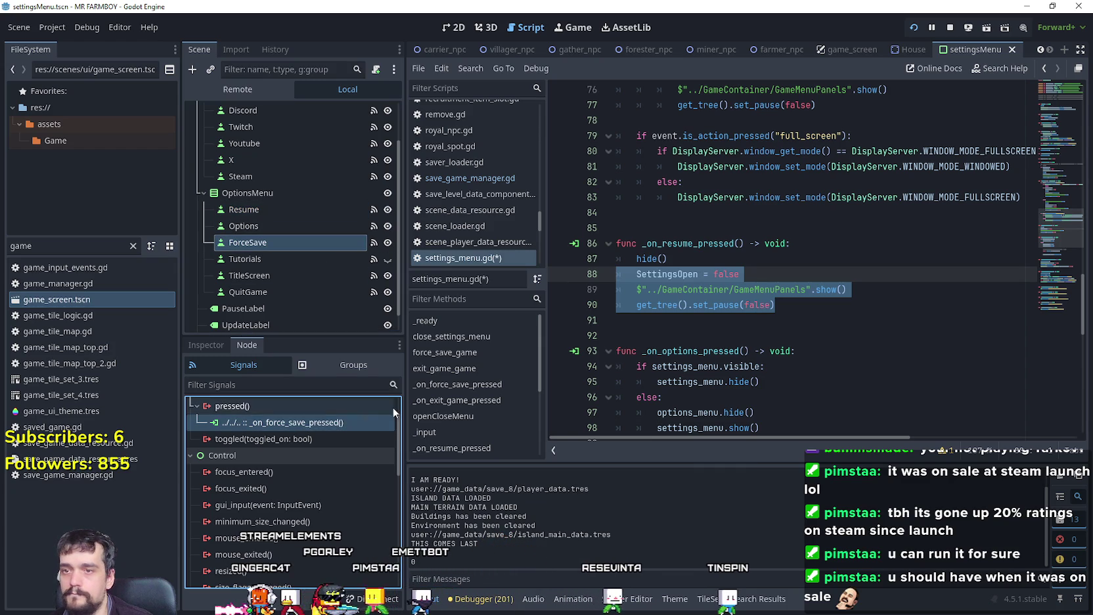
double_click(321, 425)
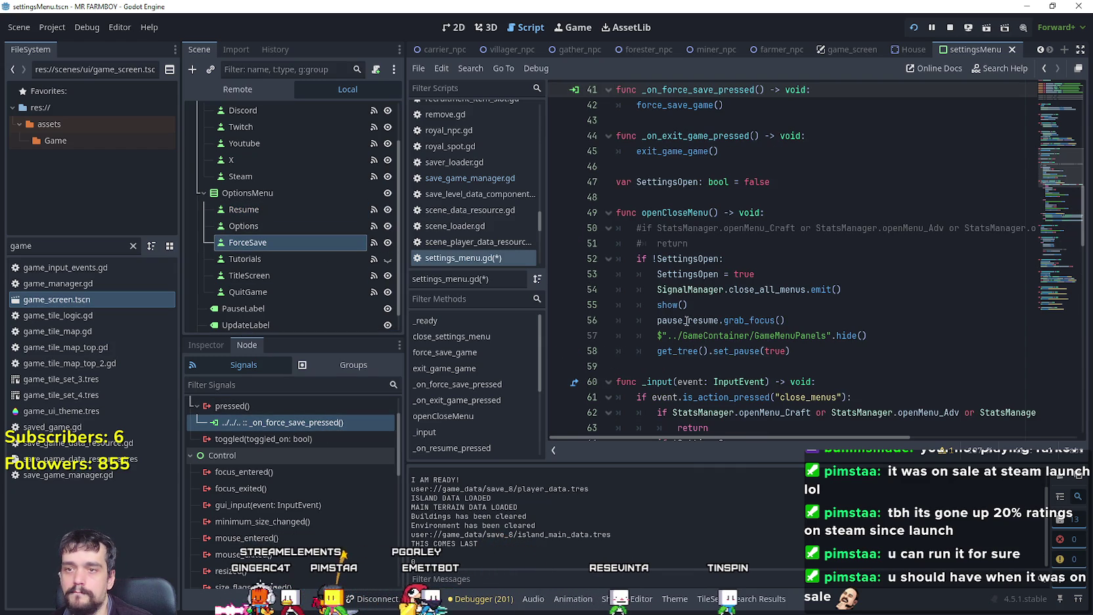
scroll(683, 334, up, 2)
right_click(677, 196)
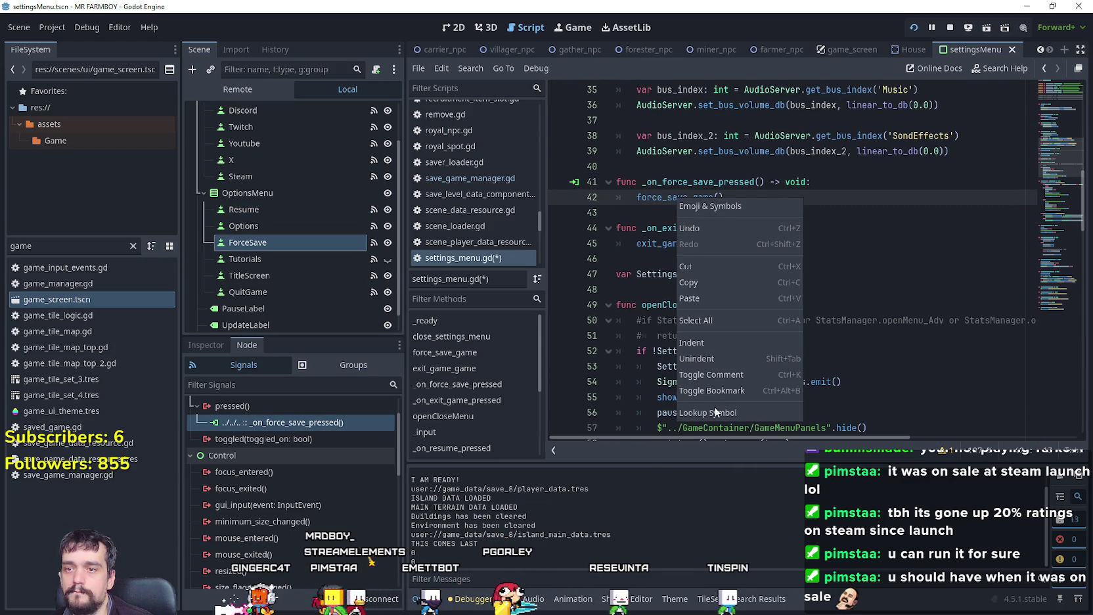
click(719, 411)
click(675, 305)
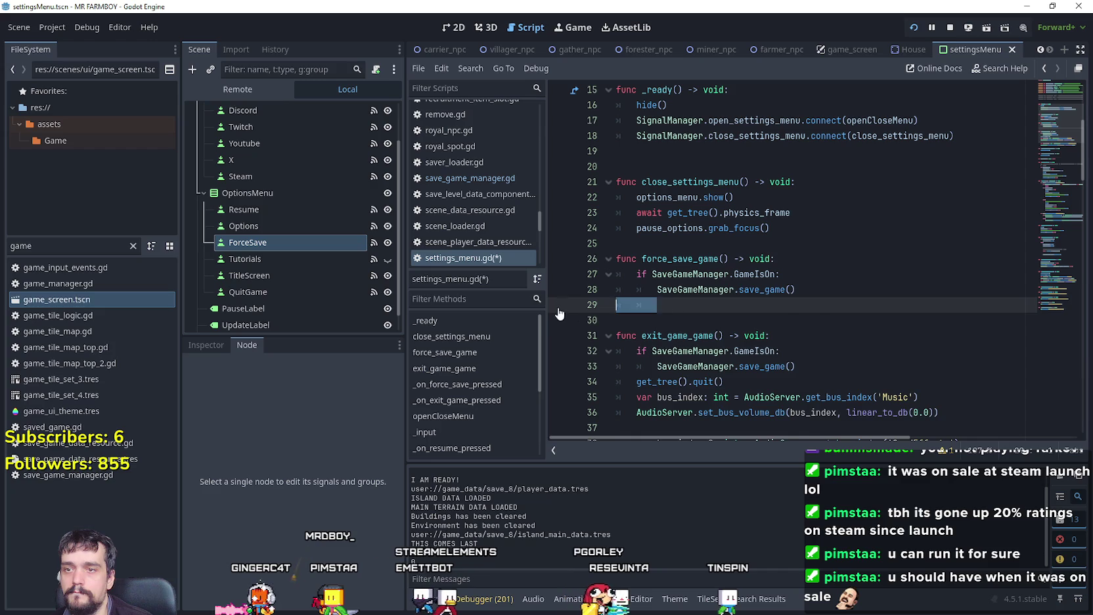
key(ctrl+v)
key(ctrl+s)
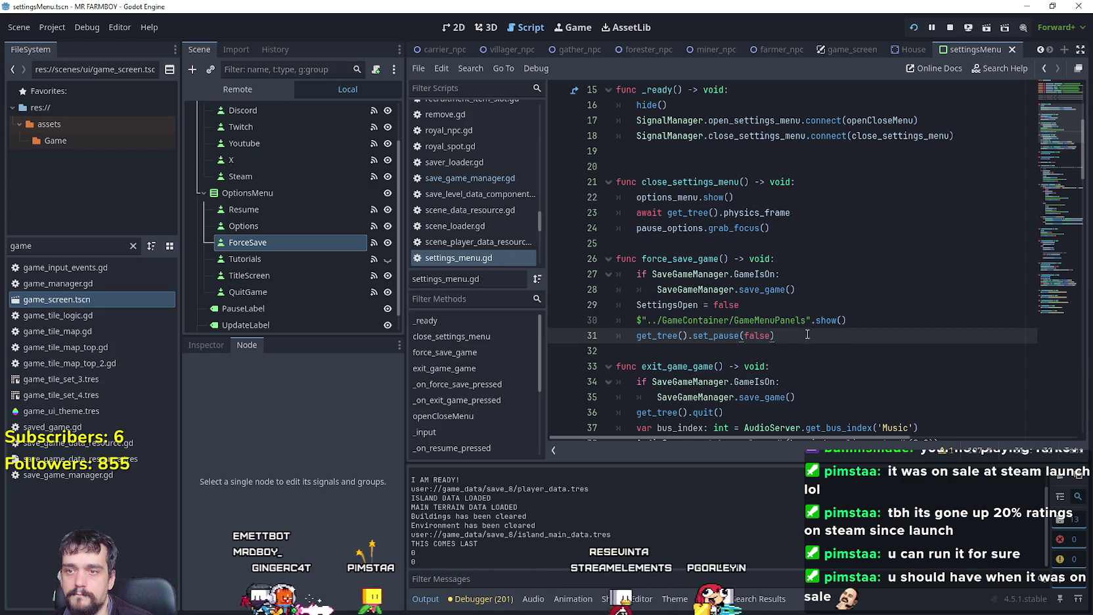
key(F5)
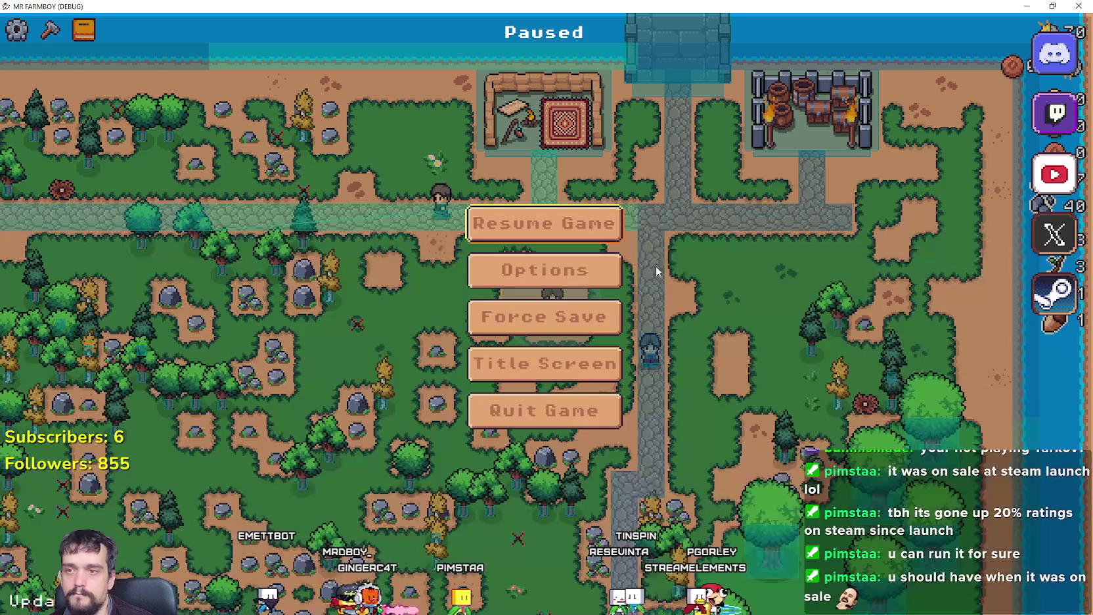
Step: Stop the game, breakpoint line 31's set_pause(false), then Force Save in-game to hit it
key(Escape)
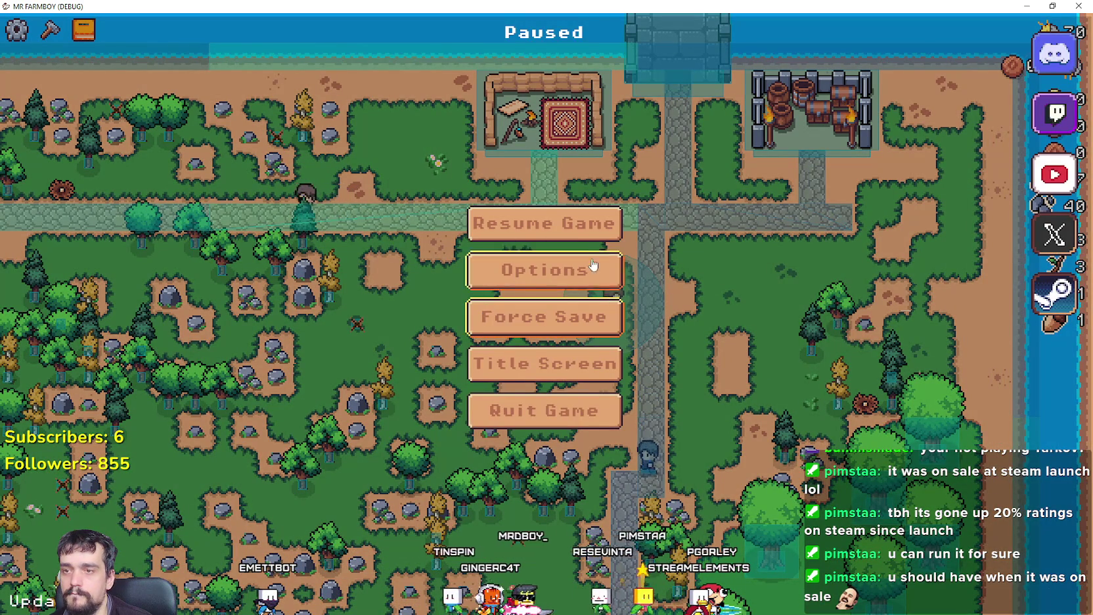
key(Escape)
key(F8)
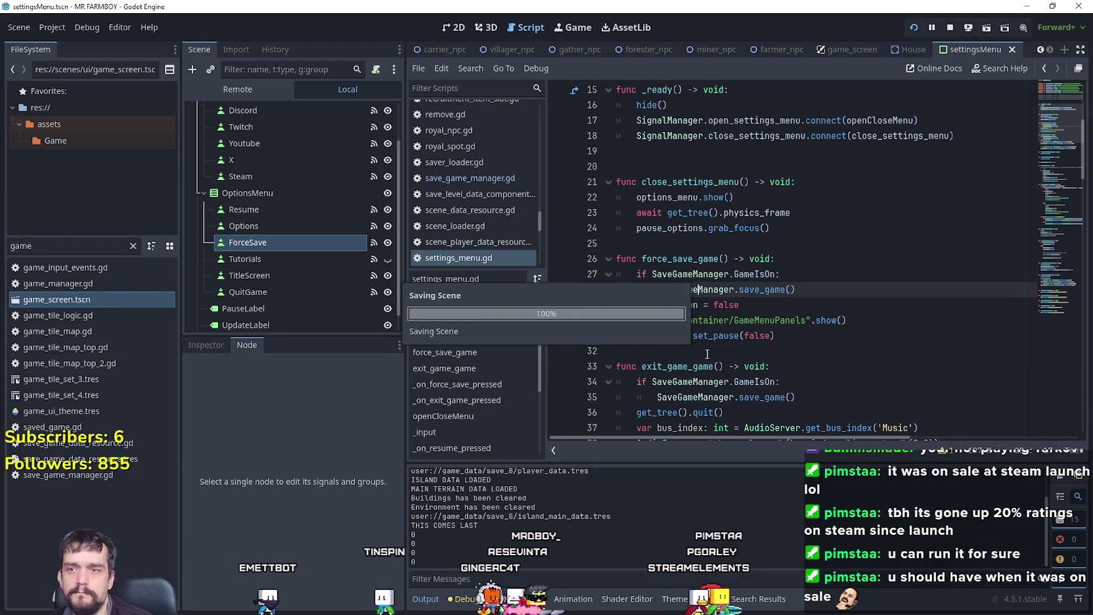
click(691, 357)
click(558, 336)
click(818, 342)
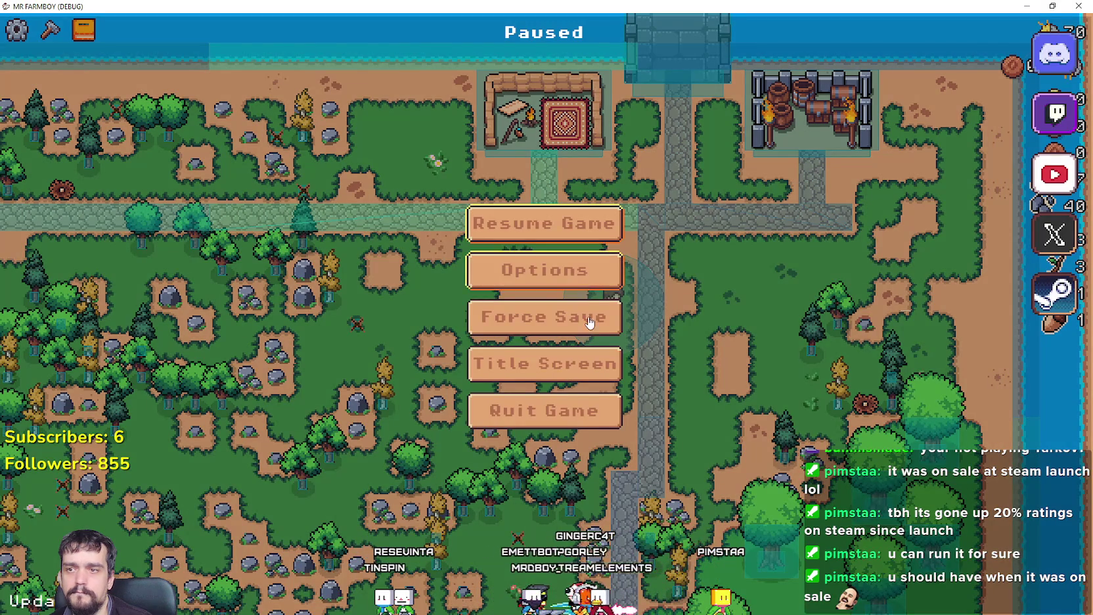
key(Escape)
key(Escape)
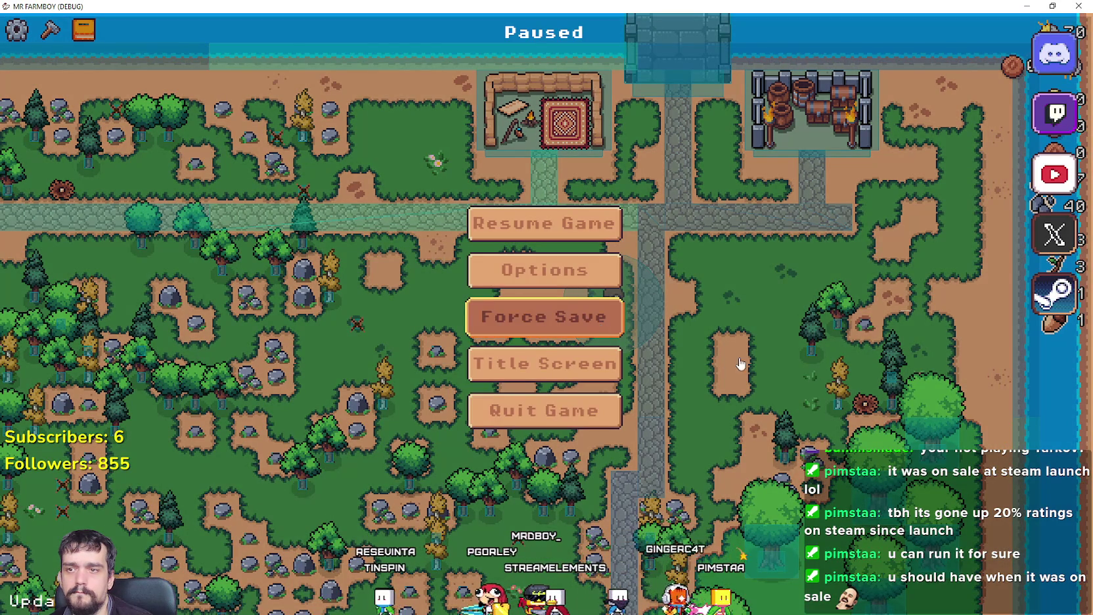
key(Return)
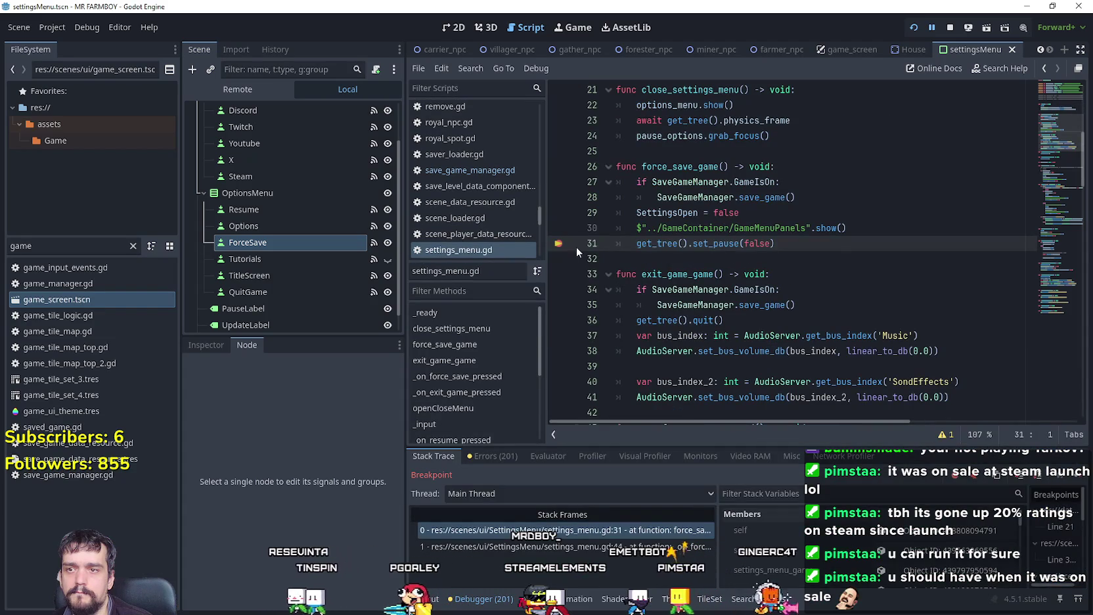
Step: Trigger force save again in the game and inspect the last three lines of force_save_game
click(1038, 461)
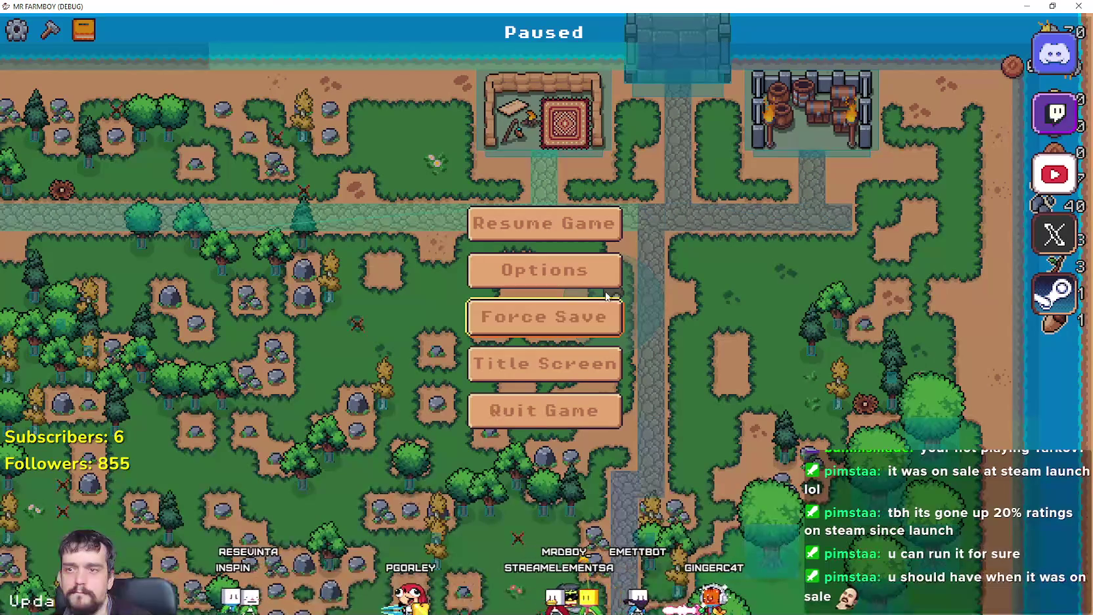
key(Return)
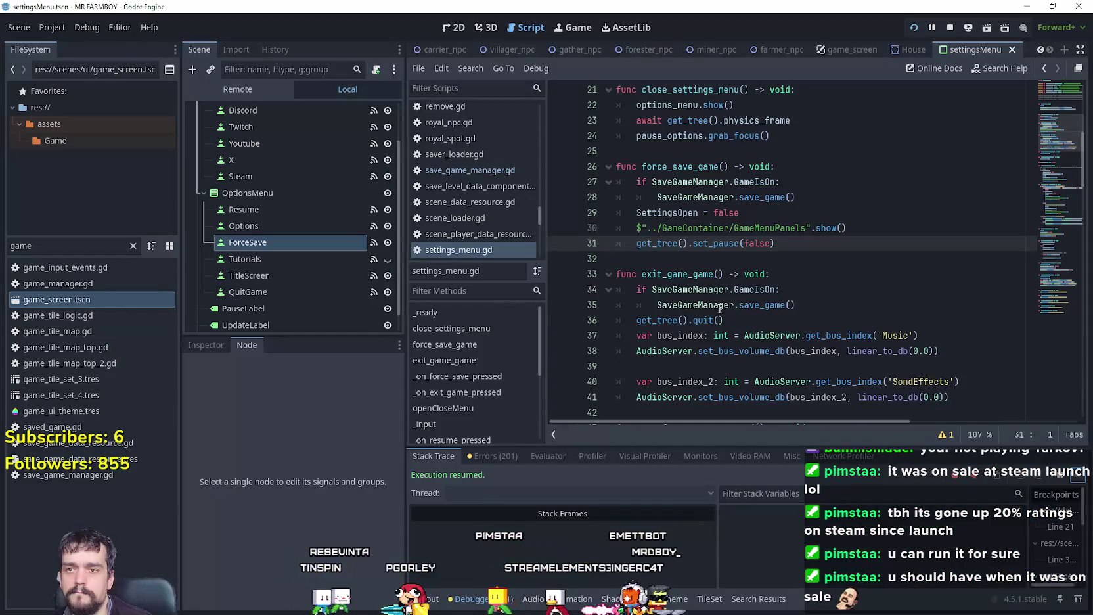
click(805, 243)
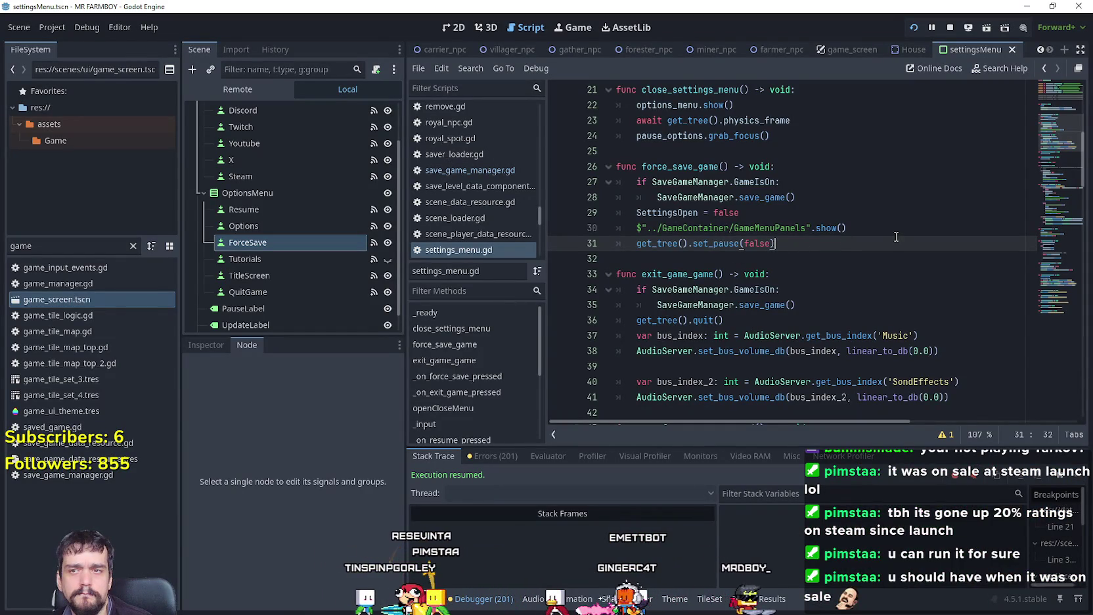
drag(896, 236, 564, 235)
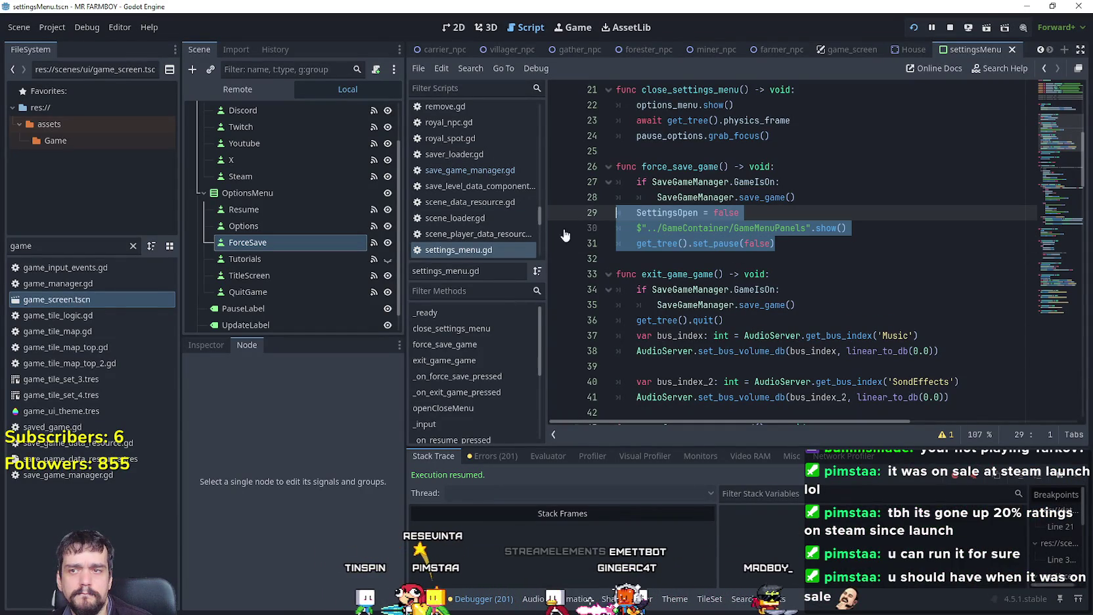
click(753, 264)
Step: Select the body of the Resume node's _on_resume_pressed handler, then return to ForceSave's connections
click(333, 211)
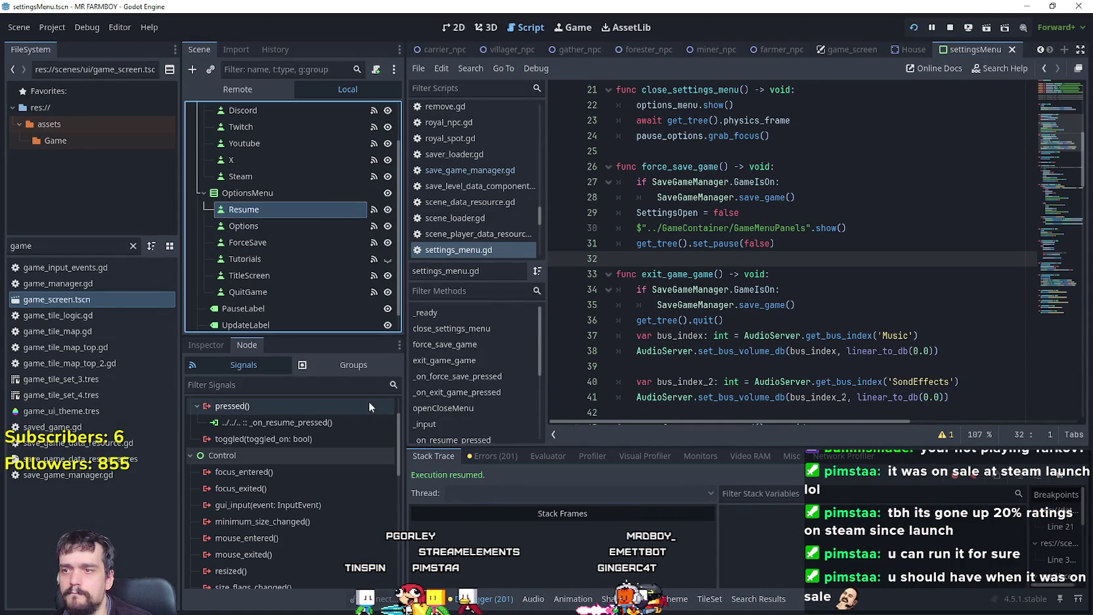
double_click(321, 422)
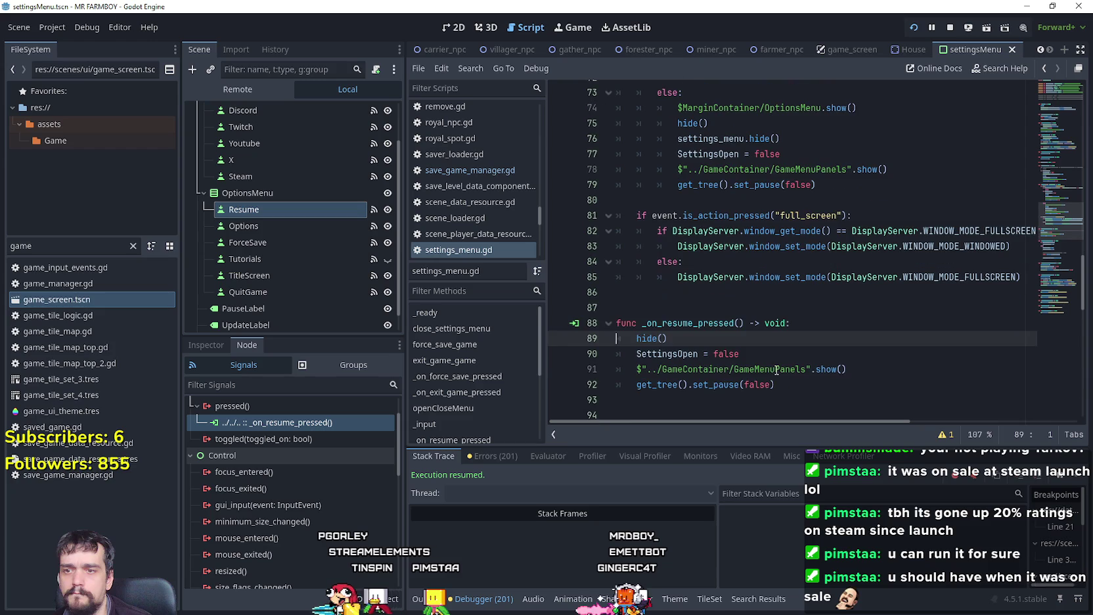
drag(808, 387, 568, 344)
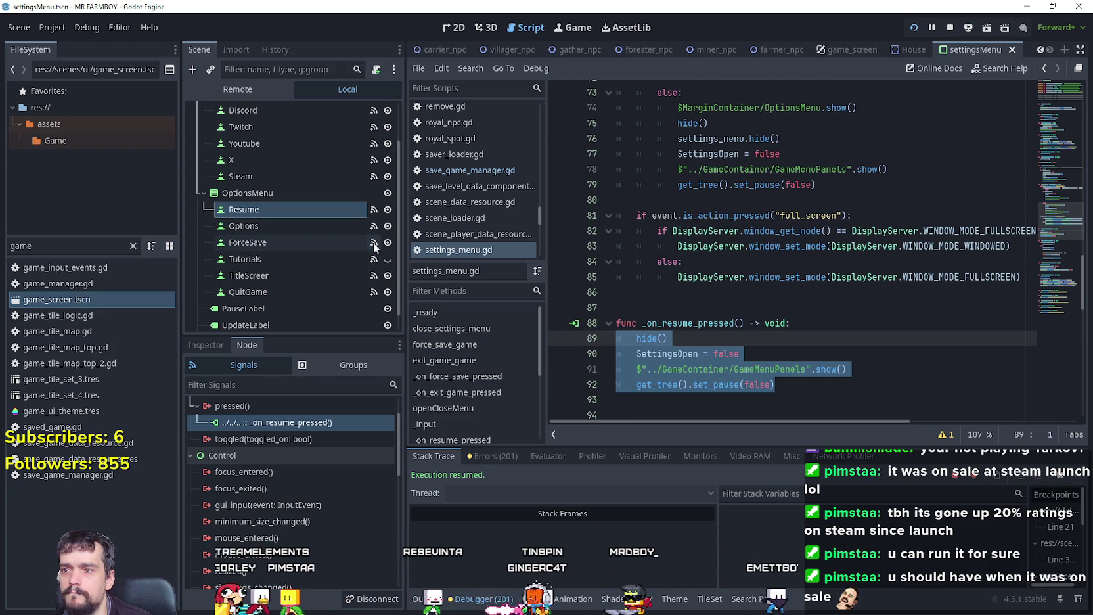
click(284, 243)
click(269, 425)
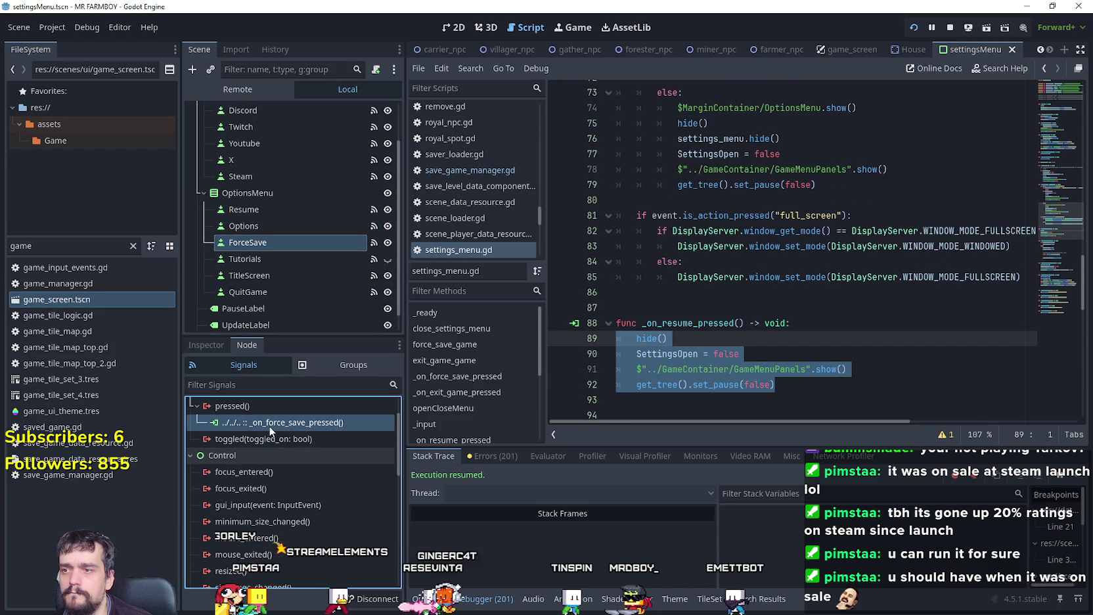
Step: Add a hide() call before the unpause lines in force_save_game and save the script
double_click(270, 425)
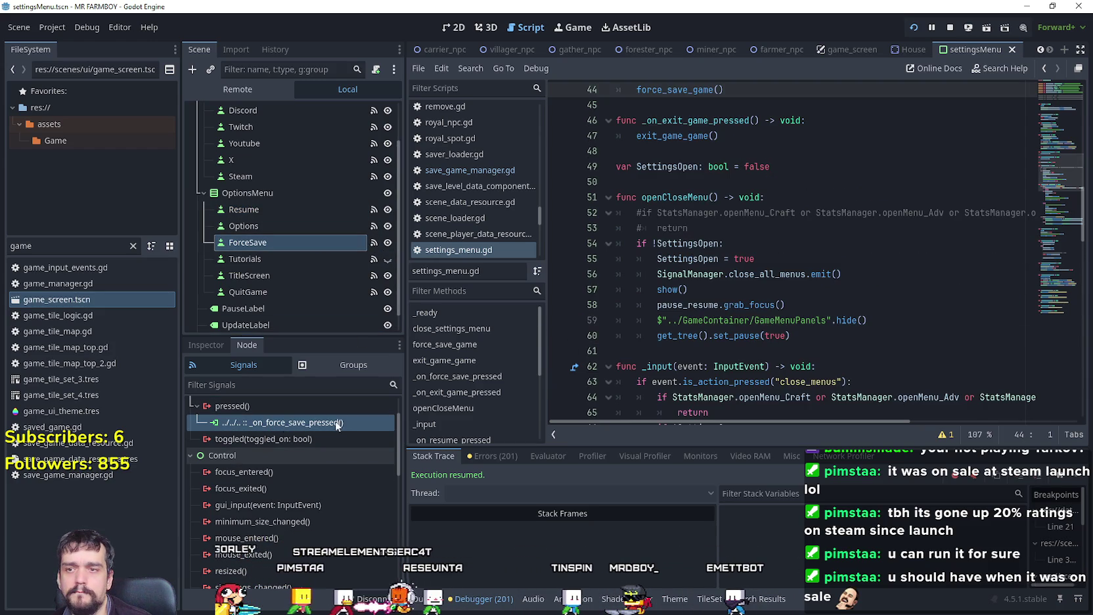
right_click(670, 84)
click(700, 301)
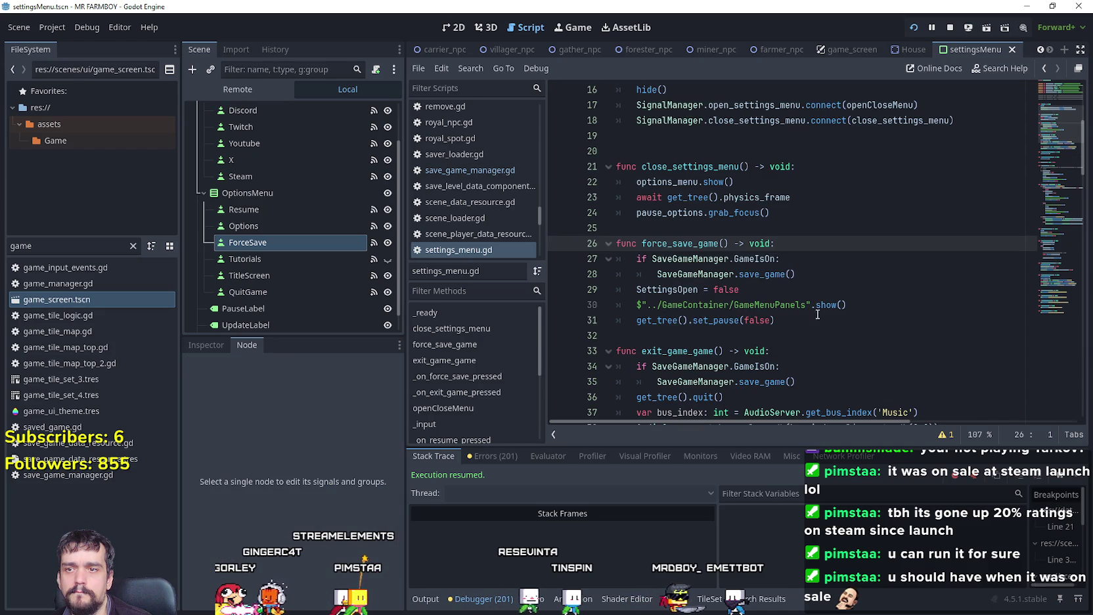
drag(858, 327, 637, 289)
click(839, 345)
key(Return)
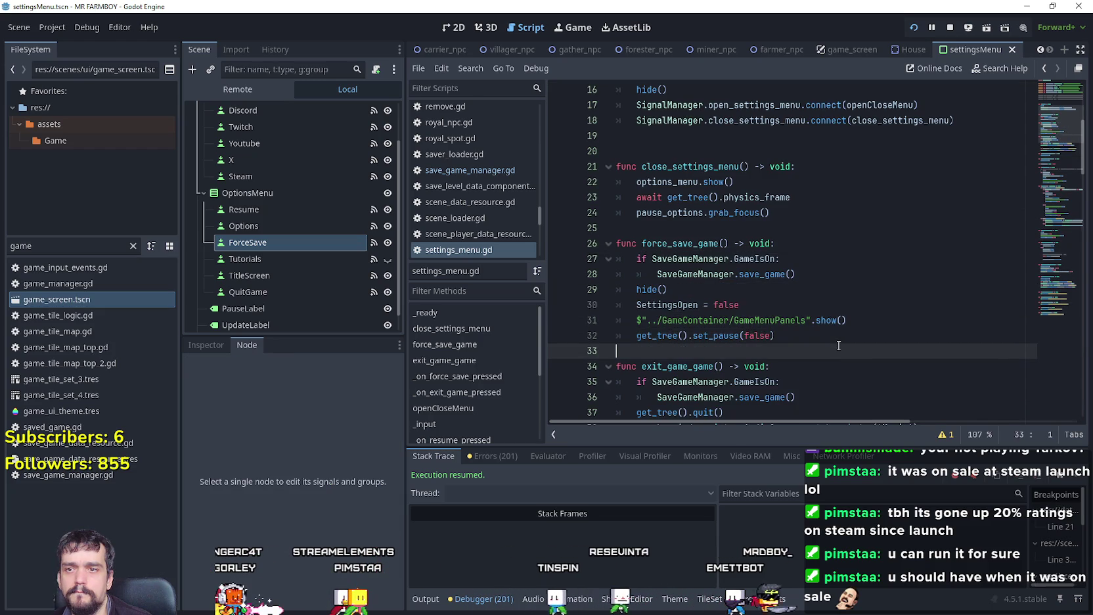
key(ctrl+s)
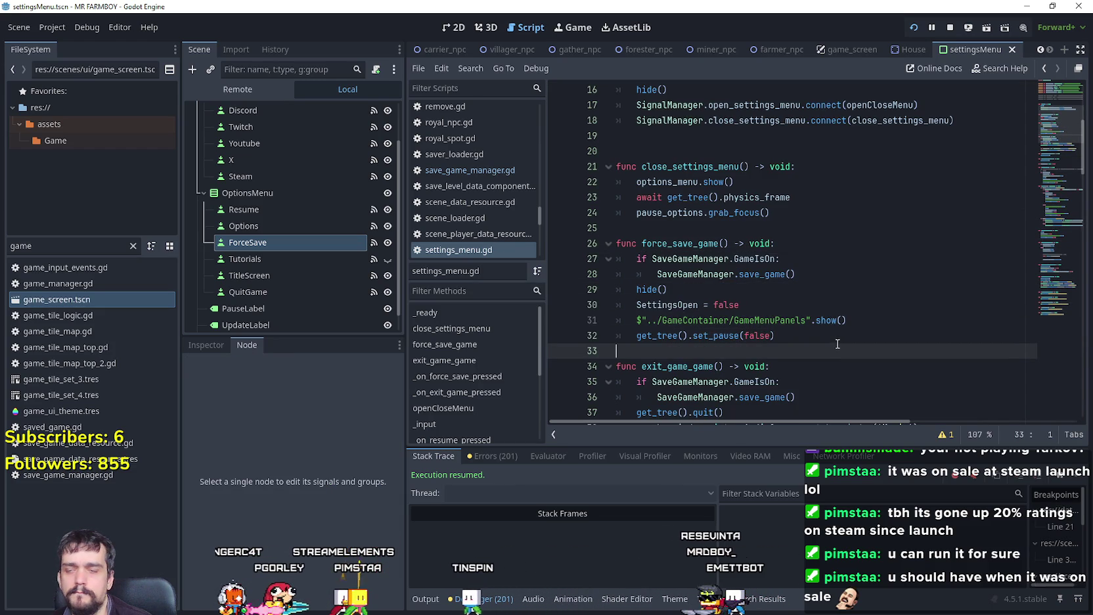
click(776, 287)
Step: In the running game, pause and press Force Save to confirm the menu closes
key(alt+Tab)
key(Escape)
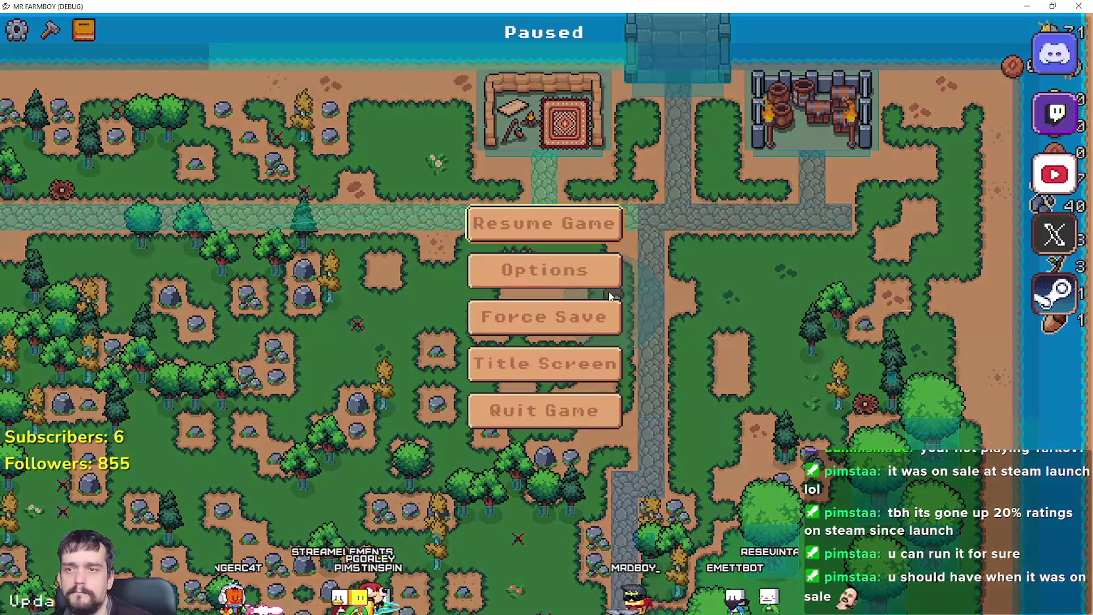
click(575, 332)
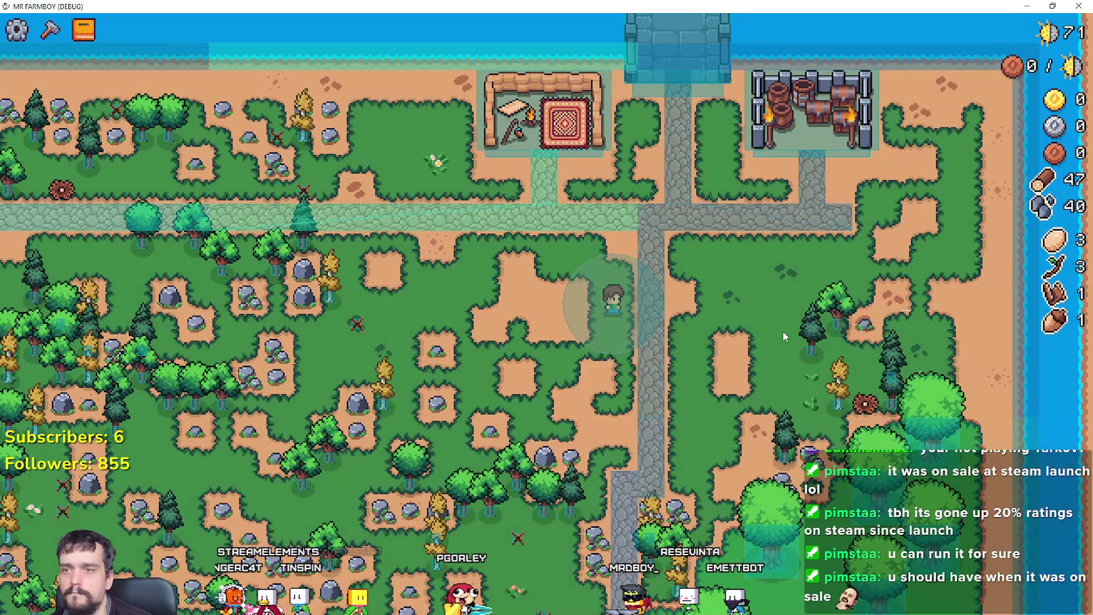
key(w+d)
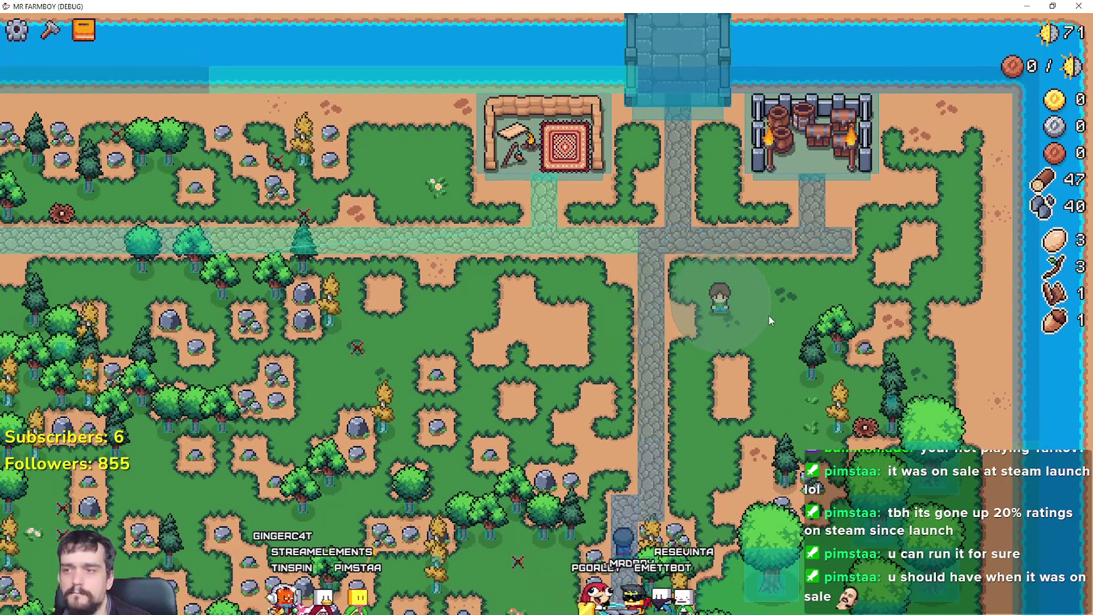
key(alt+Tab)
click(761, 273)
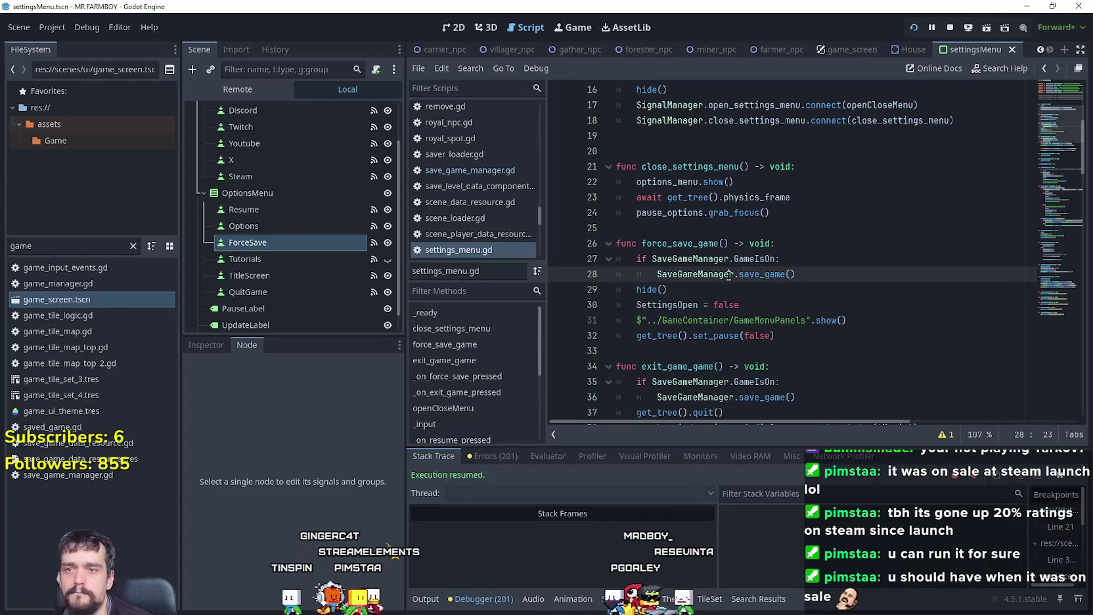
Step: Go to save_game in save_game_manager.gd and cut the show_saving_label emit from save_game_timer
mouse_move(761, 273)
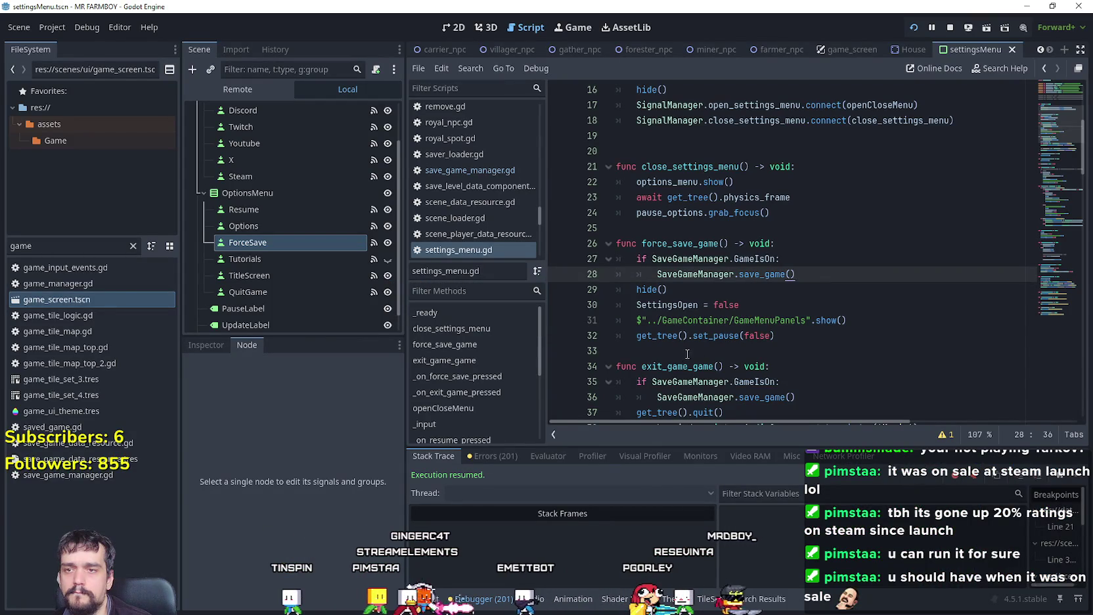
click(797, 351)
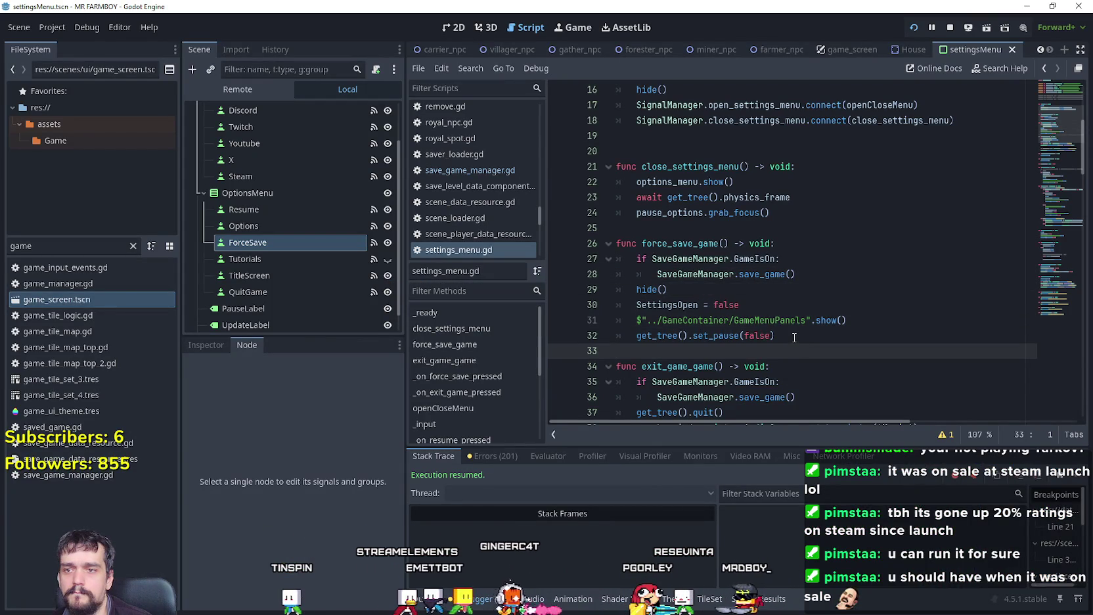
scroll(795, 337, down, 1)
right_click(768, 230)
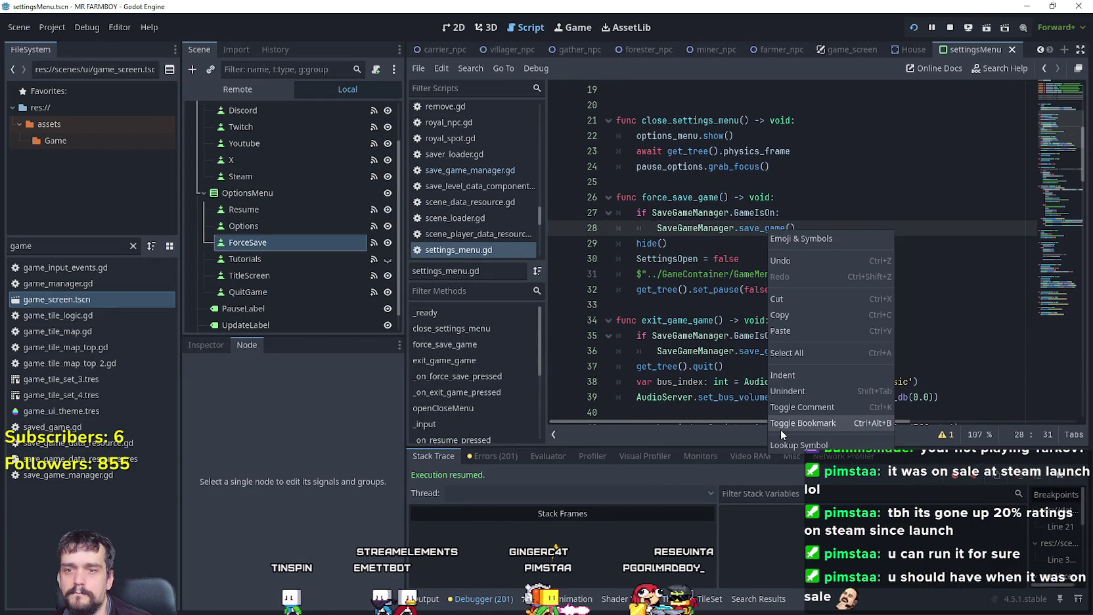
click(779, 428)
scroll(781, 325, up, 3)
scroll(781, 325, down, 3)
scroll(780, 325, up, 3)
click(842, 151)
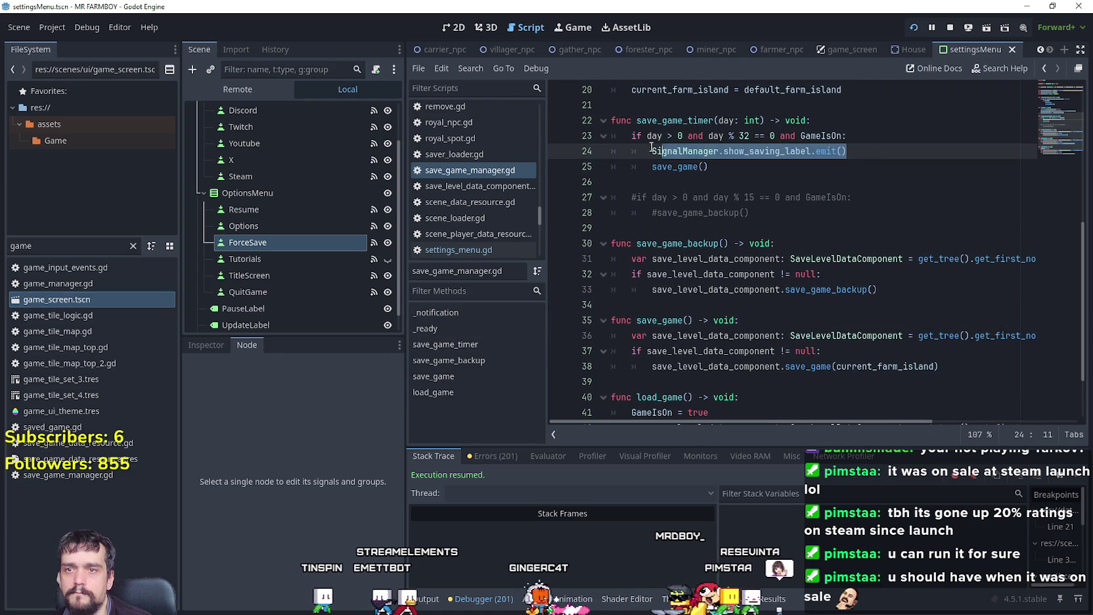
drag(654, 148, 651, 151)
key(BackSpace)
key(BackSpace)
key(BackSpace)
key(BackSpace)
Step: Paste the show_saving_label emit at the top of save_game(), save, and relaunch the game
click(667, 325)
key(ctrl+shift+Return)
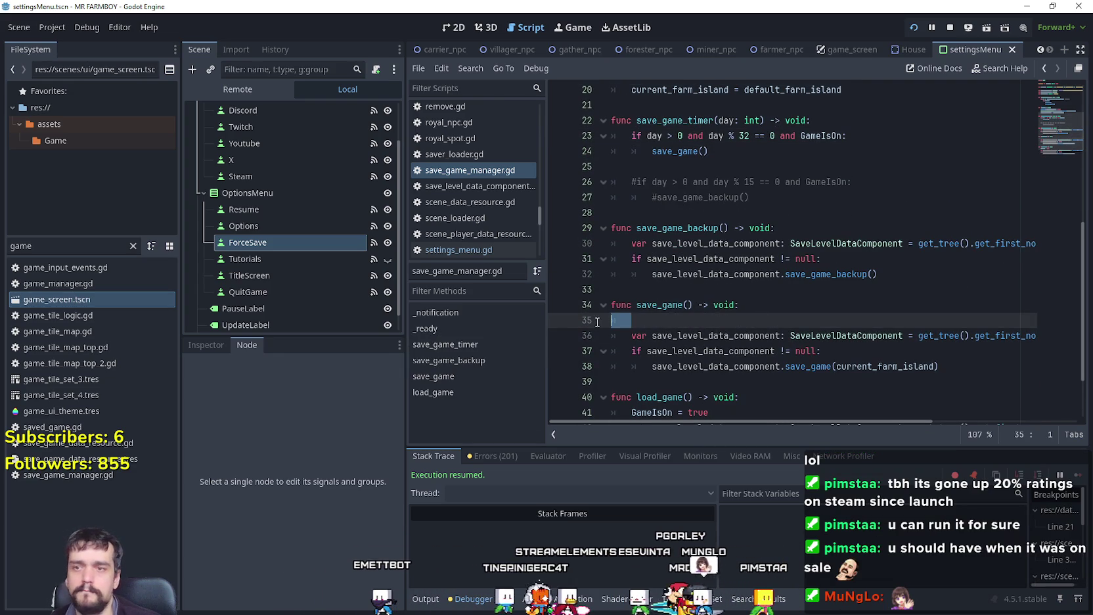
key(Tab)
click(853, 318)
key(ctrl+s)
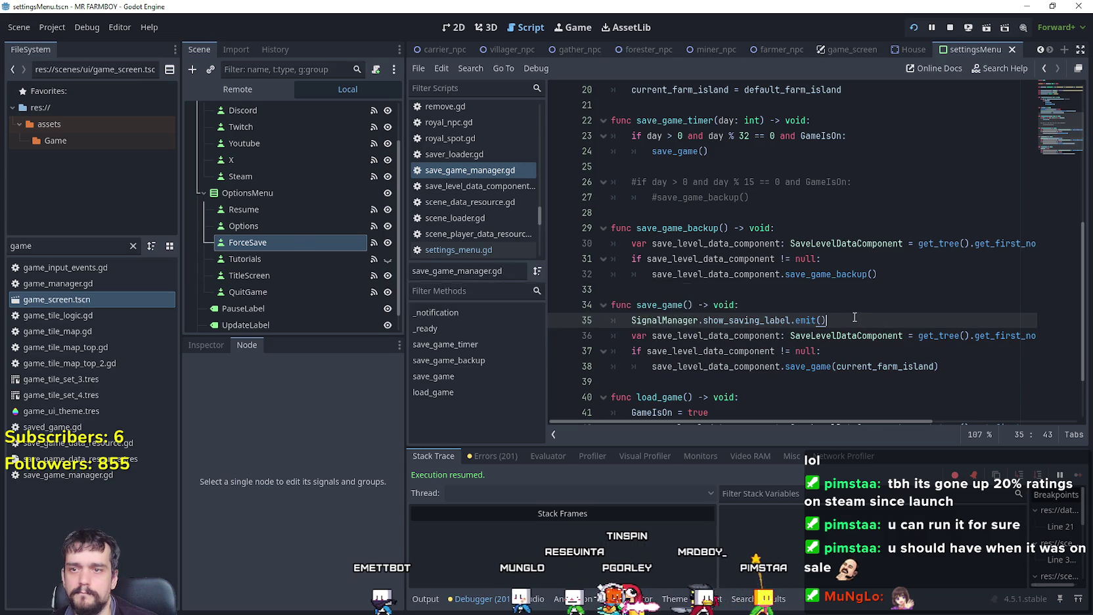
key(Escape)
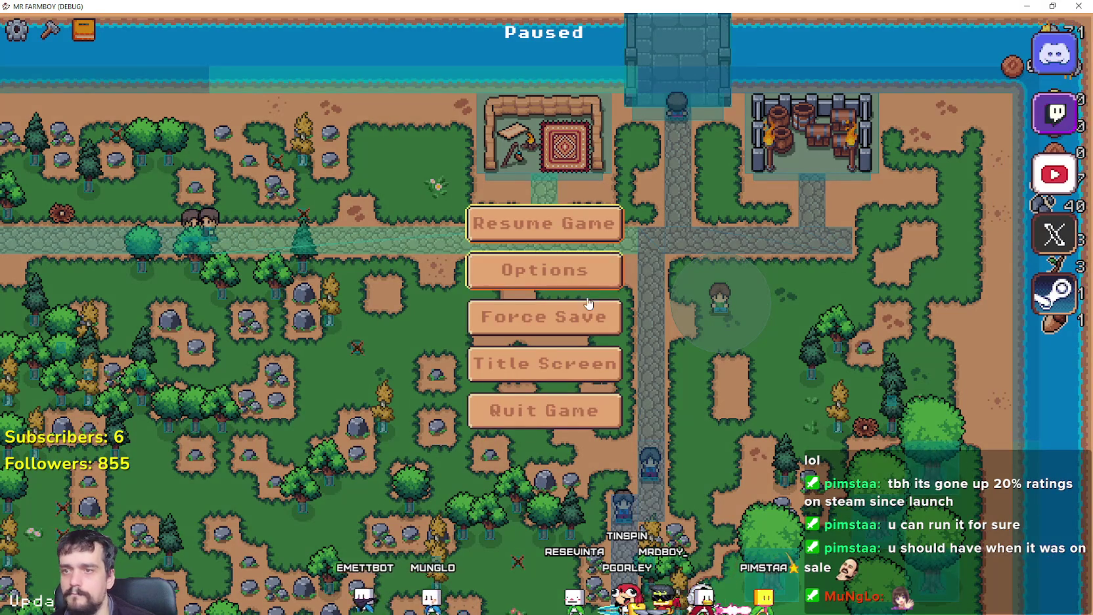
Step: Force Save once more, then walk the character around the farm's stone paths
click(582, 316)
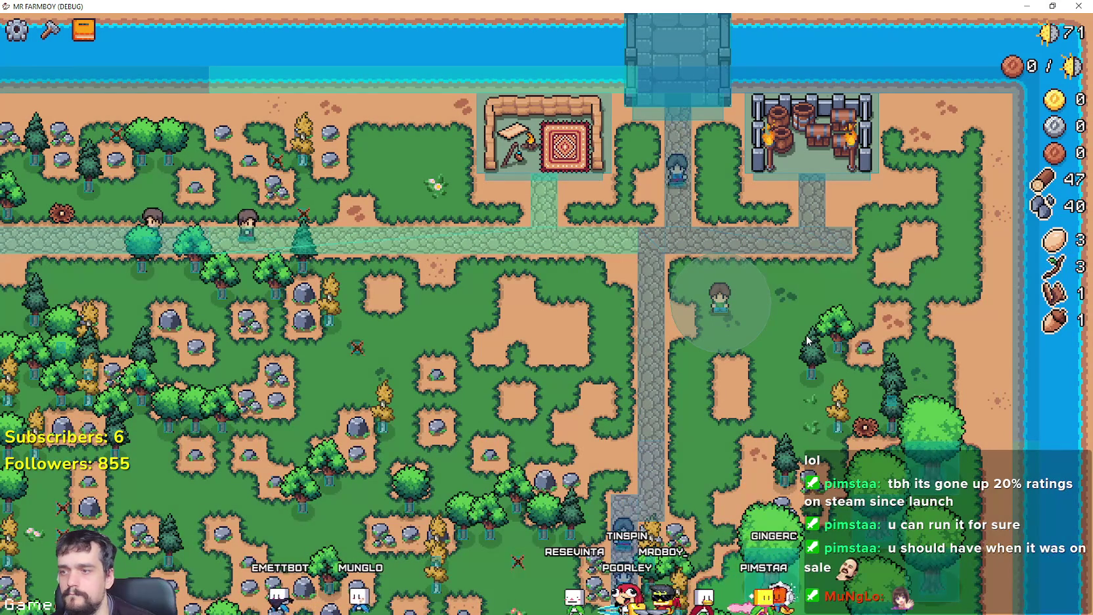
key(a)
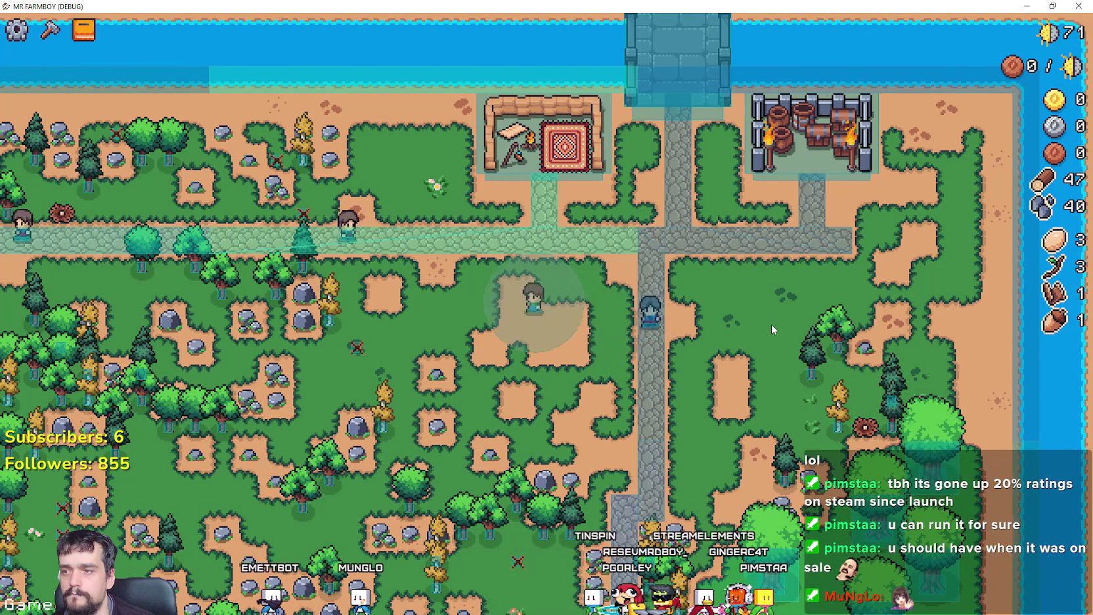
key(w)
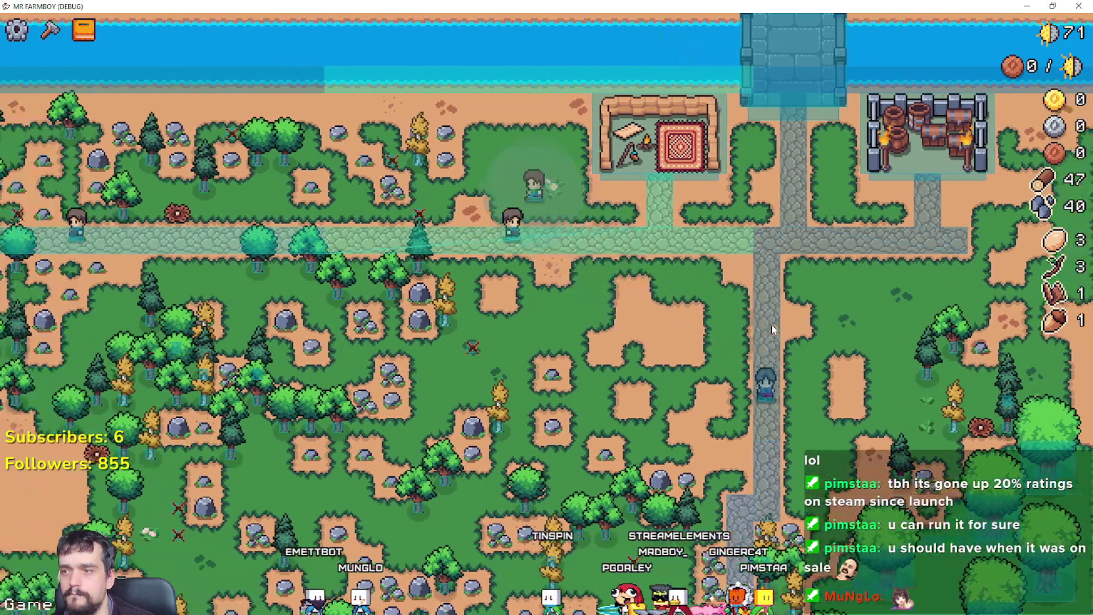
key(s)
key(d)
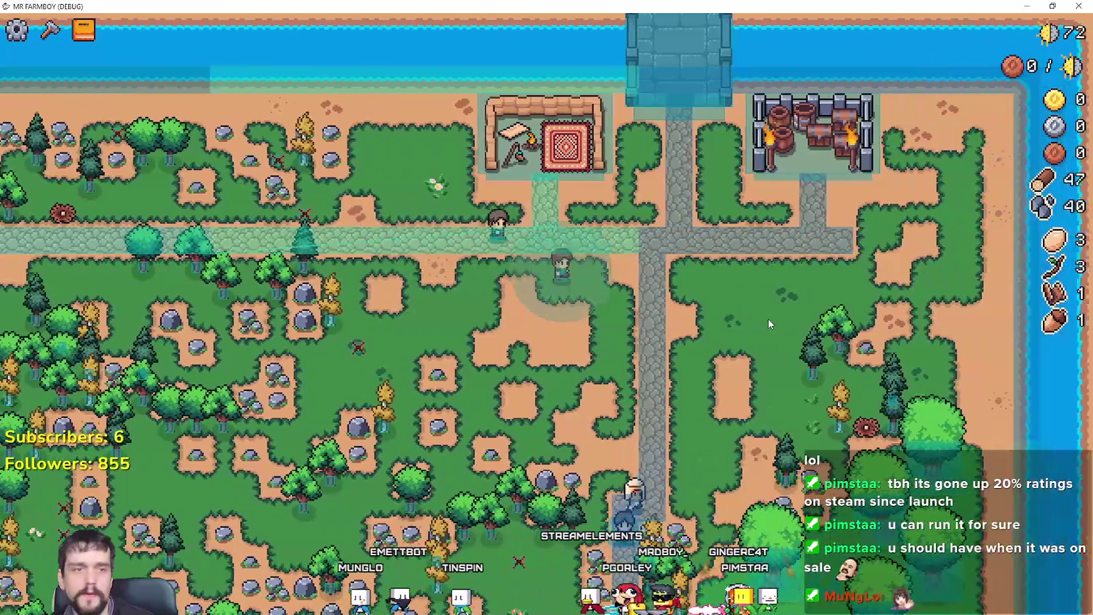
key(w)
key(d)
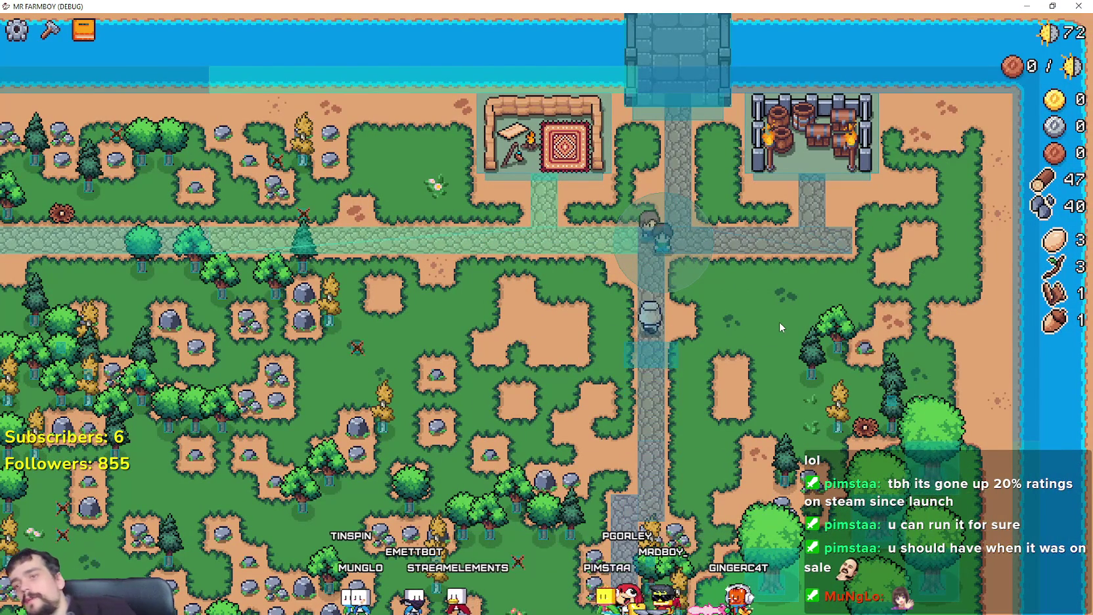
key(a)
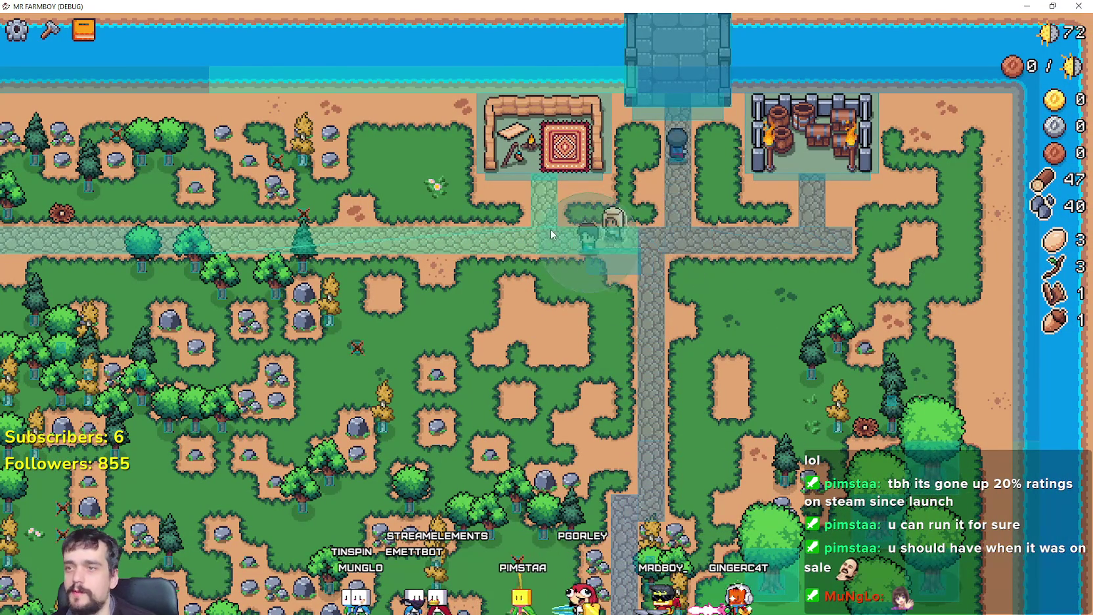
scroll(550, 231, up, 2)
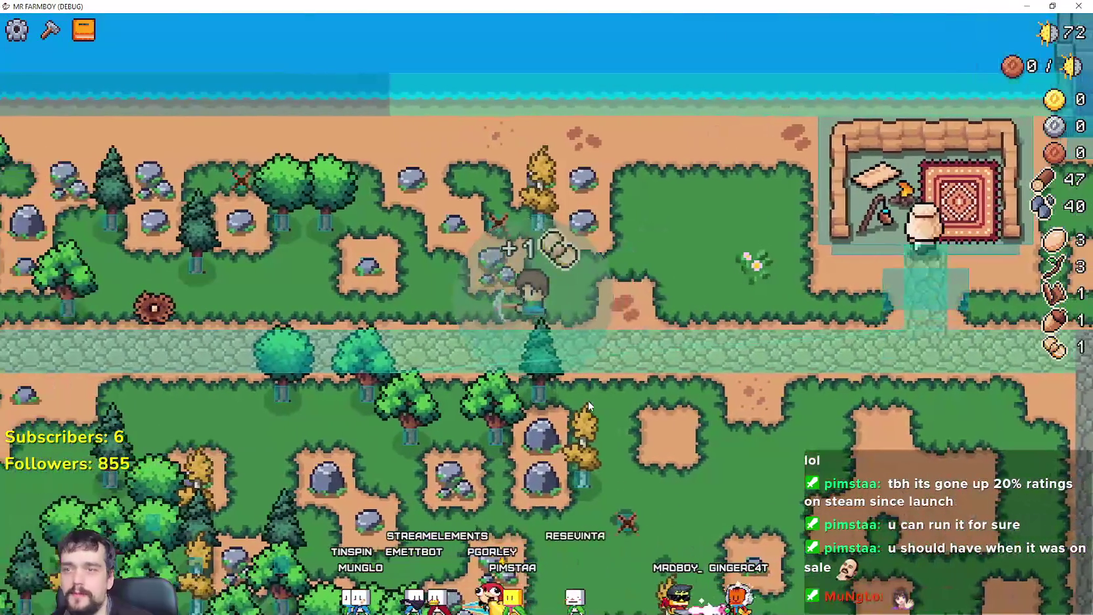
key(w)
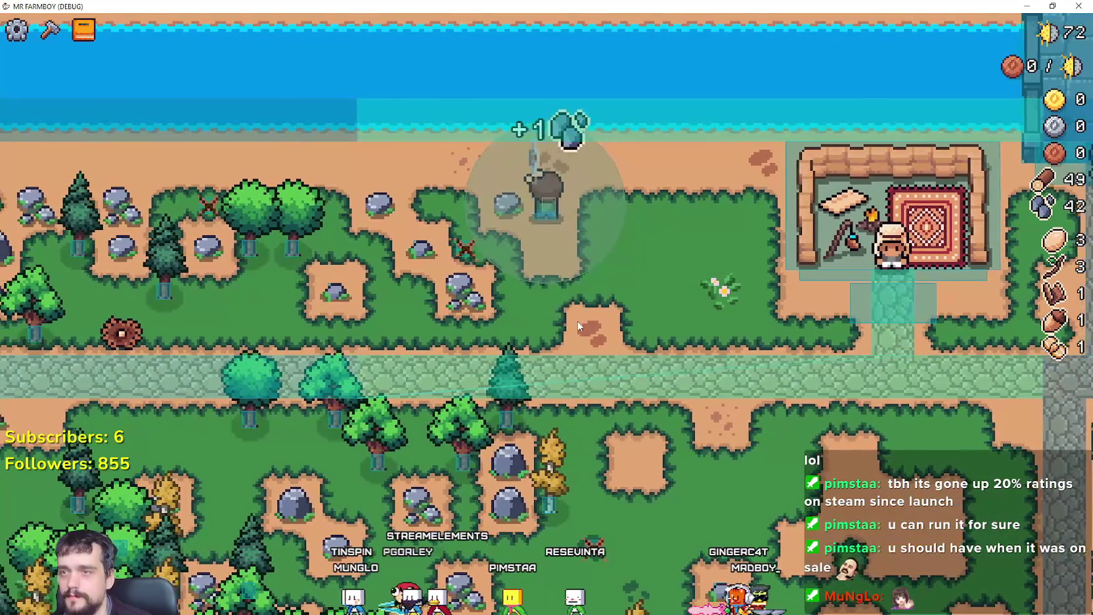
key(a)
key(a)
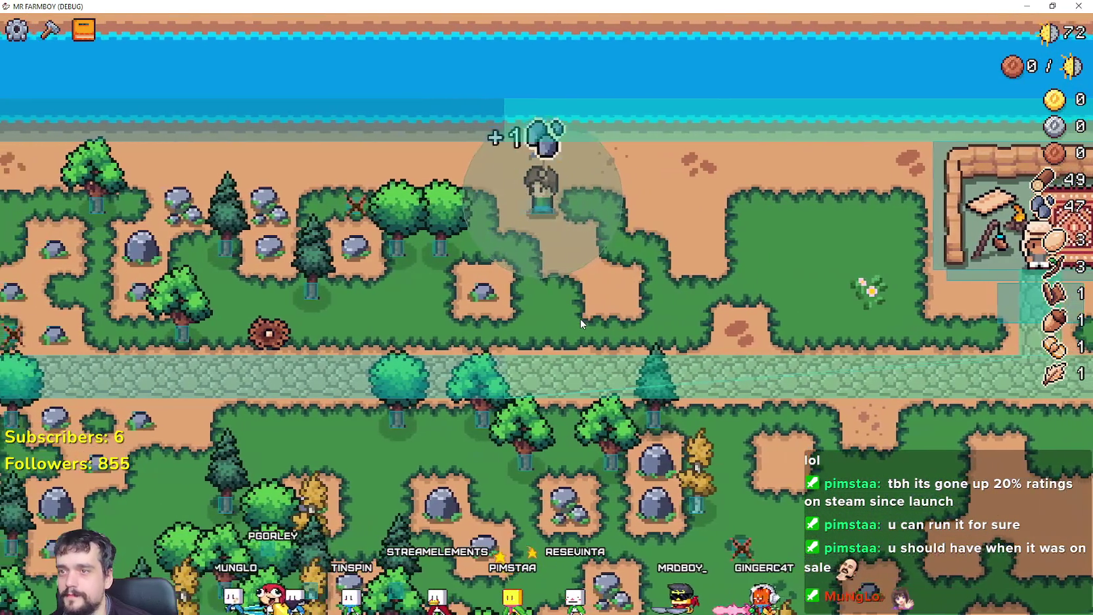
key(a)
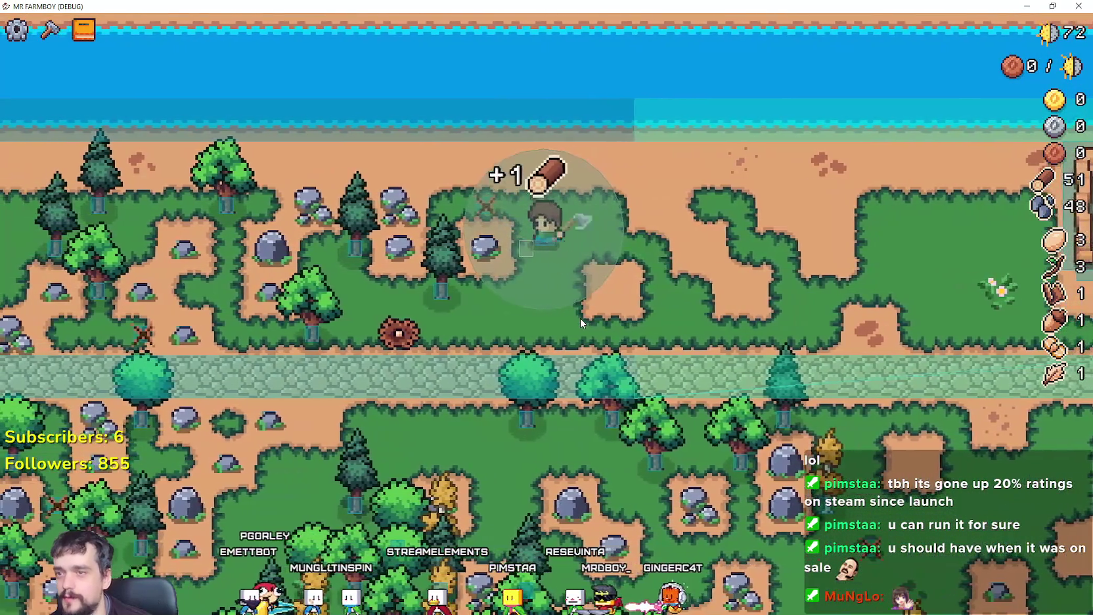
key(d)
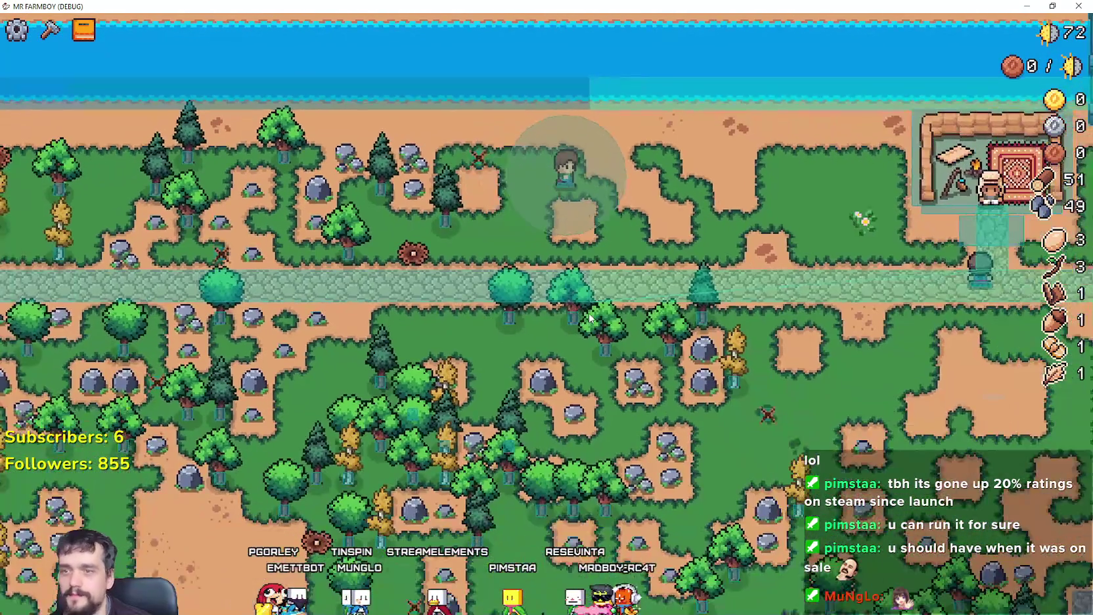
key(d)
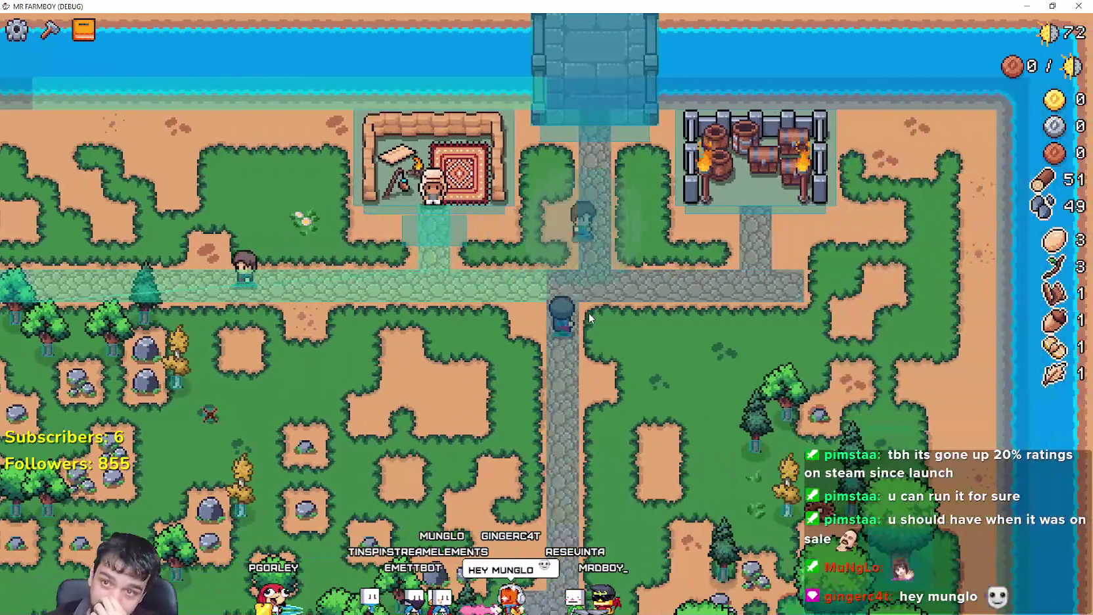
key(w)
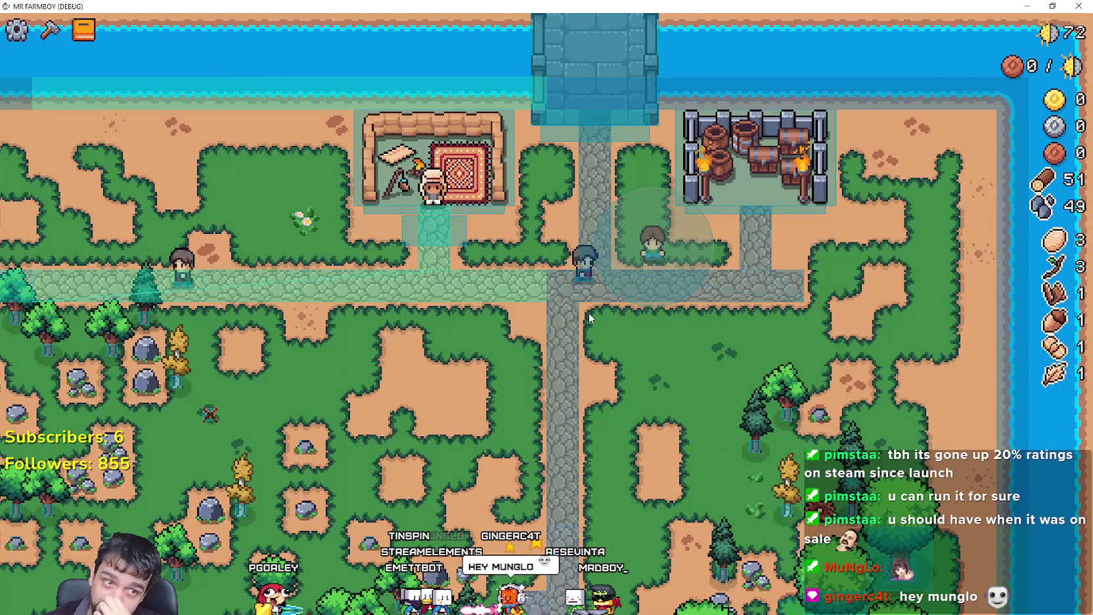
key(s)
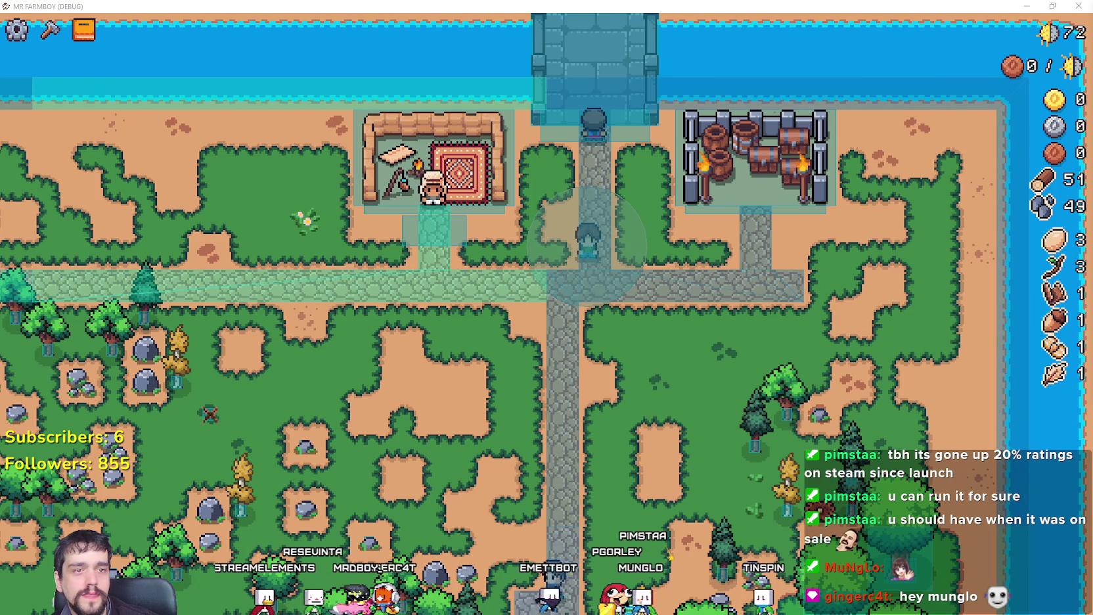
Step: Walk down-left to a tree and chop it so logs reach 54
key(s)
key(a)
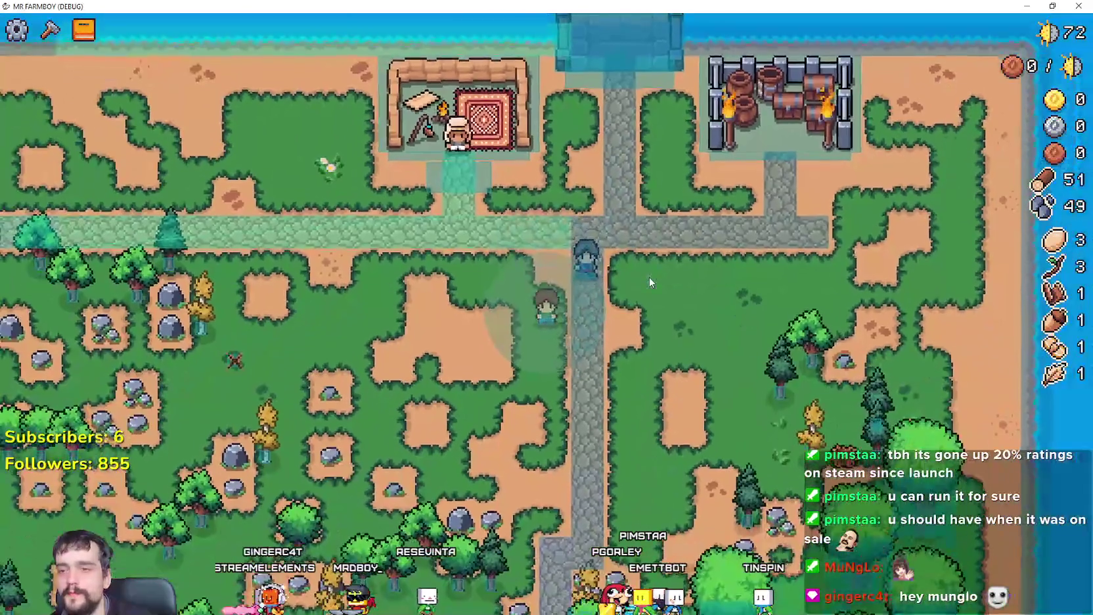
key(d)
key(s)
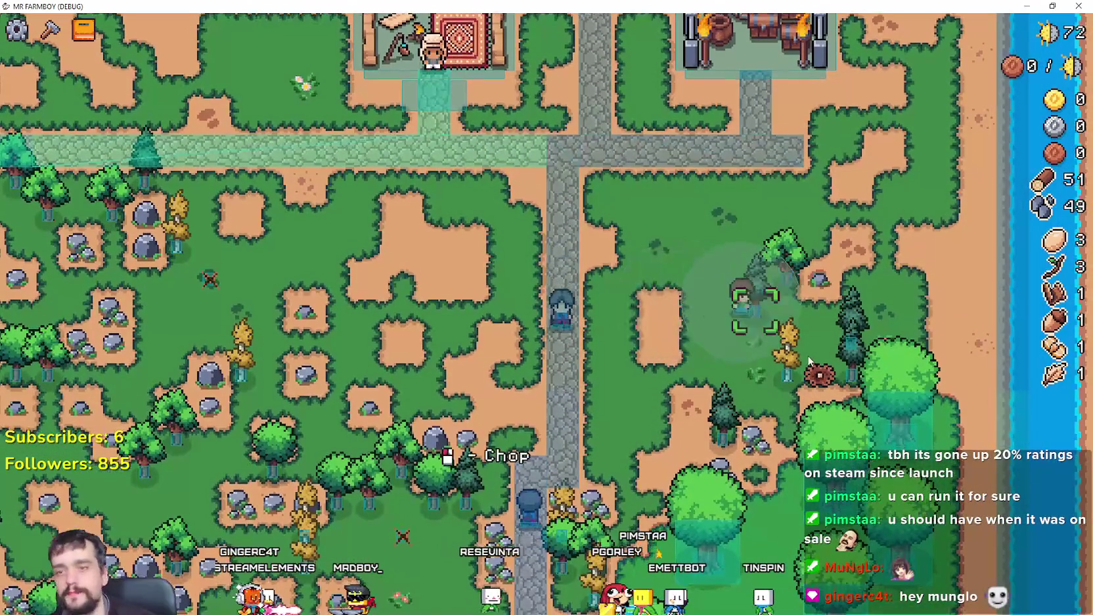
key(w)
key(a)
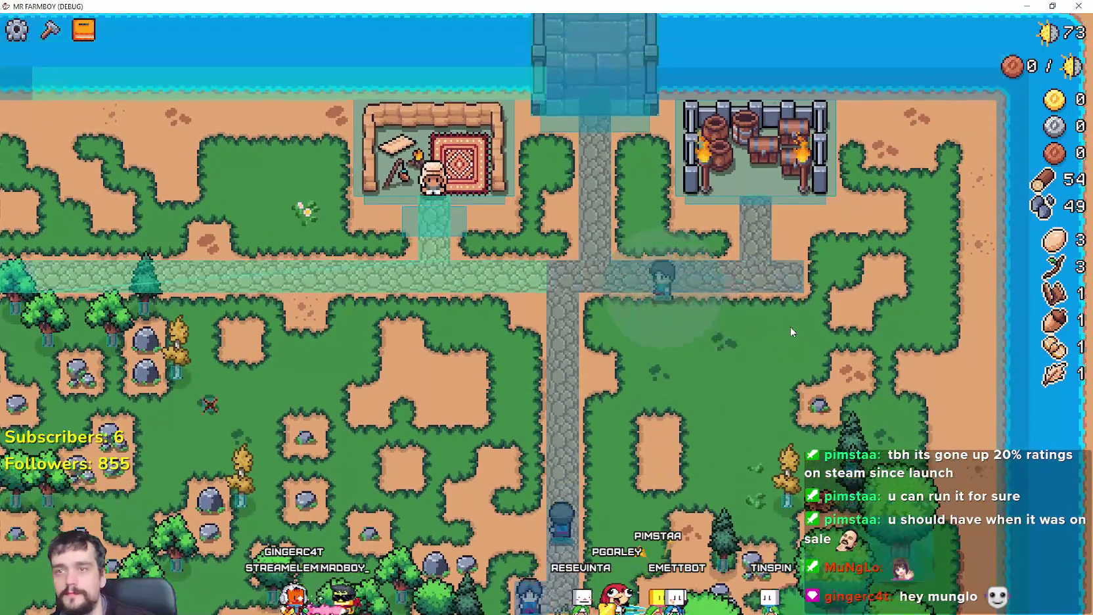
Step: Pause the game and use Force Save from the pause menu
key(Escape)
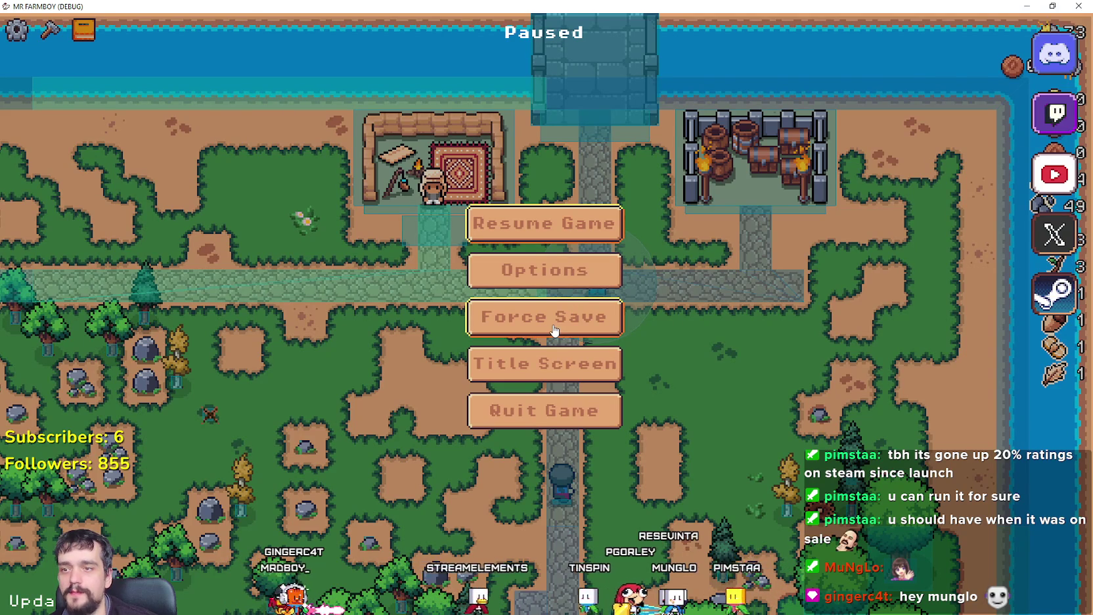
key(Escape)
key(w)
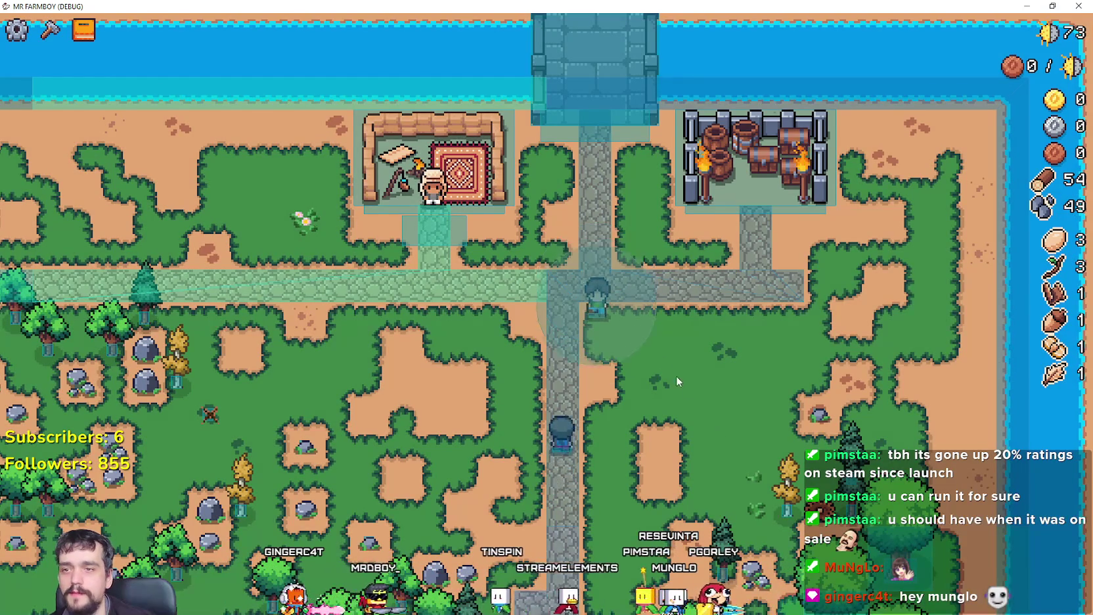
key(Escape)
click(571, 332)
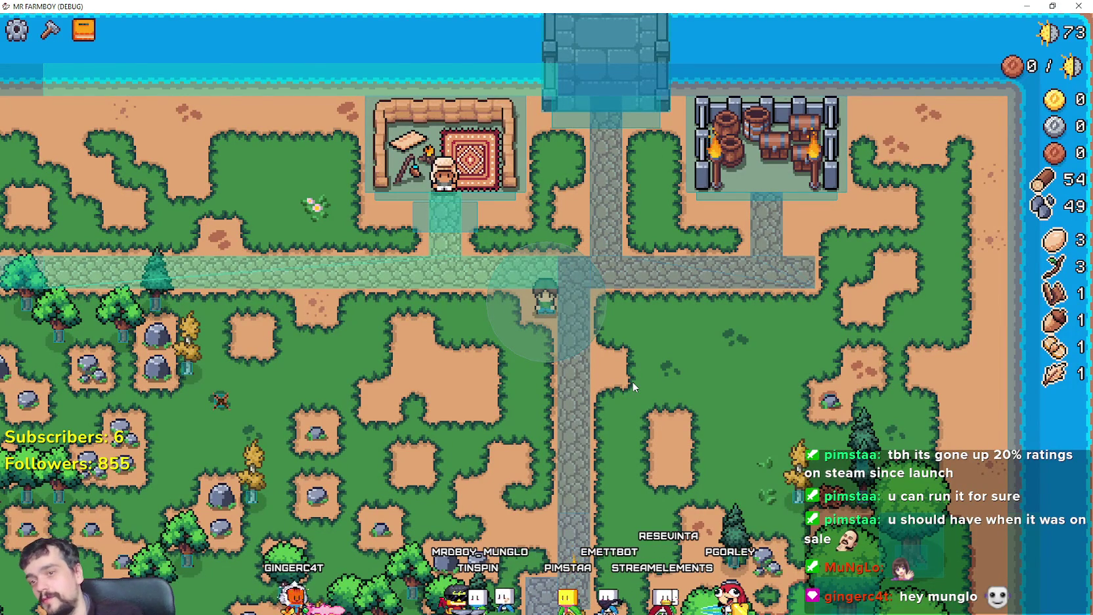
Step: Pause again and close the game window with Alt+F4 to end debugging
key(Escape)
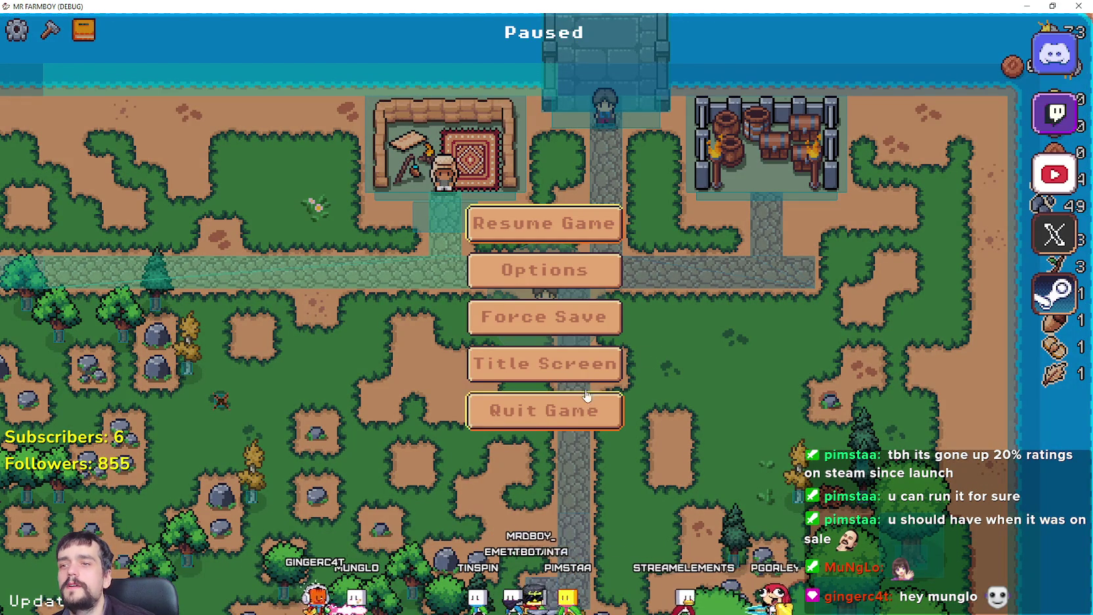
click(546, 222)
key(Escape)
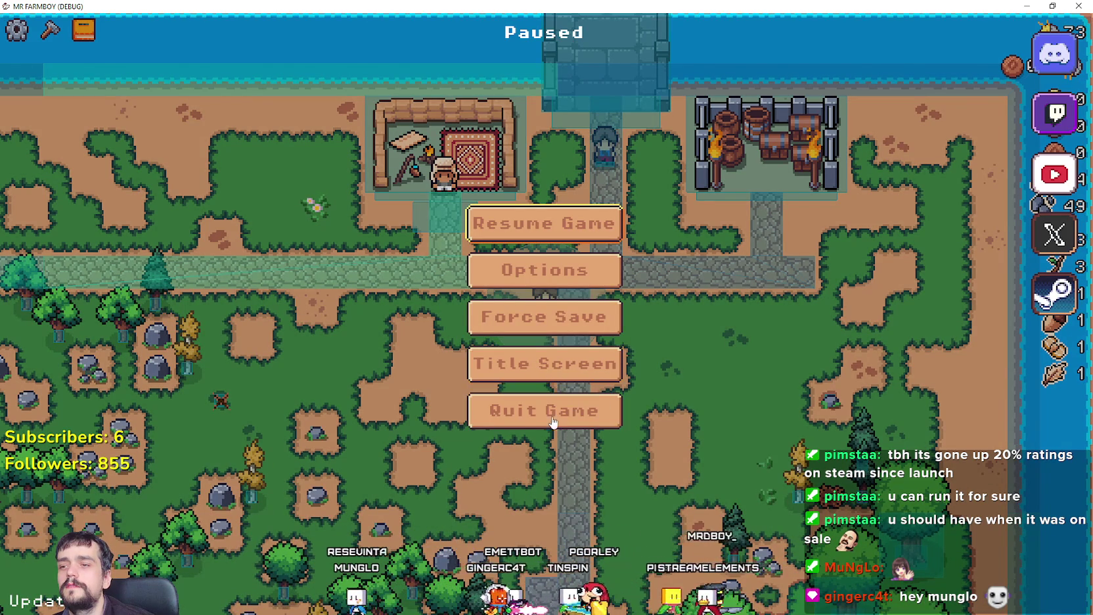
key(alt+F4)
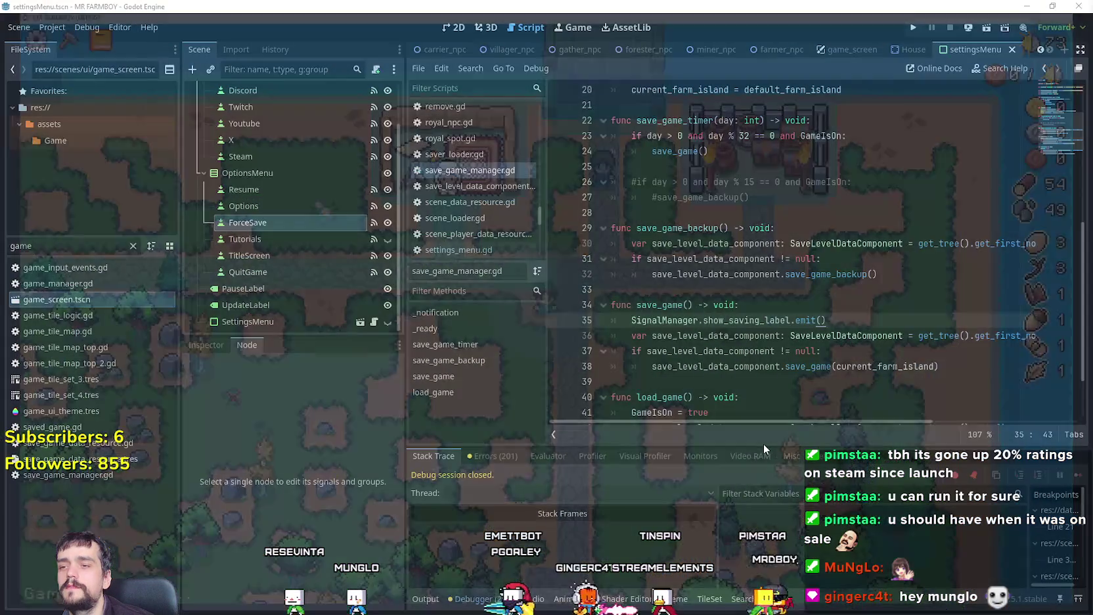
Step: Go to the save_game code, then load Save 8 from the game's Continue list
click(802, 367)
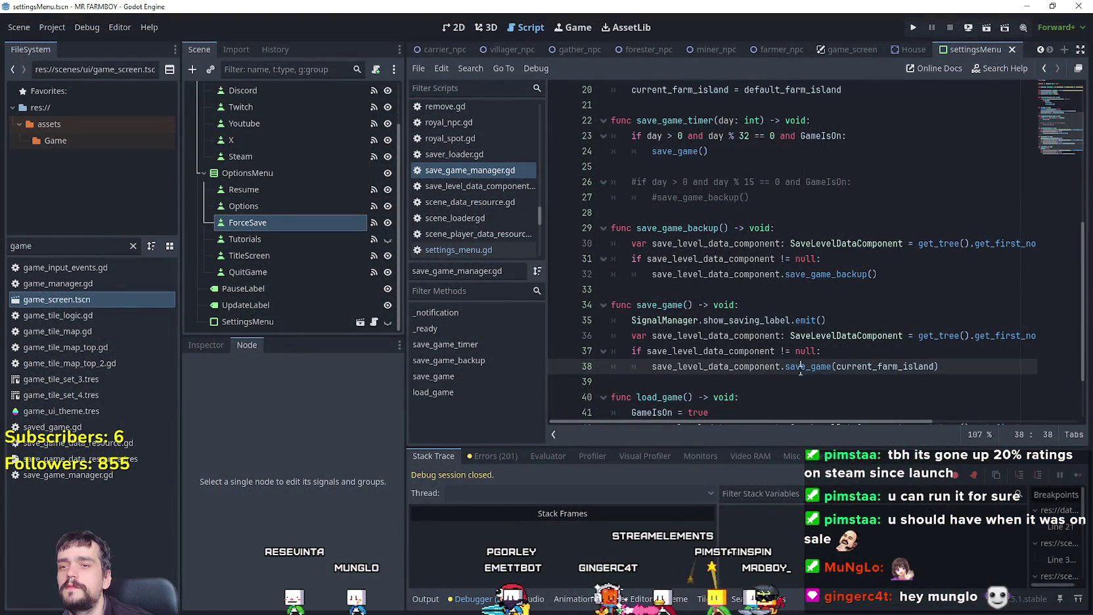
click(817, 396)
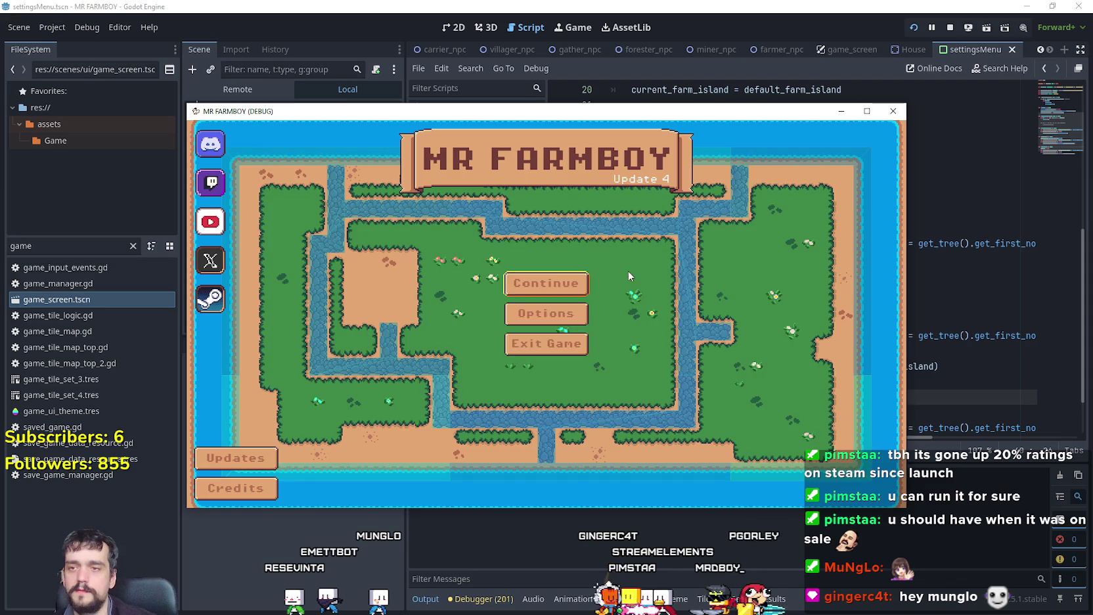
click(586, 281)
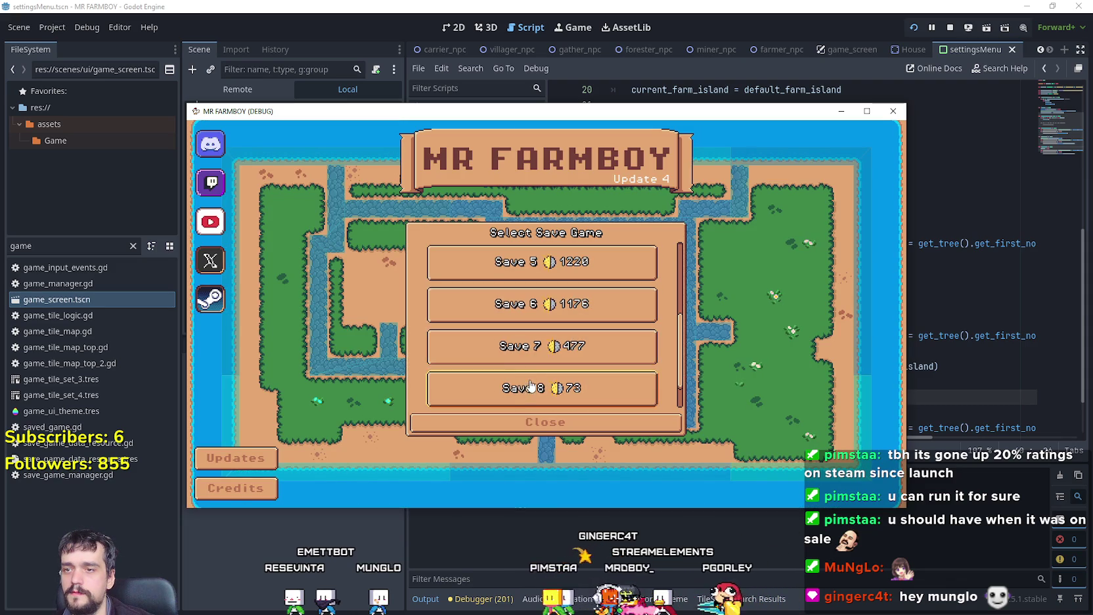
click(533, 356)
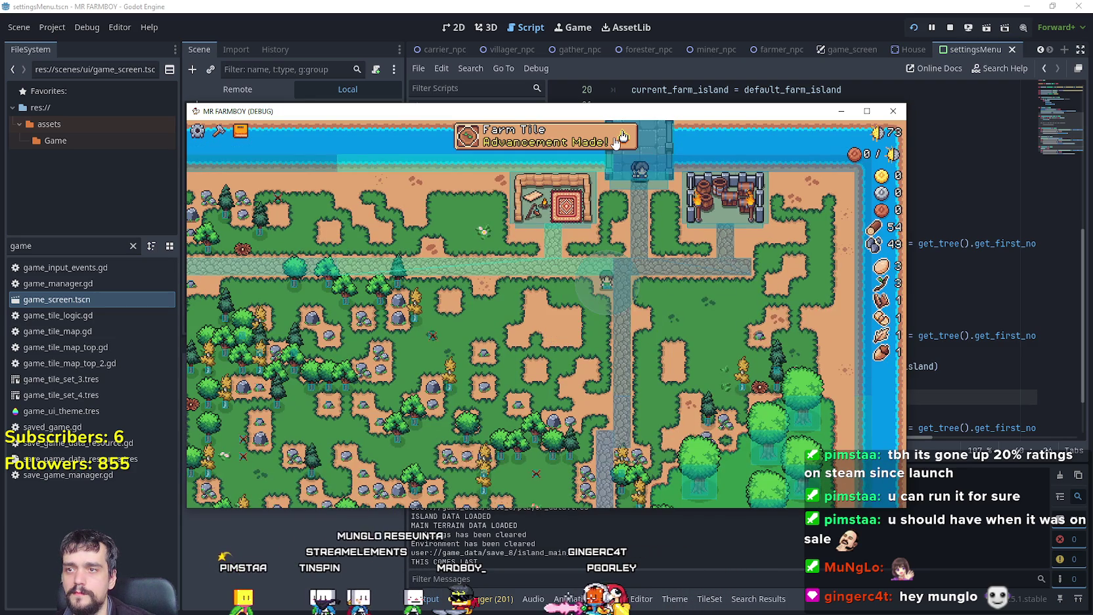
Step: View Advancements, return to the title screen, and stop the game with F8
click(623, 138)
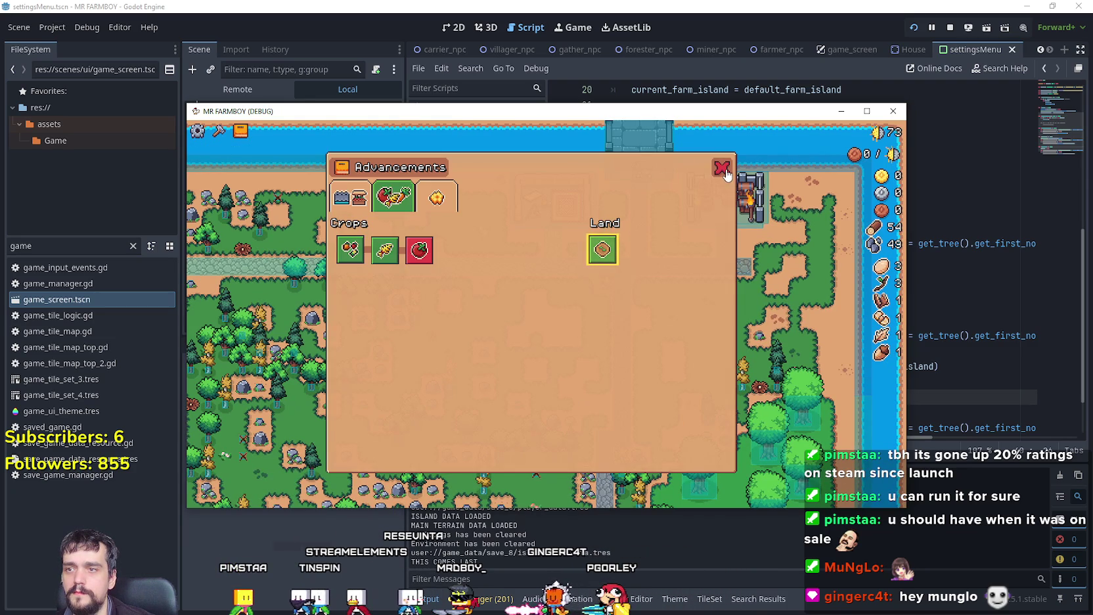
key(Escape)
key(Escape)
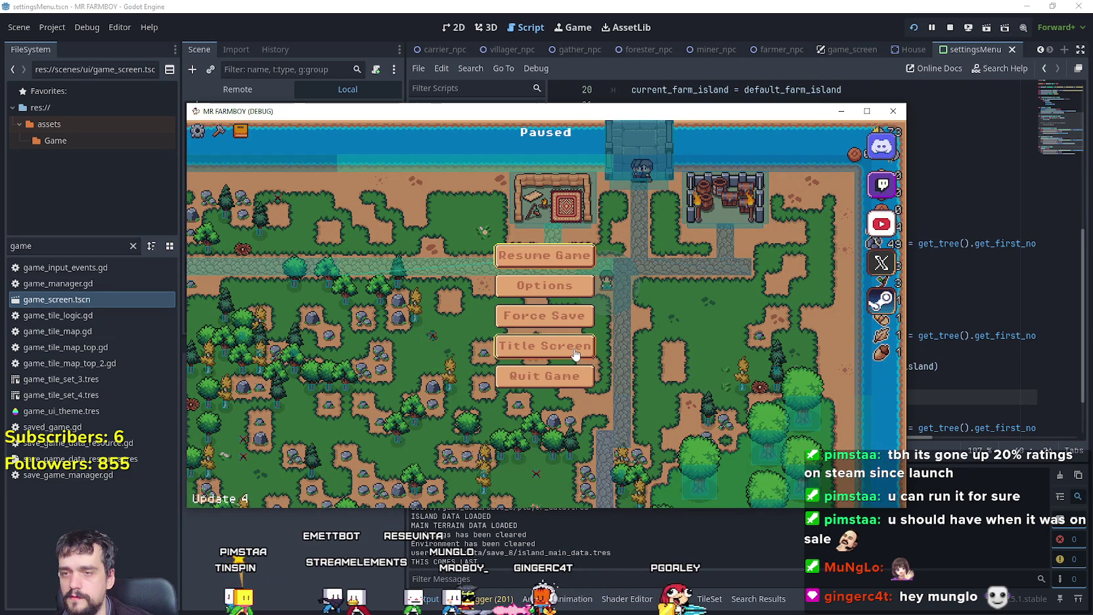
click(575, 354)
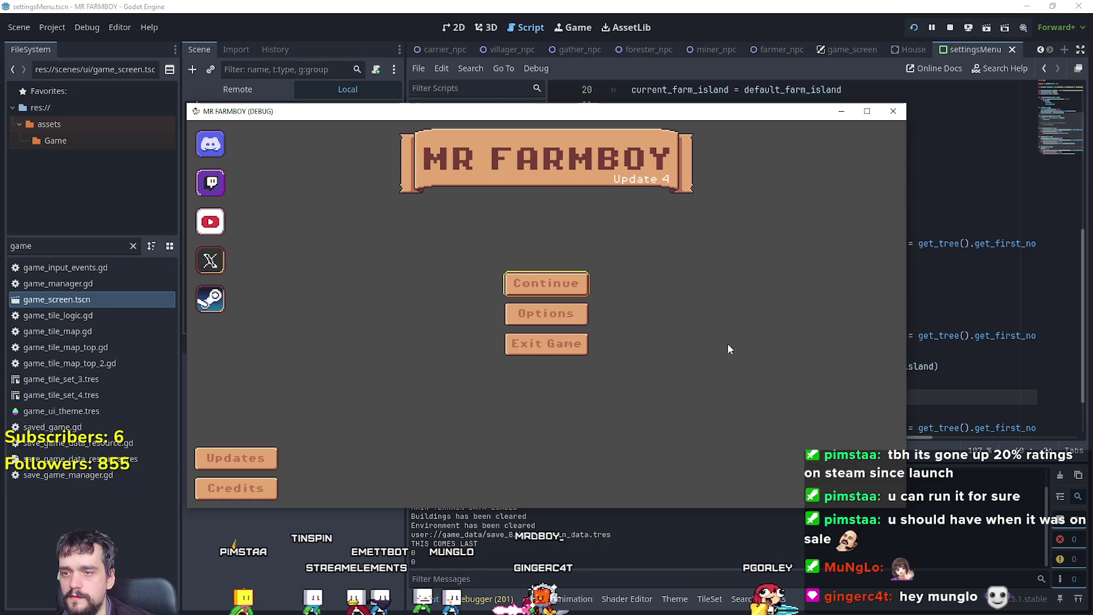
key(F8)
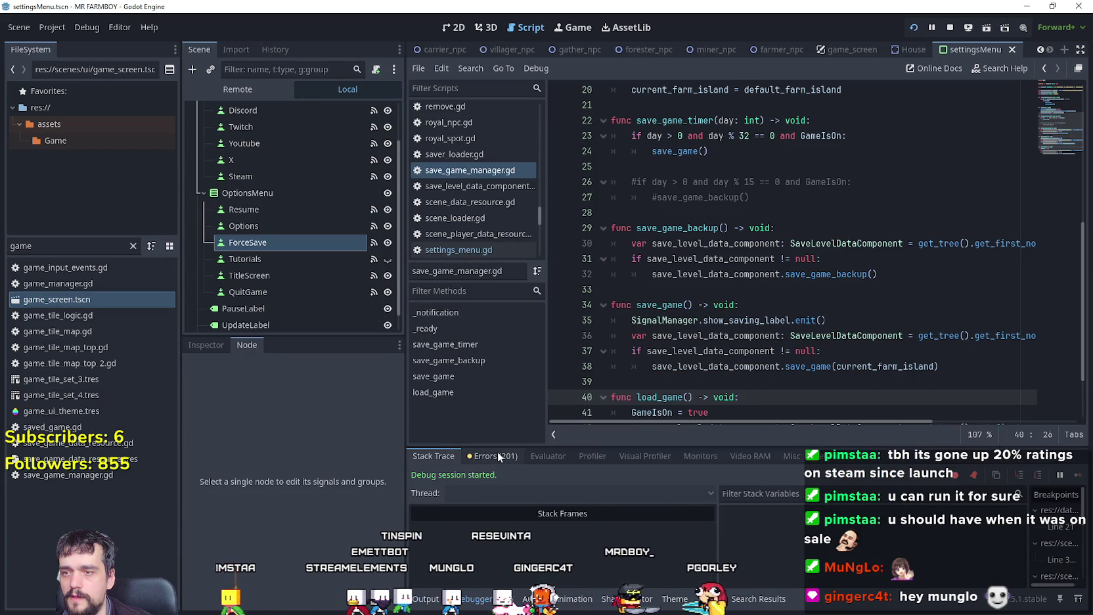
Step: Check the debugger's error list, then briefly launch and stop the game
click(494, 456)
scroll(791, 520, down, 5)
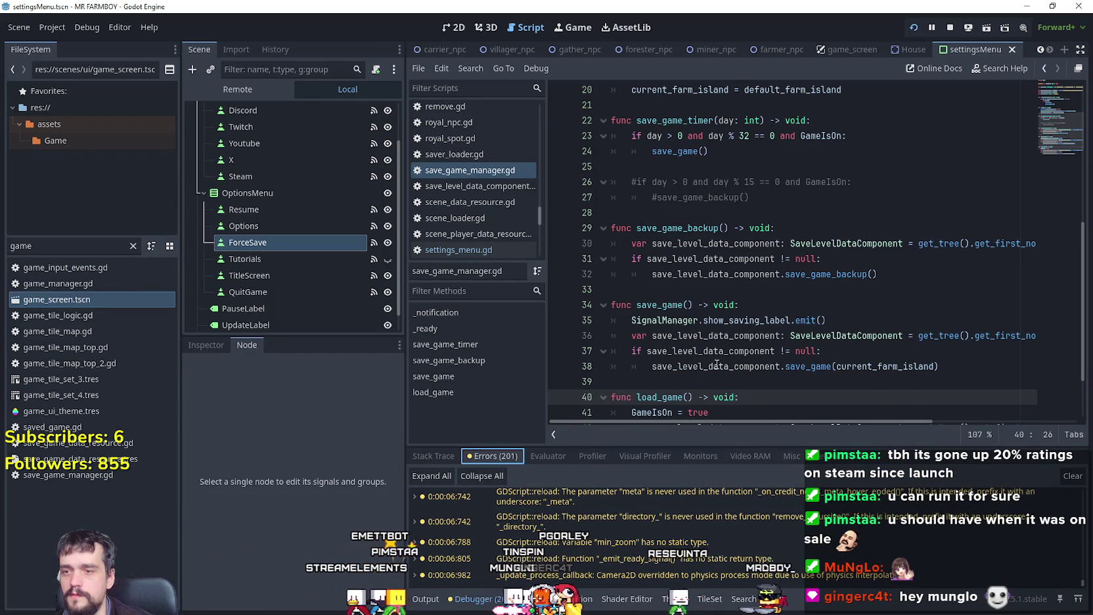
scroll(765, 526, down, 1)
key(F5)
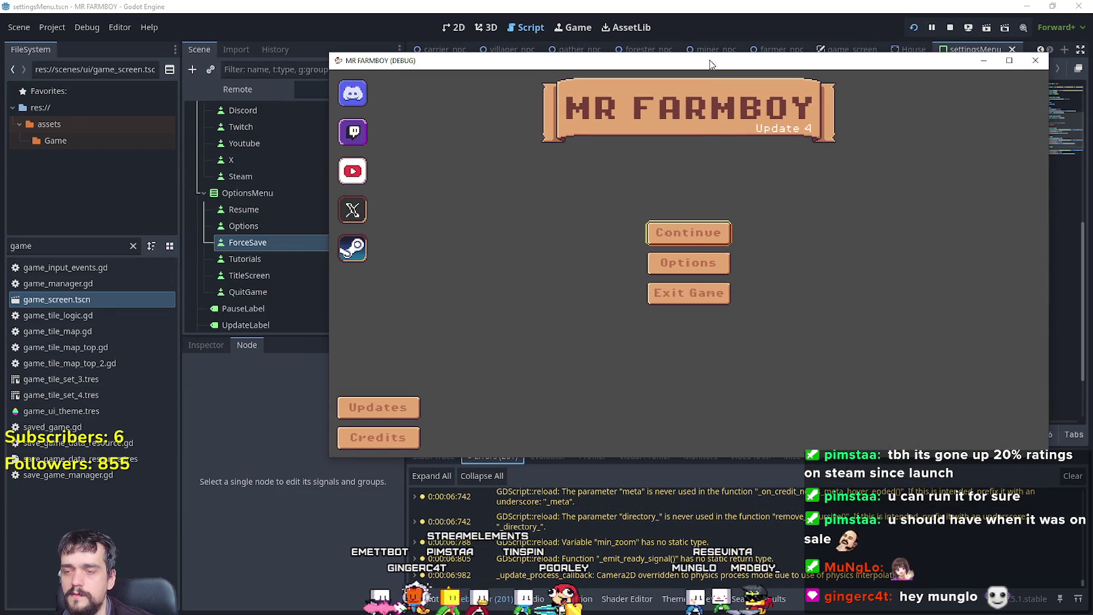
key(F8)
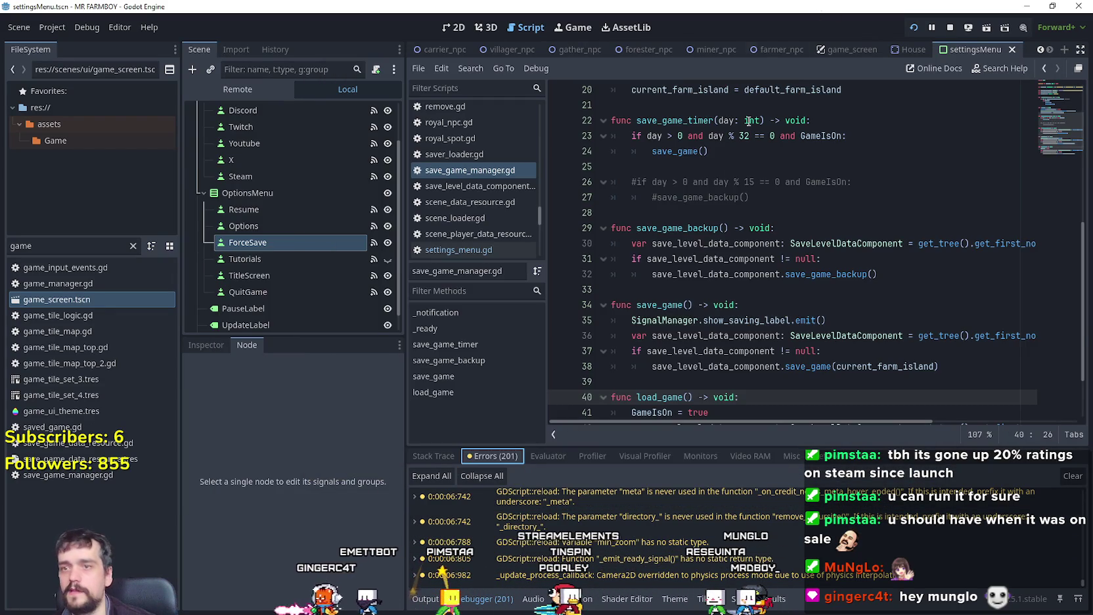
Step: Add a breakpoint on line 38's save_game call and run the game in debug mode
scroll(672, 296, down, 2)
scroll(715, 303, up, 3)
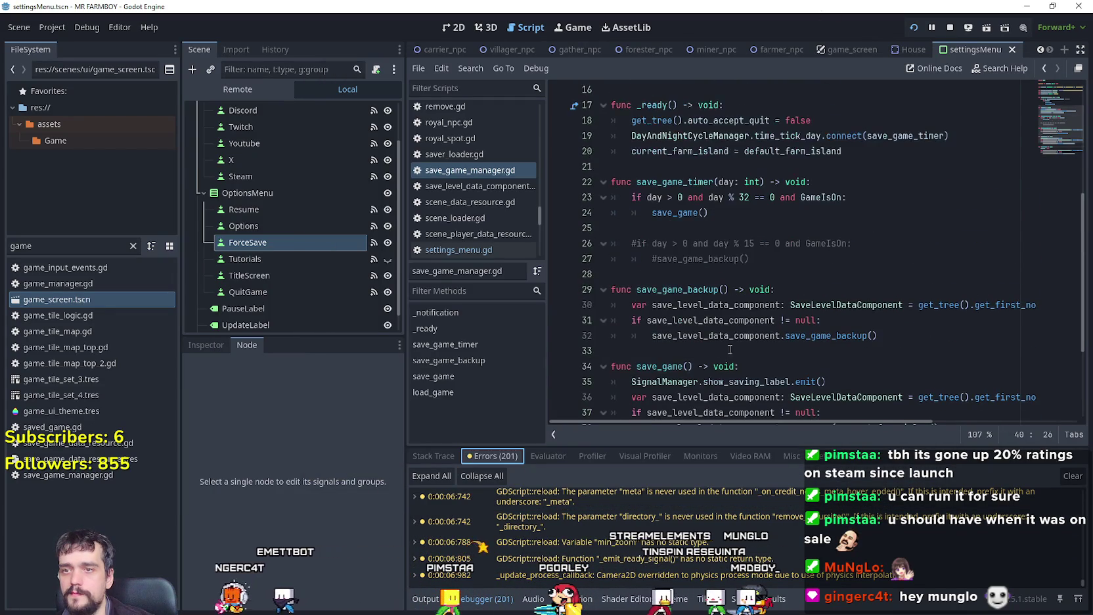
scroll(714, 303, down, 2)
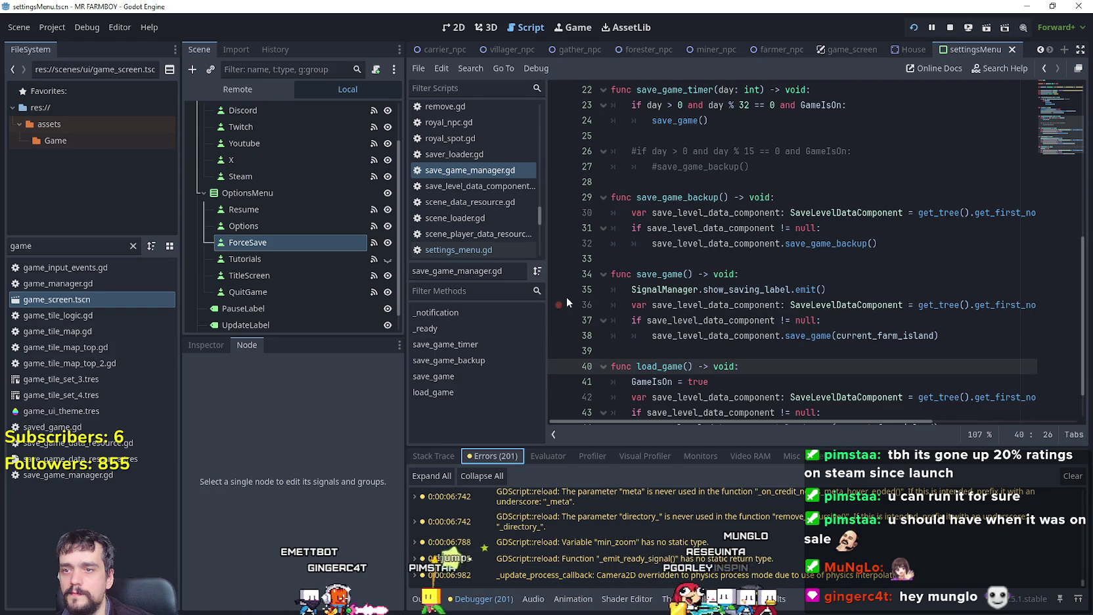
click(559, 336)
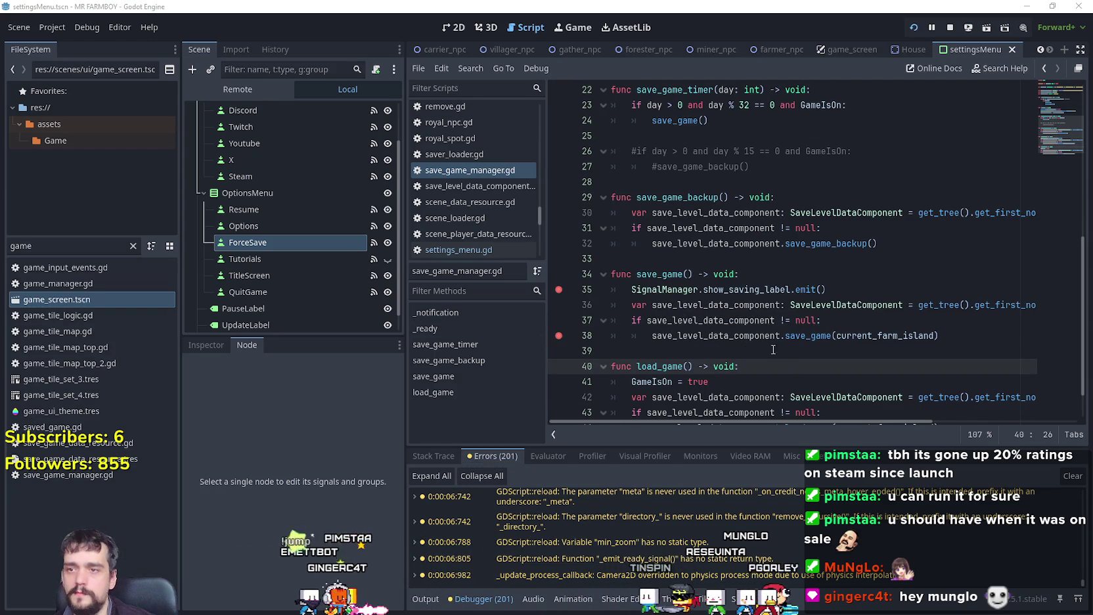
key(F5)
Step: Select and load the Save 8 game
scroll(736, 294, down, 5)
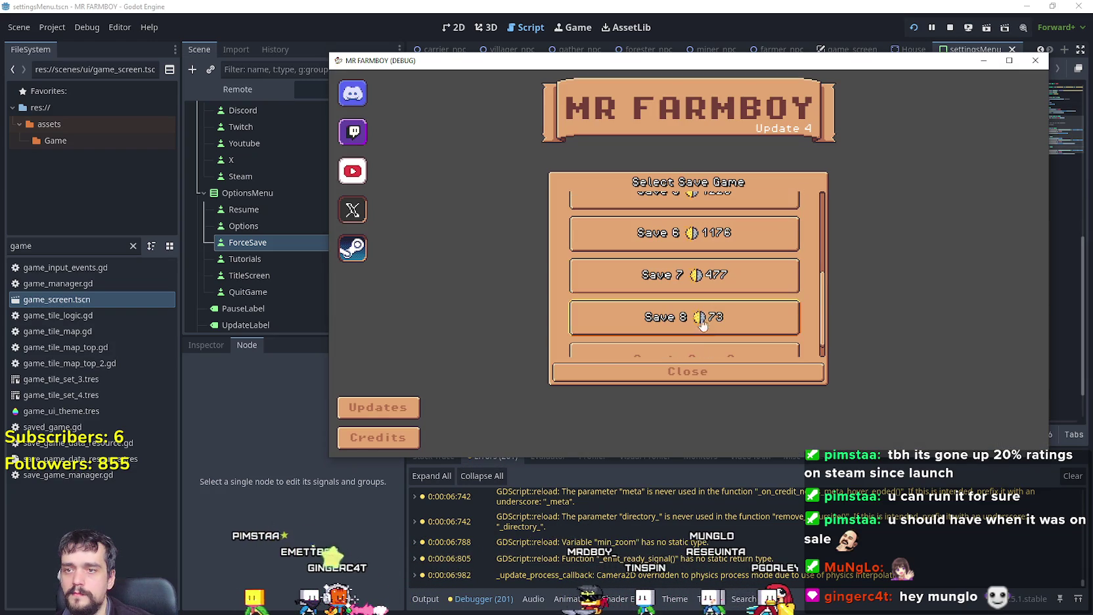
click(703, 317)
click(635, 327)
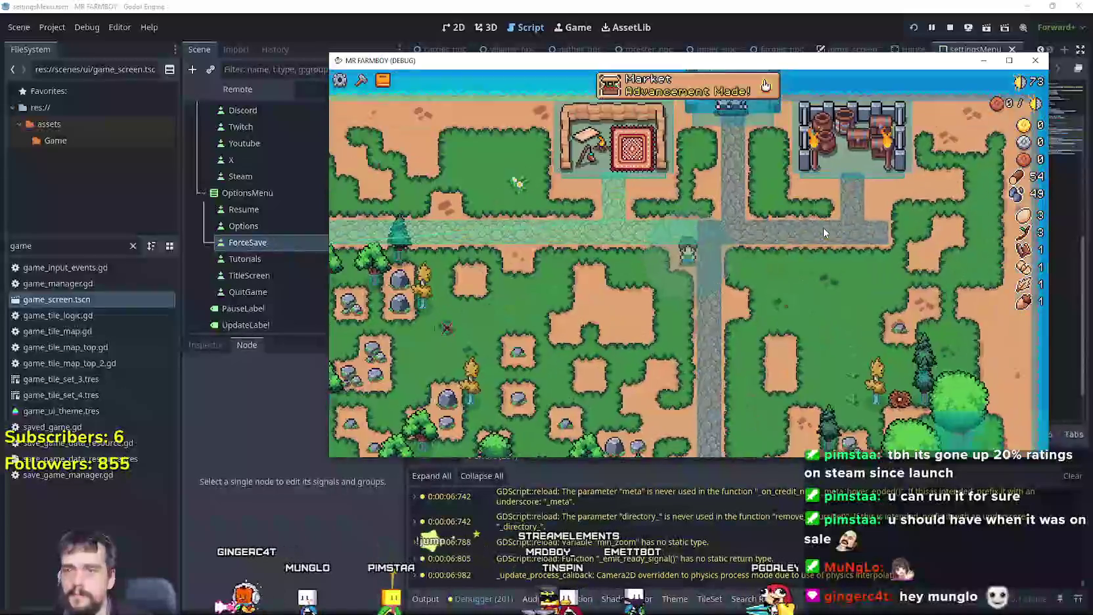
Step: Browse the Decorations advancements page, close it, and trigger Force Save from the pause menu
click(749, 88)
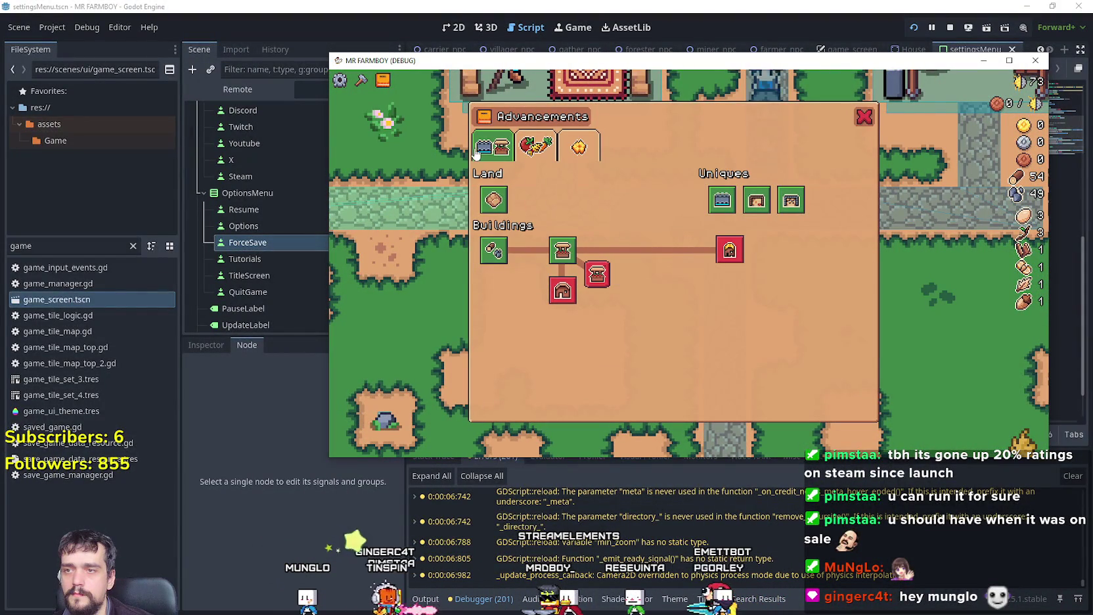
click(536, 146)
click(578, 147)
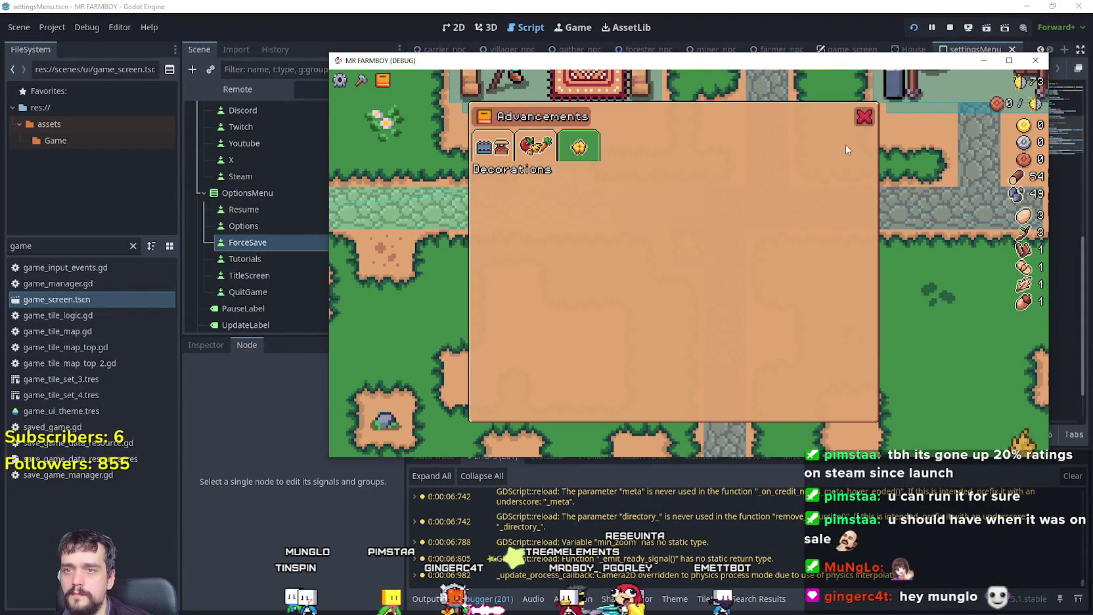
click(864, 125)
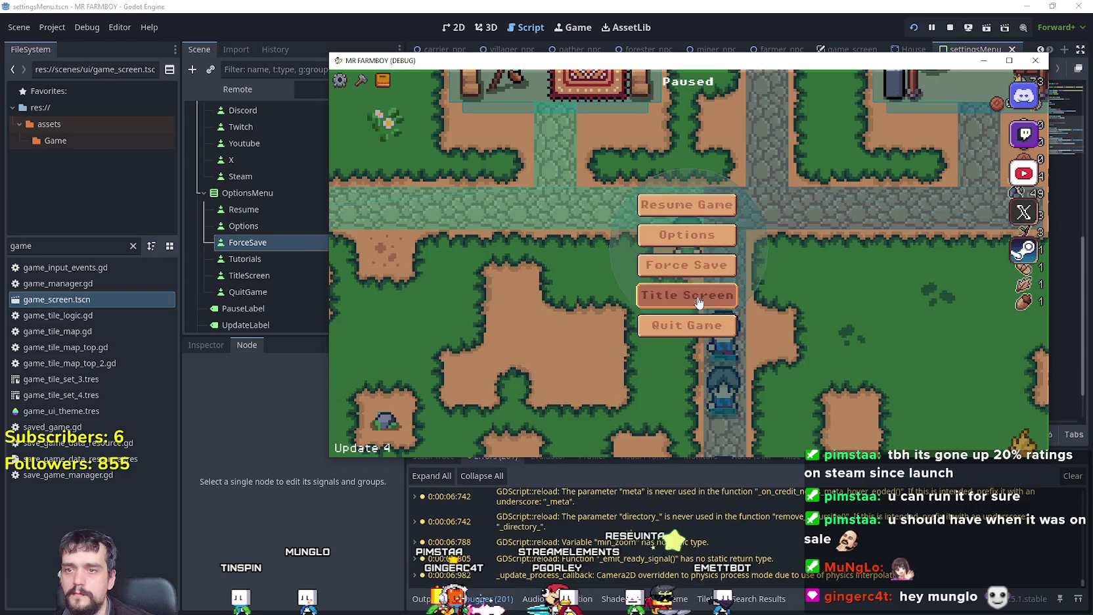
click(685, 264)
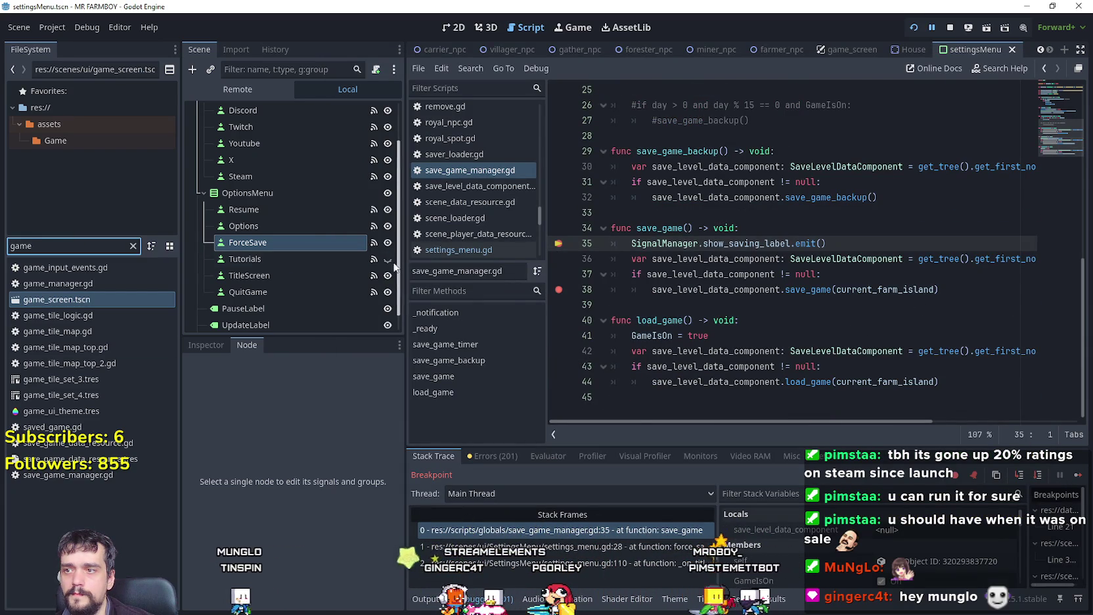
Step: In game_screen's menu_buttons.gd, add a breakpoint on line 53 where the saving label hides
scroll(301, 218, up, 2)
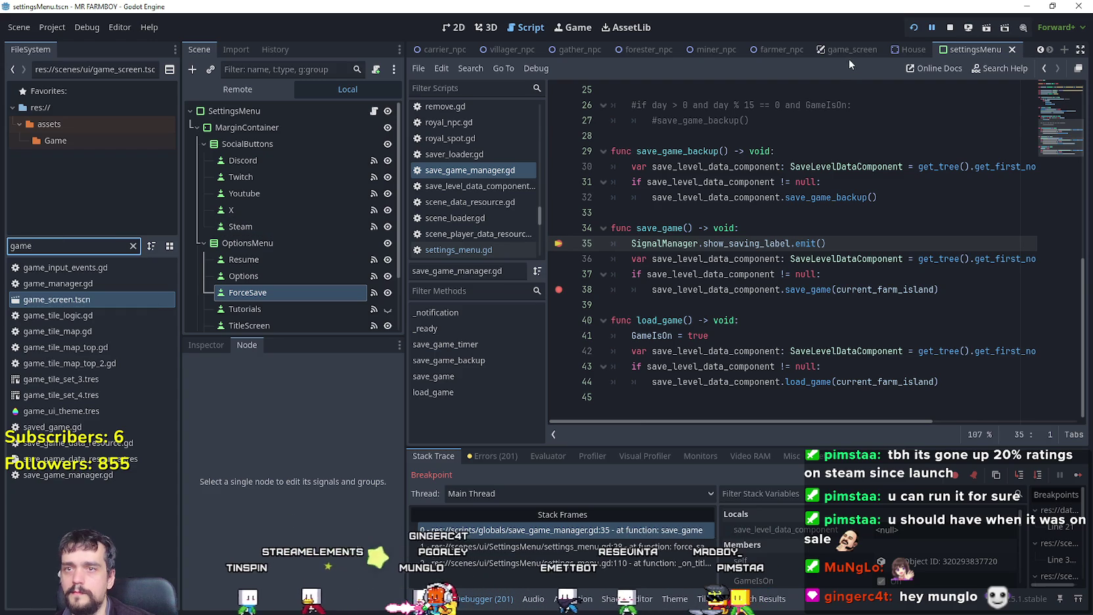
click(849, 53)
click(321, 194)
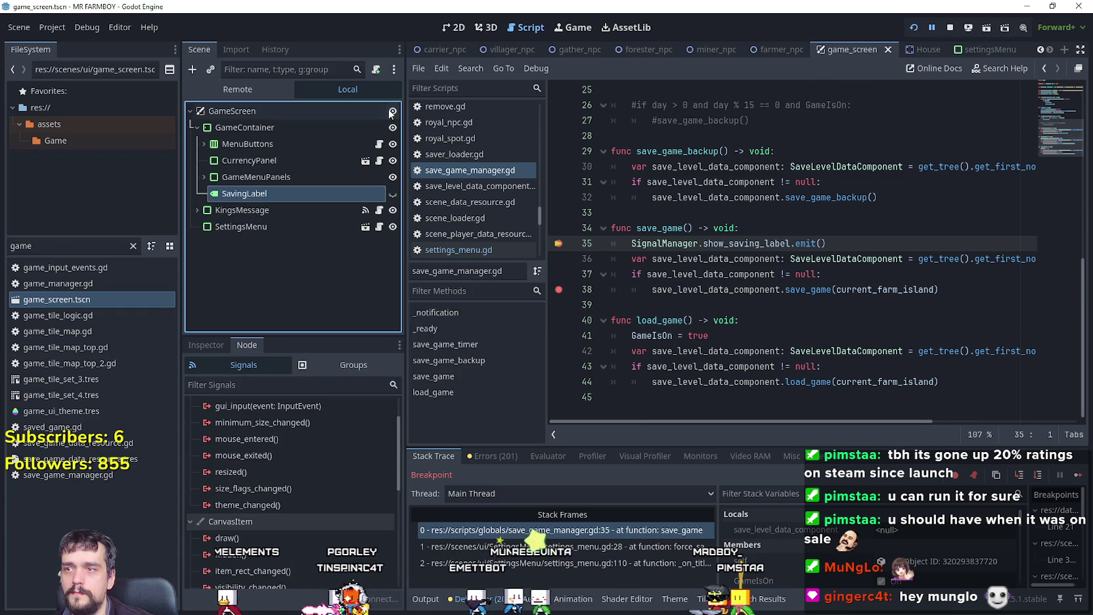
click(380, 144)
scroll(801, 266, down, 10)
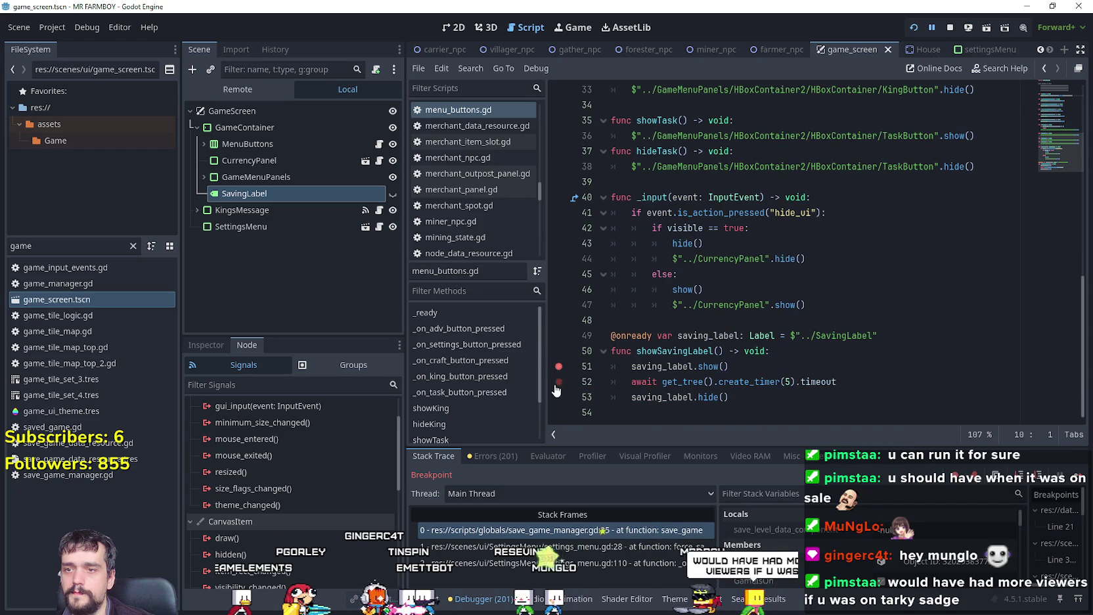
click(557, 397)
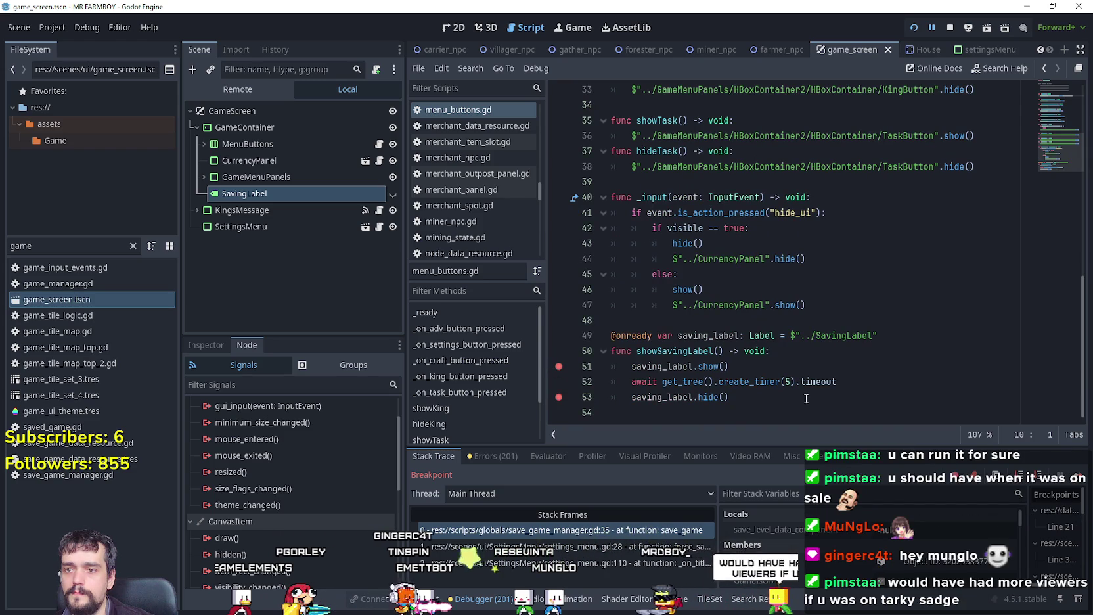
Step: Continue execution past each breakpoint until the game resumes
click(1083, 482)
click(1084, 482)
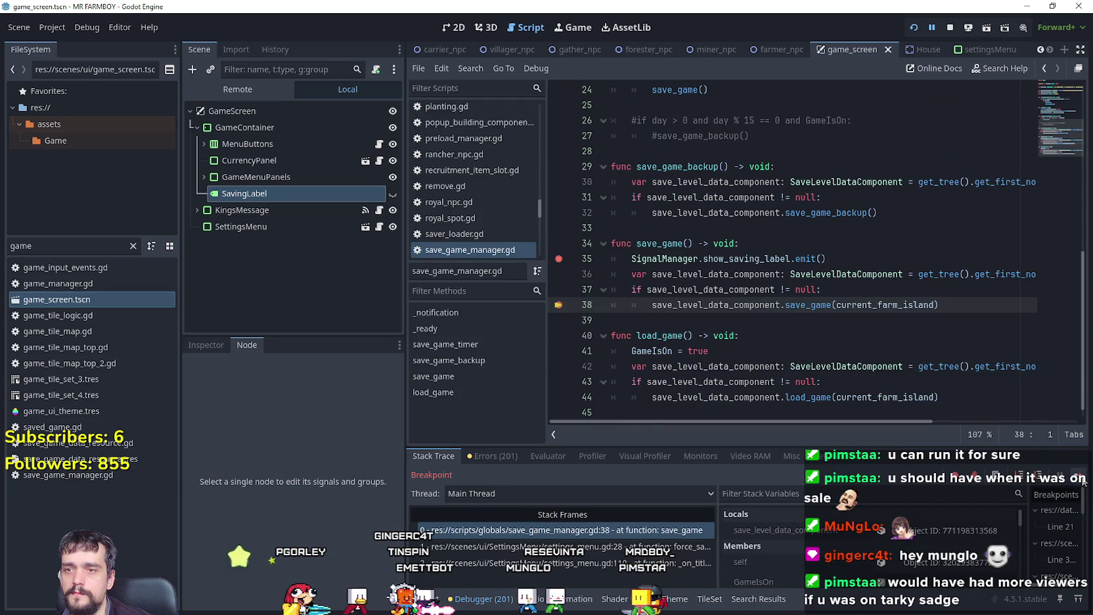
click(1084, 481)
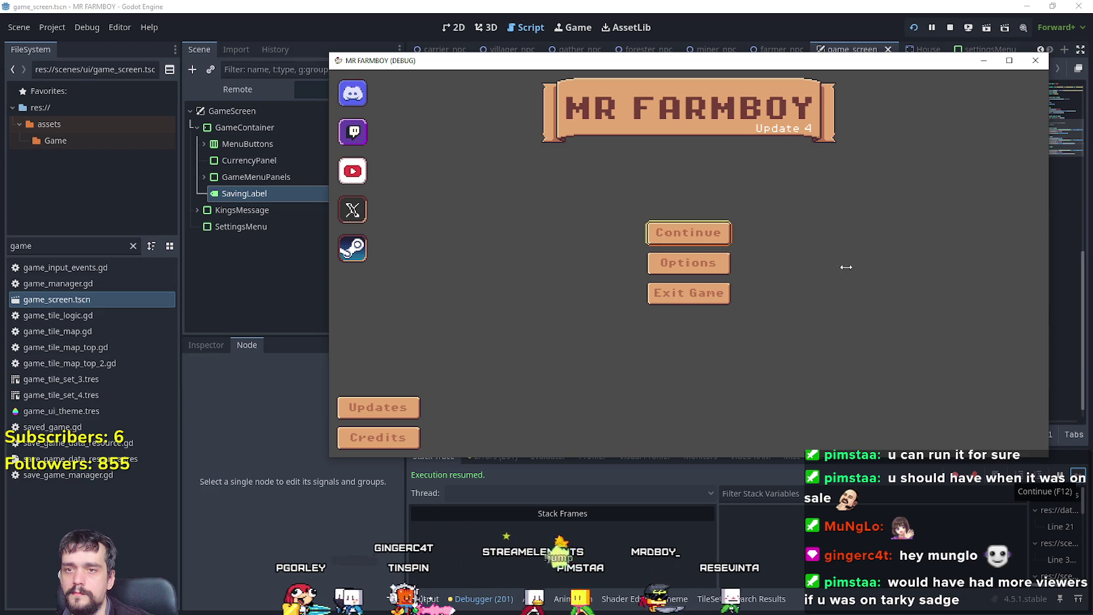
Step: Move the game window up-left, then view the saved games list and close it
drag(745, 57, 697, 53)
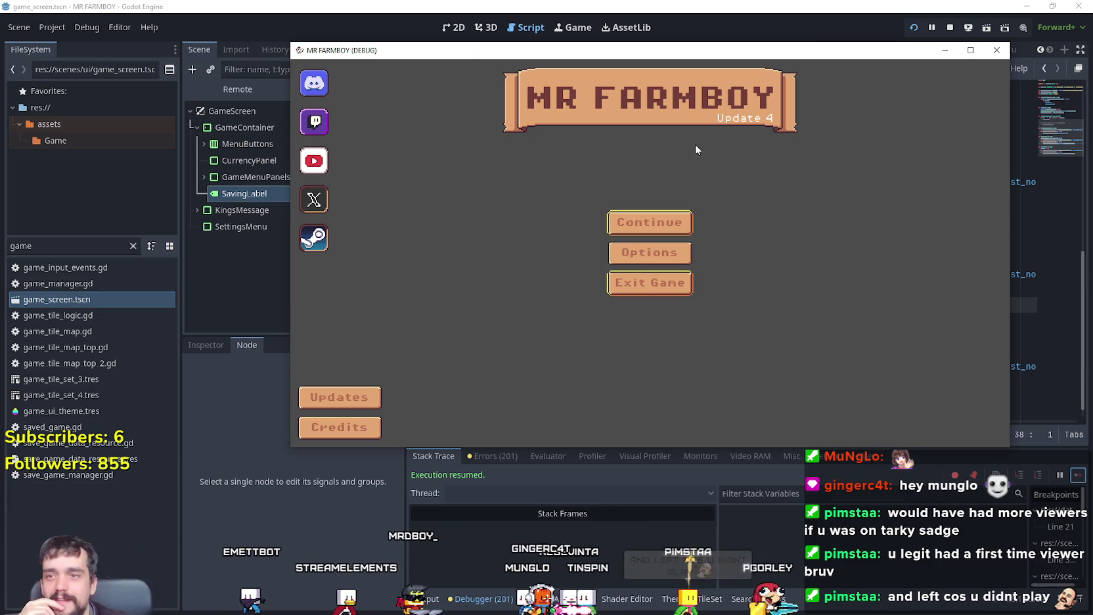
click(684, 222)
scroll(692, 311, down, 2)
click(651, 362)
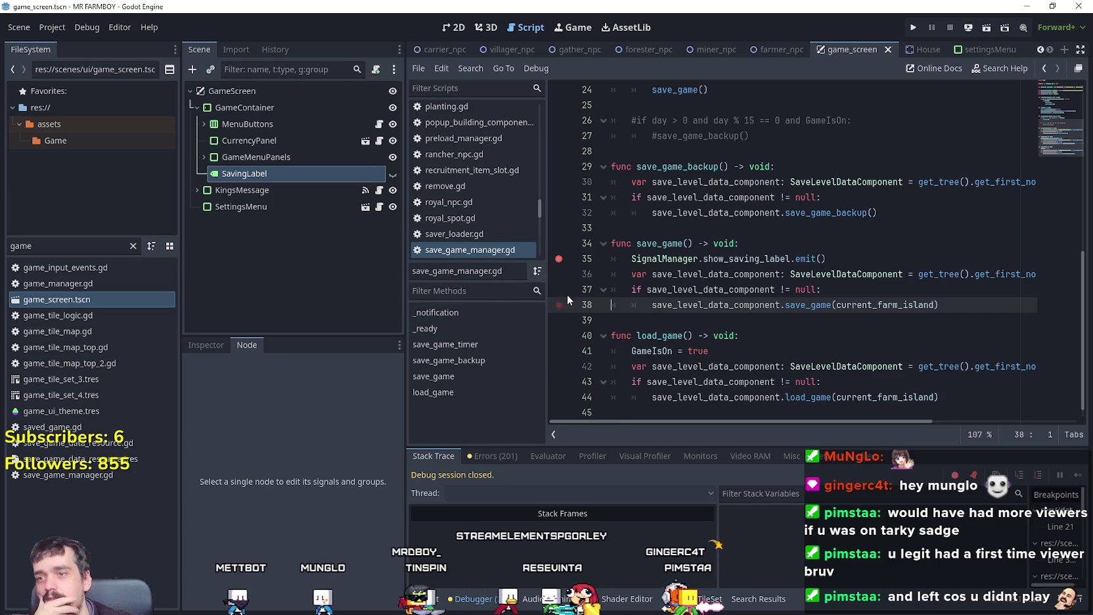
click(980, 274)
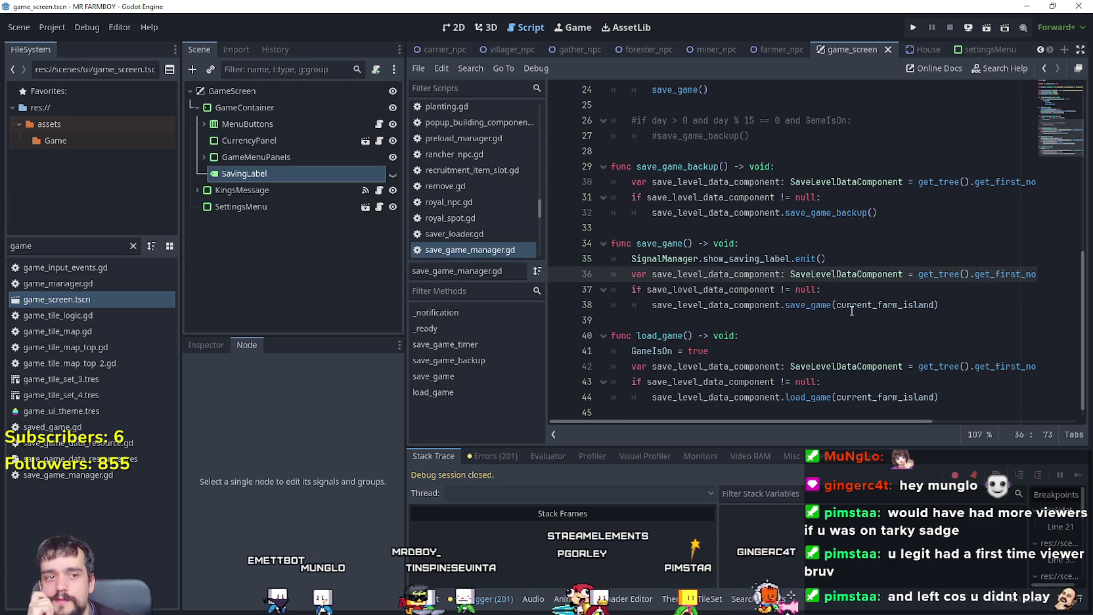
click(854, 305)
key(Down)
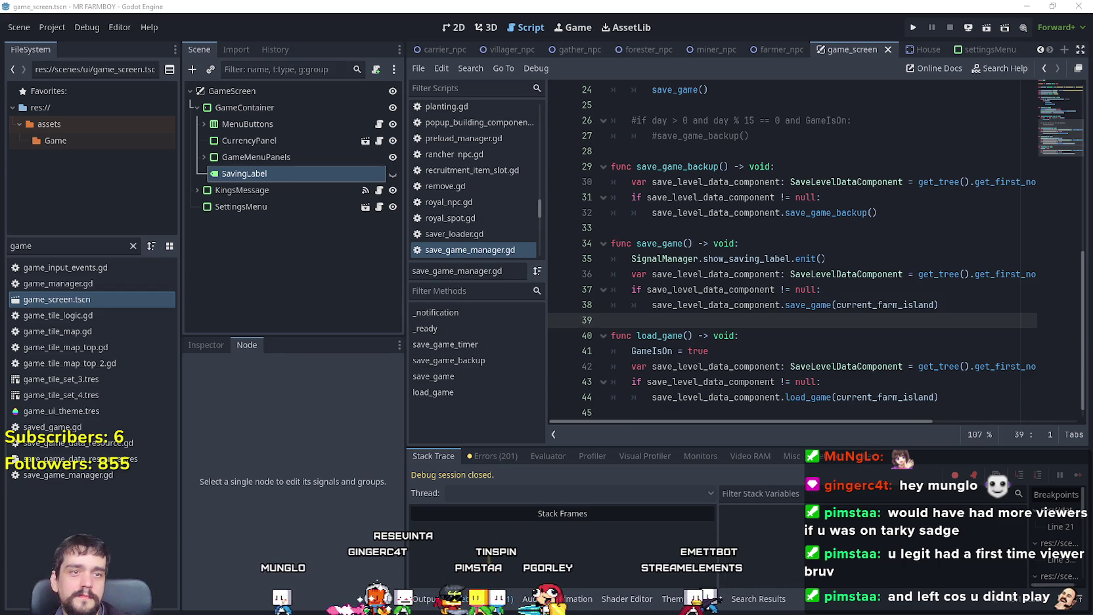
key(alt+Tab)
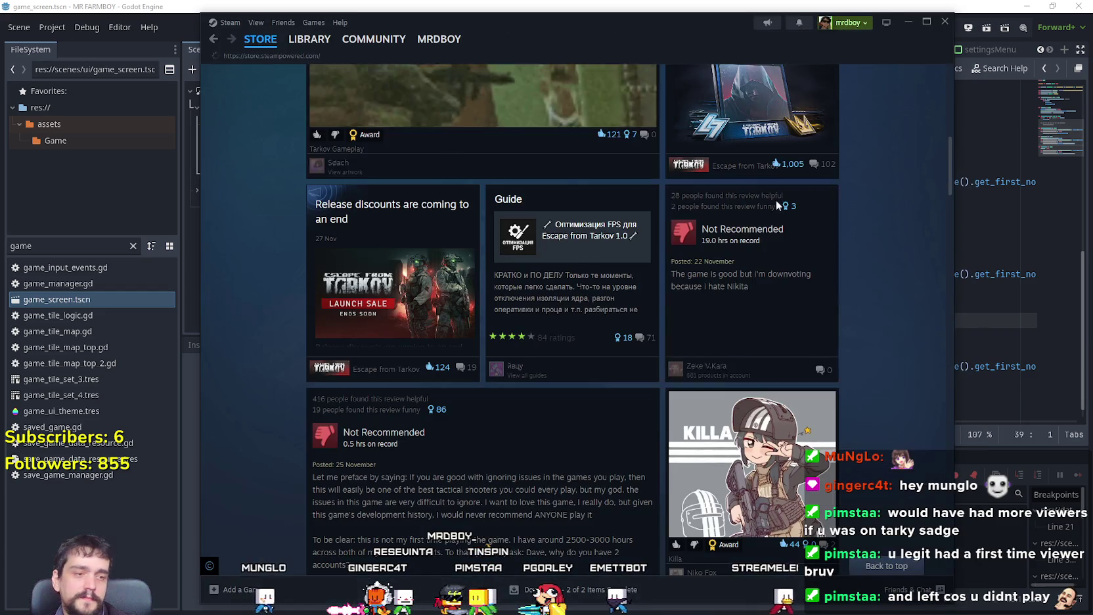
Step: Bring up the Soulframe store page and browse its screenshots, viewing the fourth one
key(alt+Tab)
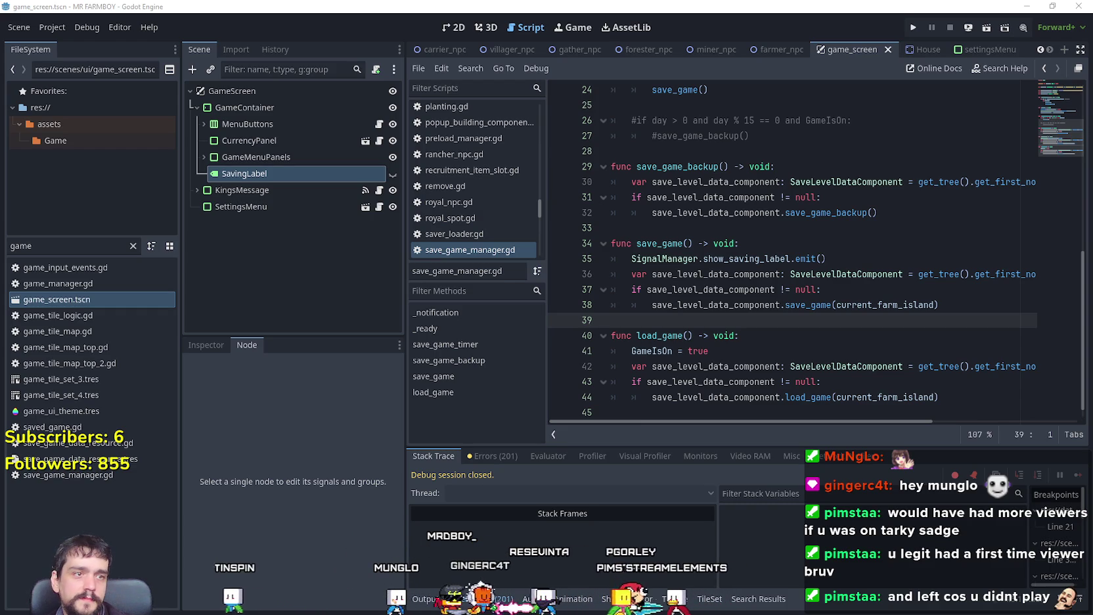
key(alt+Tab)
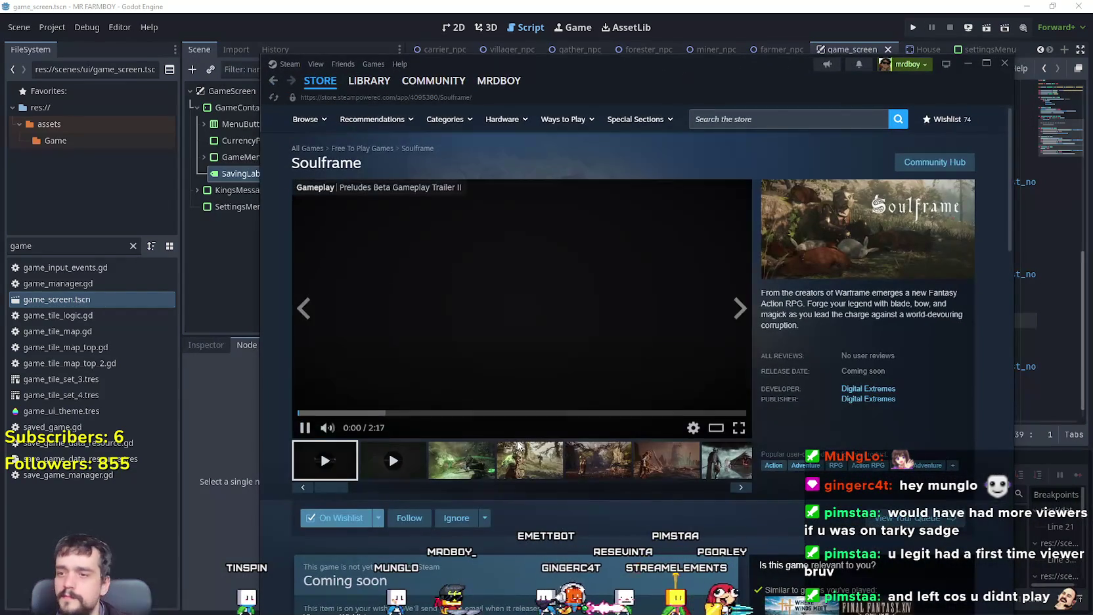
scroll(537, 422, down, 2)
scroll(537, 421, down, 3)
scroll(502, 308, up, 3)
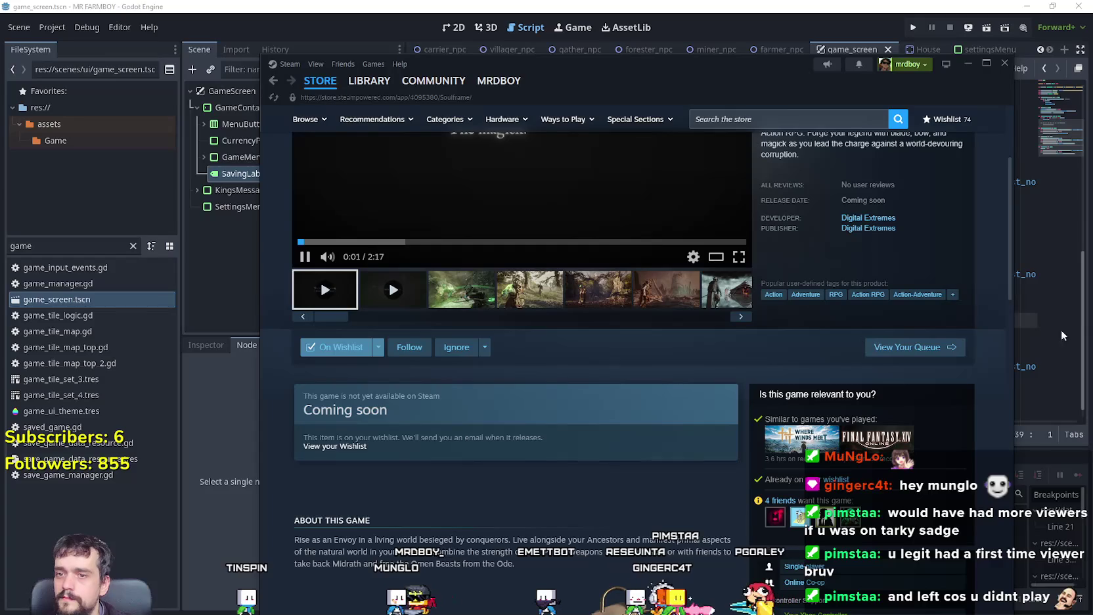
click(530, 276)
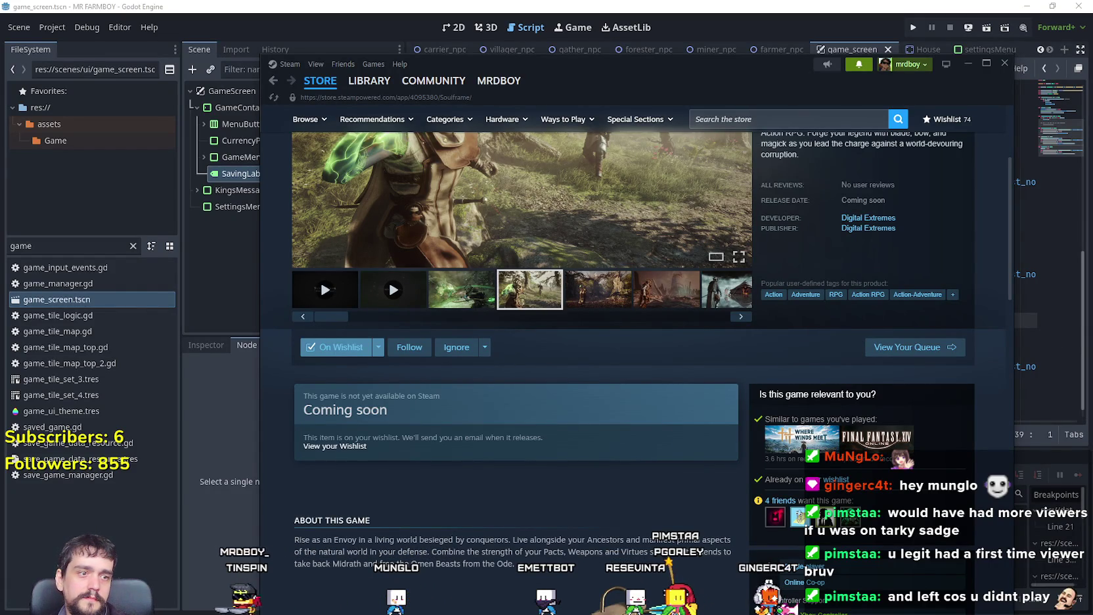
scroll(582, 441, down, 7)
scroll(581, 442, up, 3)
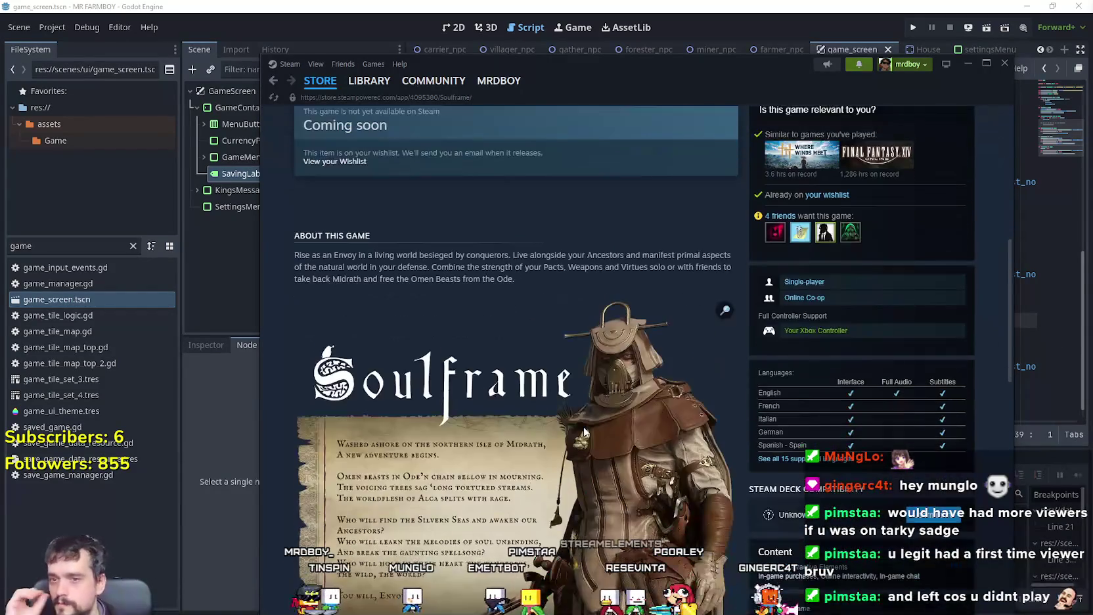
scroll(581, 440, down, 4)
scroll(584, 428, up, 10)
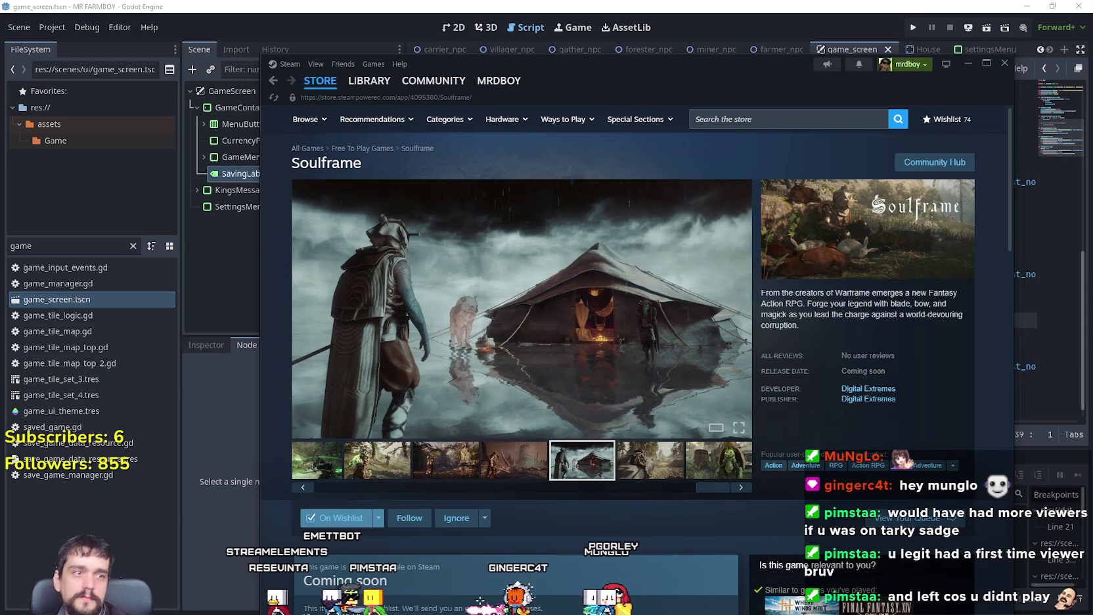
Step: Move the Steam window up-left and go to the Library home
drag(647, 79, 584, 19)
mouse_move(320, 77)
click(346, 36)
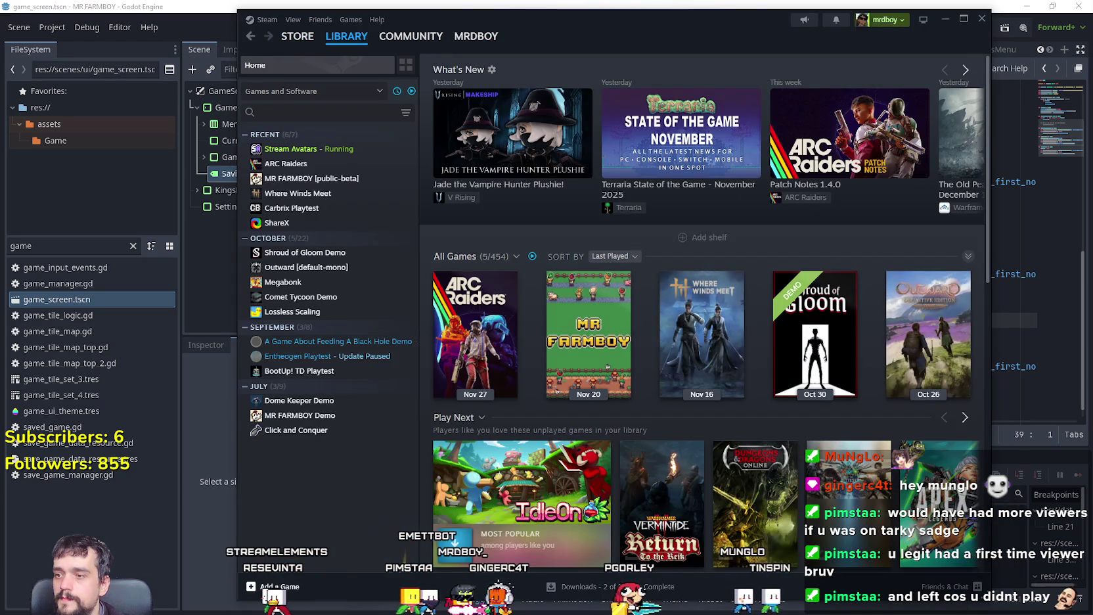
Step: Drag the Steam window aside to reveal the editor and switch away from it
click(273, 586)
drag(526, 18, 1020, 56)
key(alt+Tab)
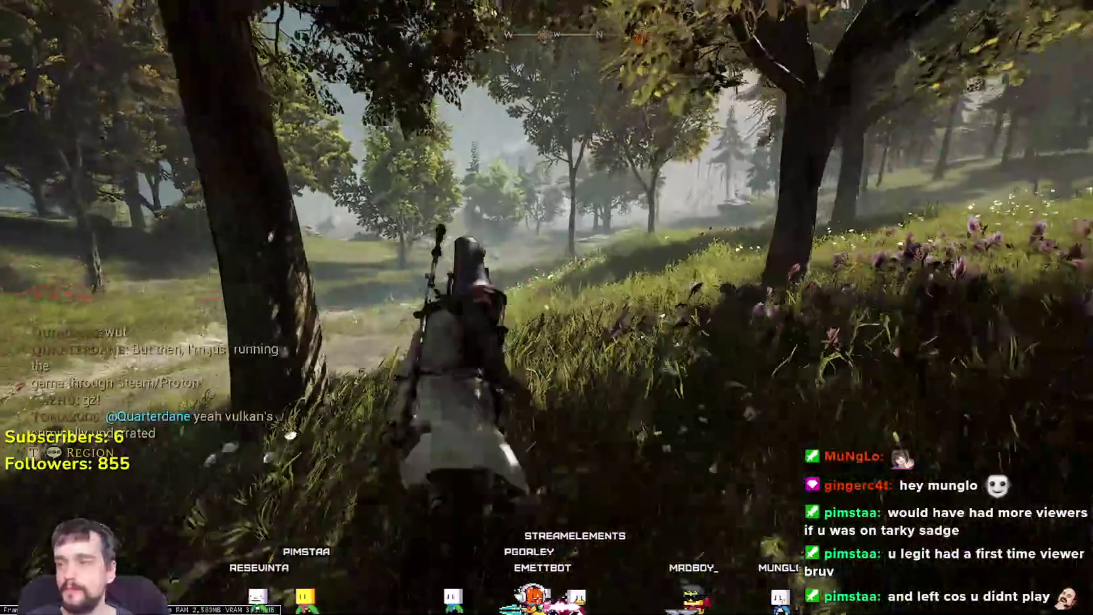
Step: Type 'do0es' in the in-game chat, then open and close the world map
key(Return)
text(do0es)
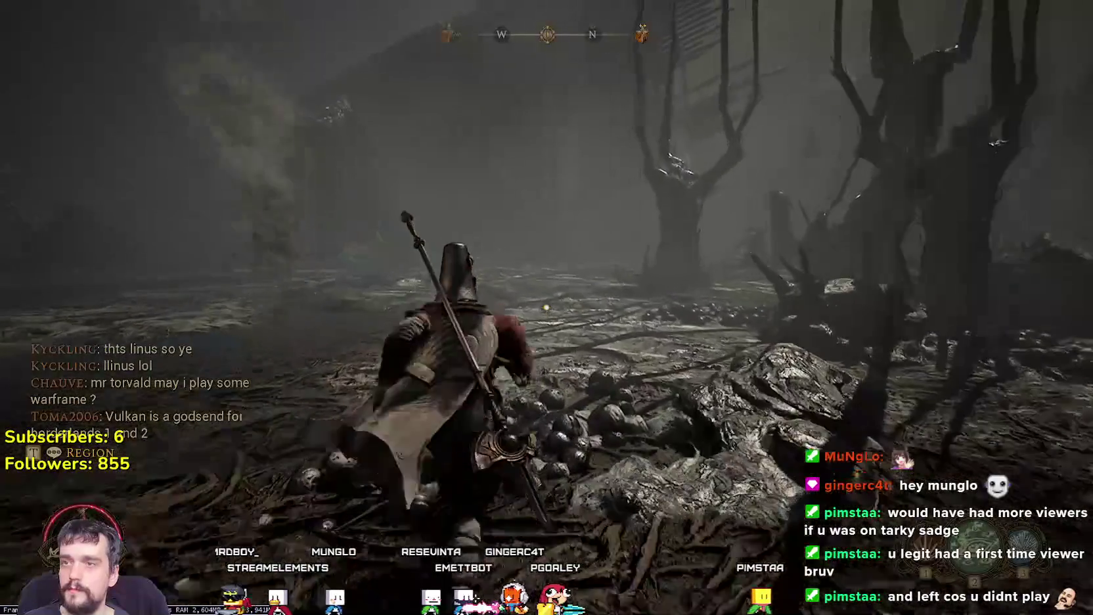
key(m)
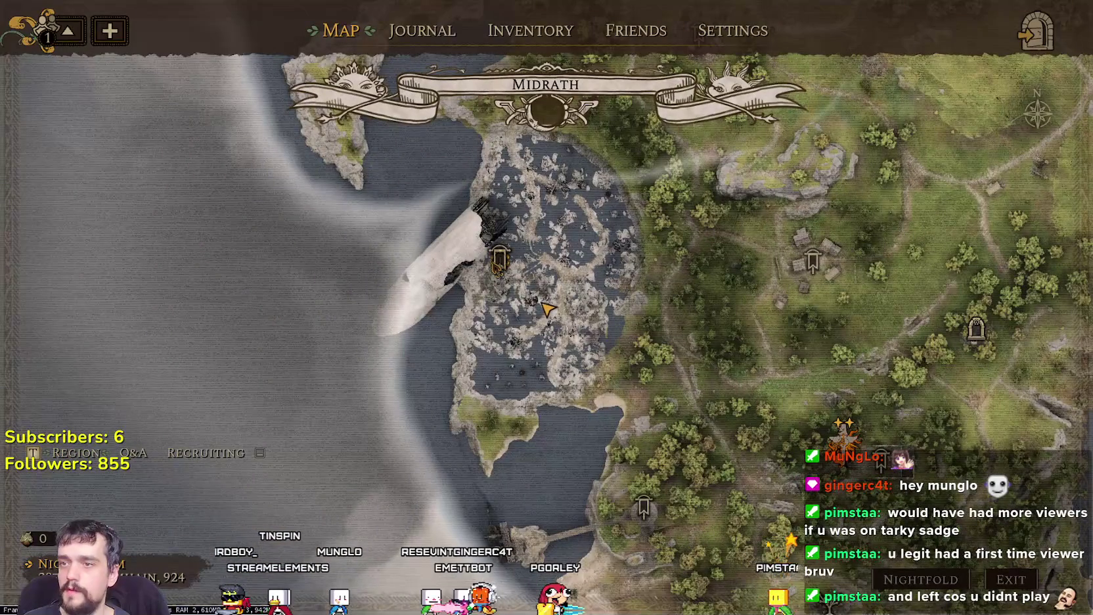
key(m)
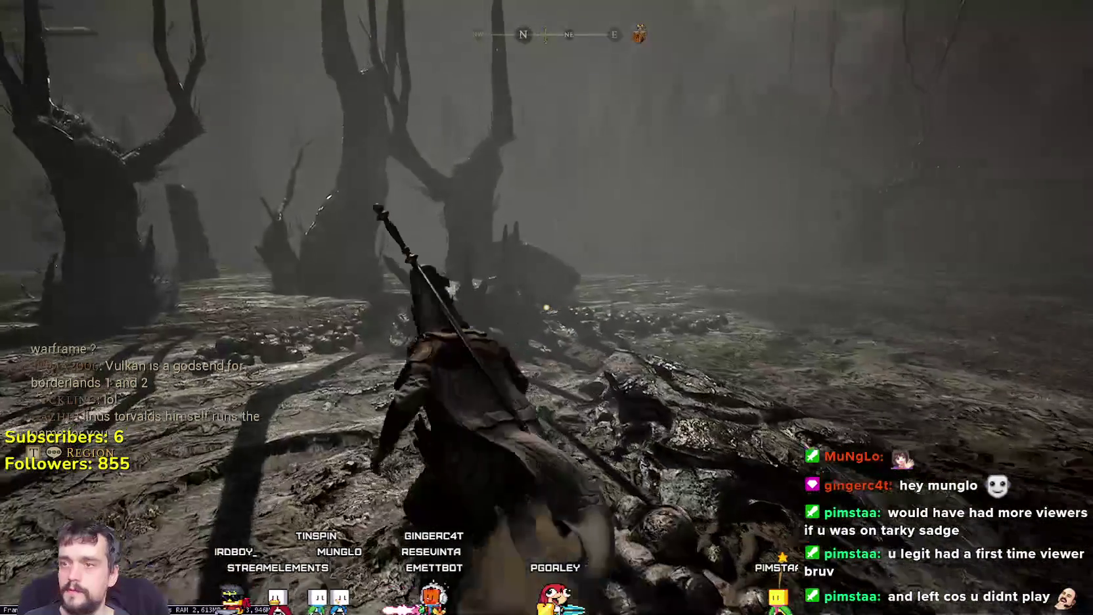
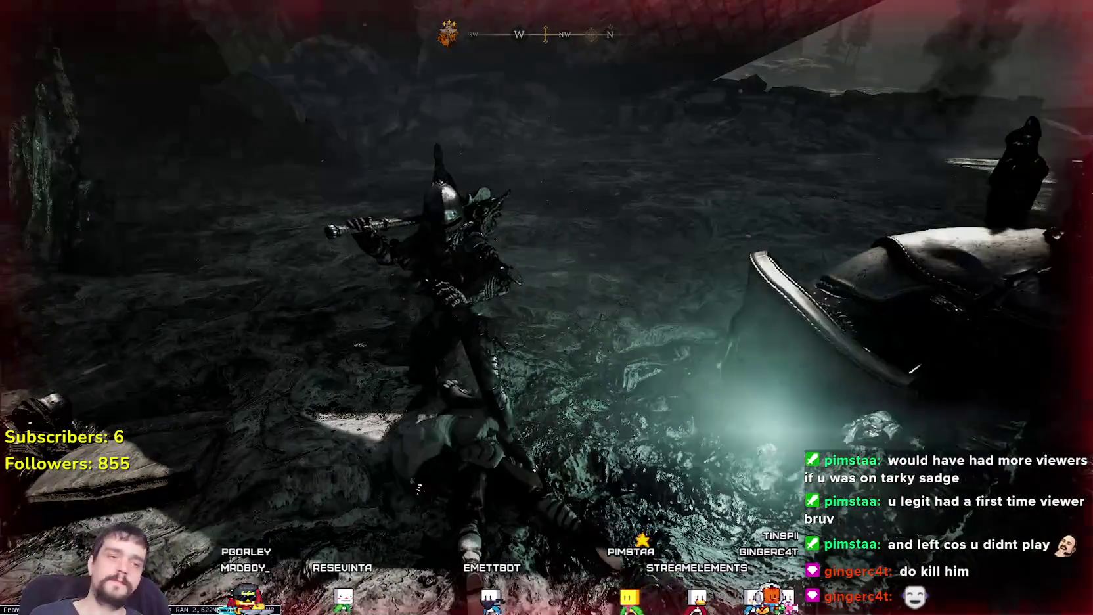
Step: Respawn after dying, then walk to the forge and open Tuvalkane's forging menu
key(space)
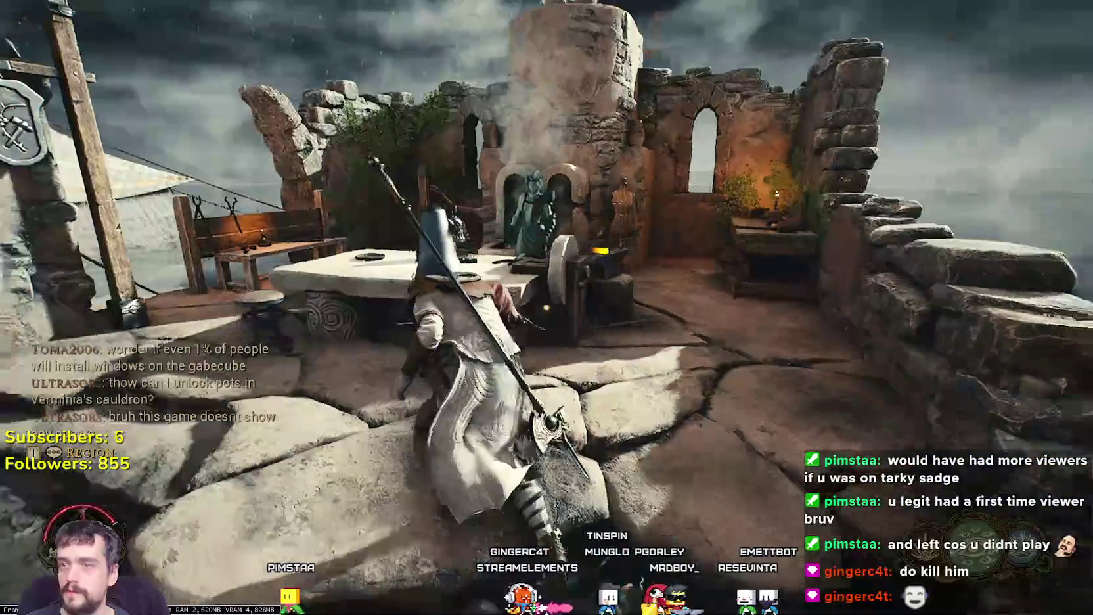
key(e)
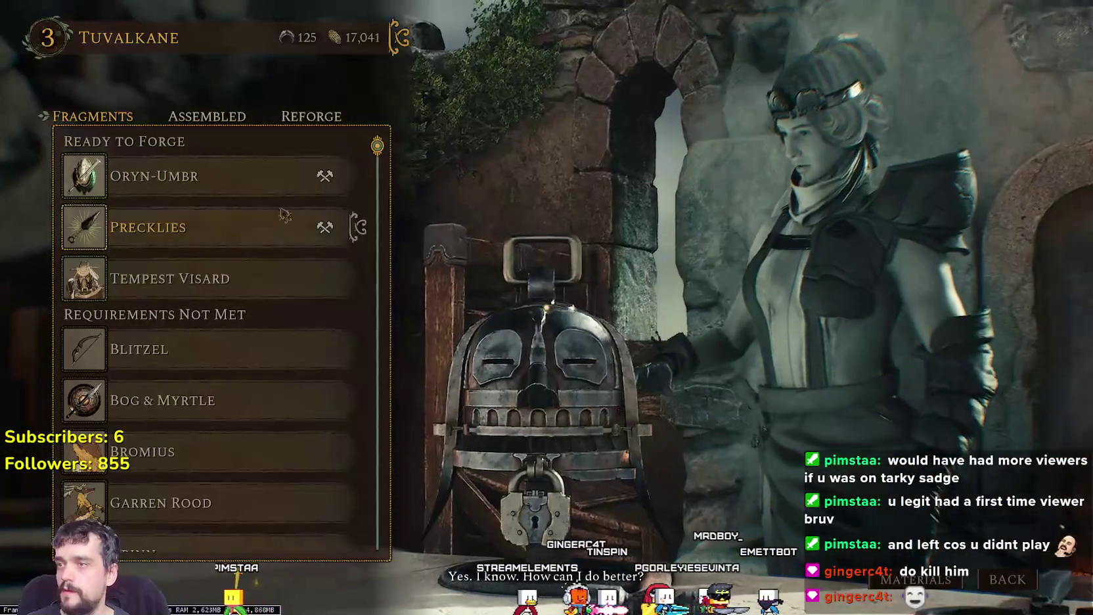
Step: Scroll the Fragments list and preview the Mendicant King's Suit of Rancor and Bascinet
scroll(217, 341, down, 10)
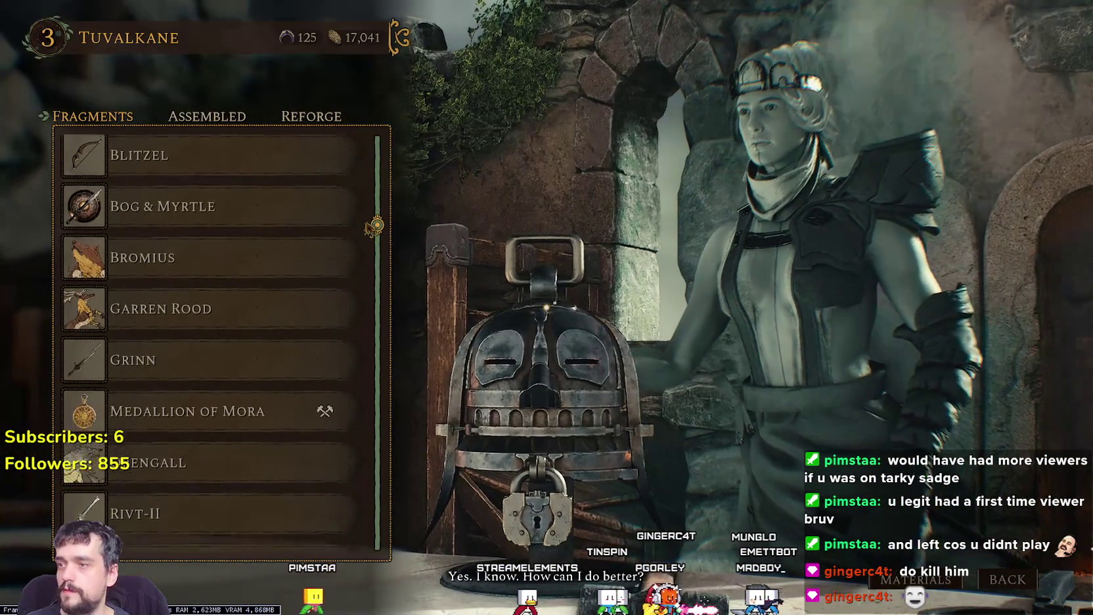
scroll(217, 342, down, 5)
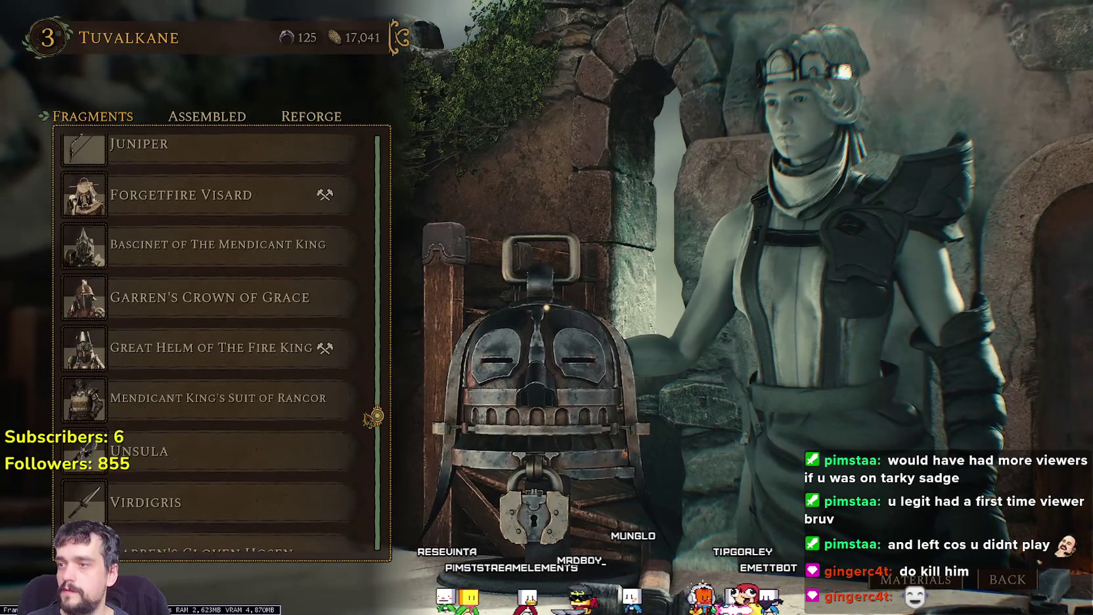
scroll(216, 341, down, 2)
key(Up)
key(Up)
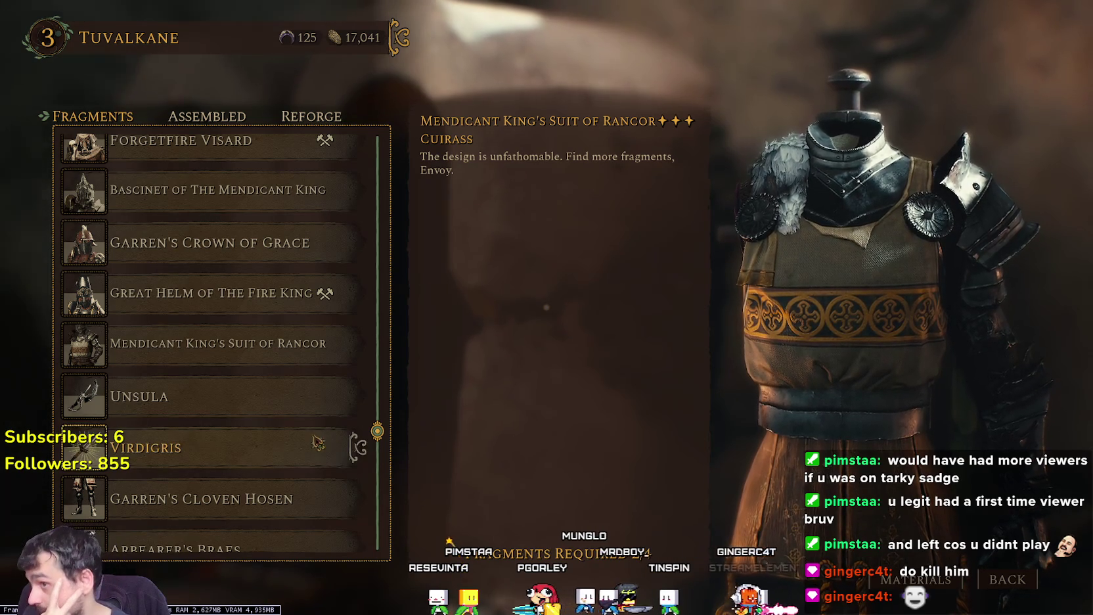
key(Up)
key(Up)
key(Up)
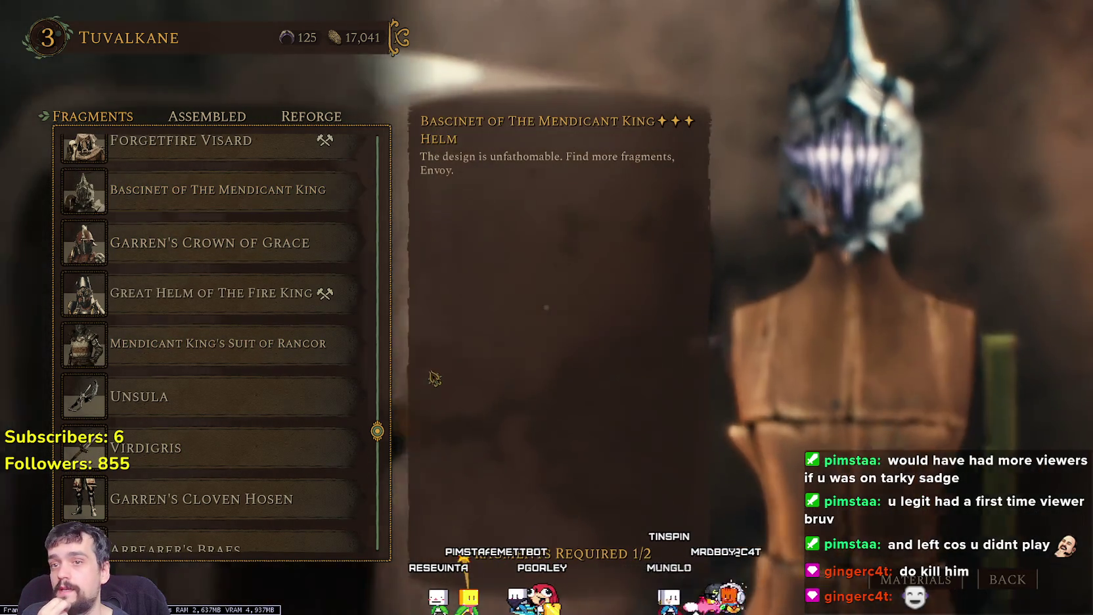
Step: Scroll through the remaining fragments and switch to the Assembled tab
scroll(225, 379, down, 3)
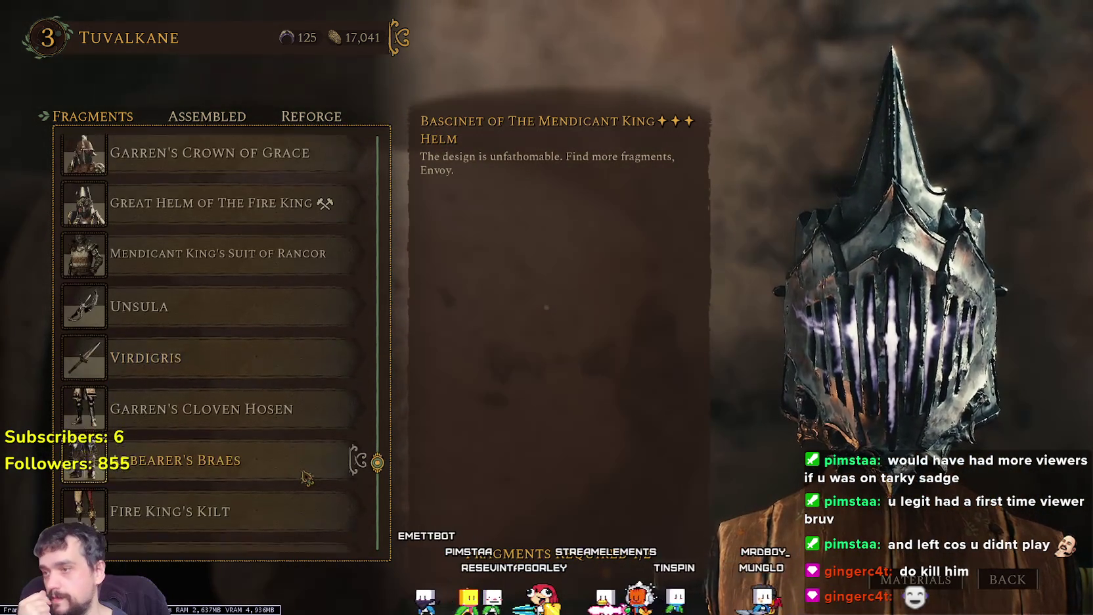
scroll(305, 473, down, 3)
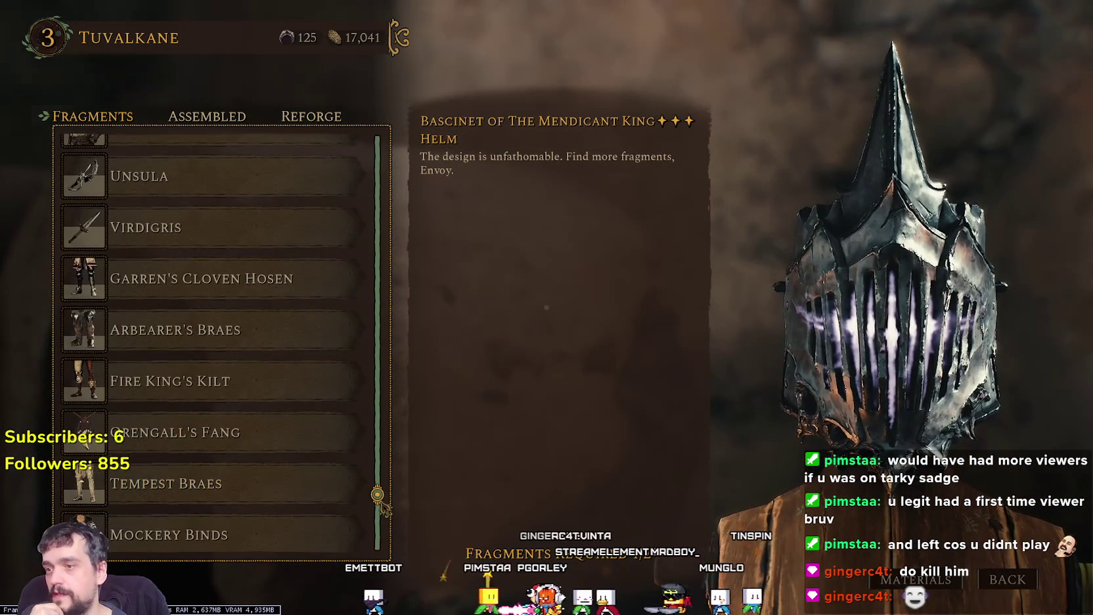
scroll(383, 529, down, 2)
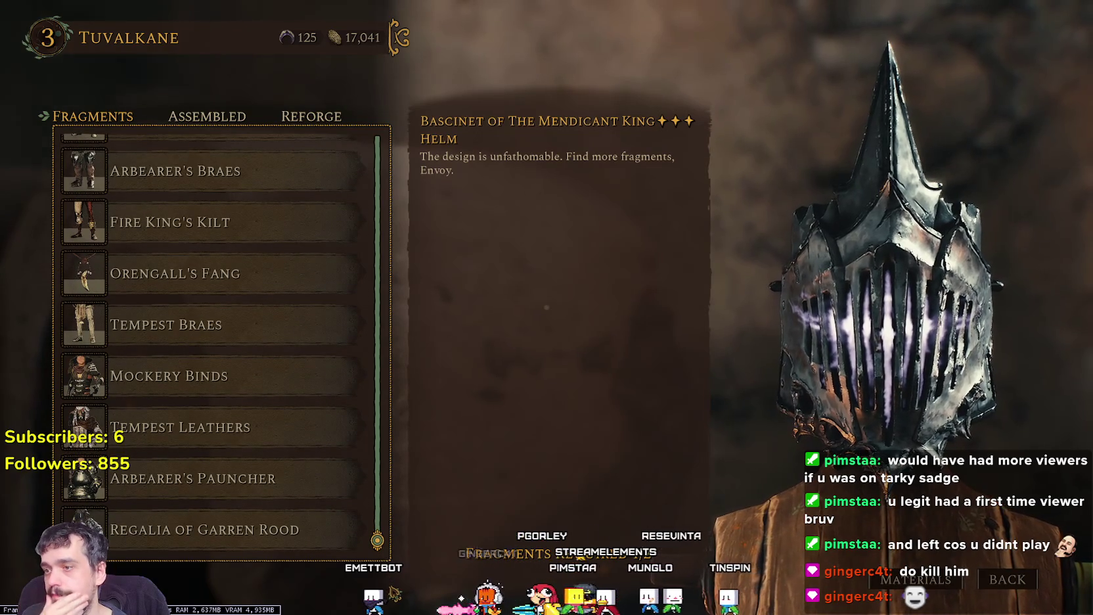
scroll(230, 328, up, 10)
click(207, 117)
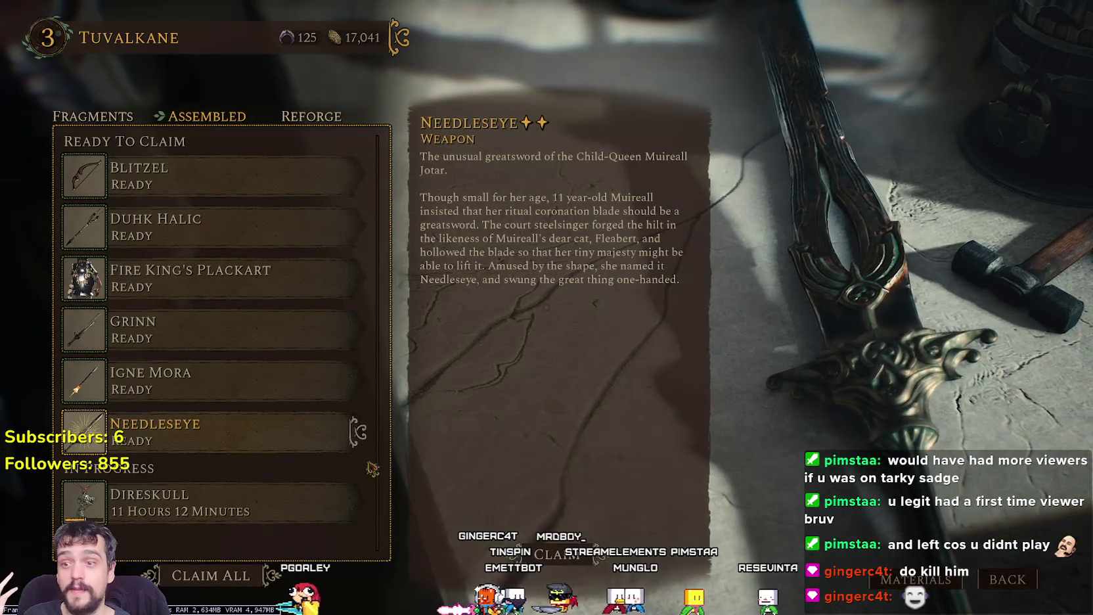
Step: Claim the finished Needleseye, Igne Mora and Grinn weapons
key(q)
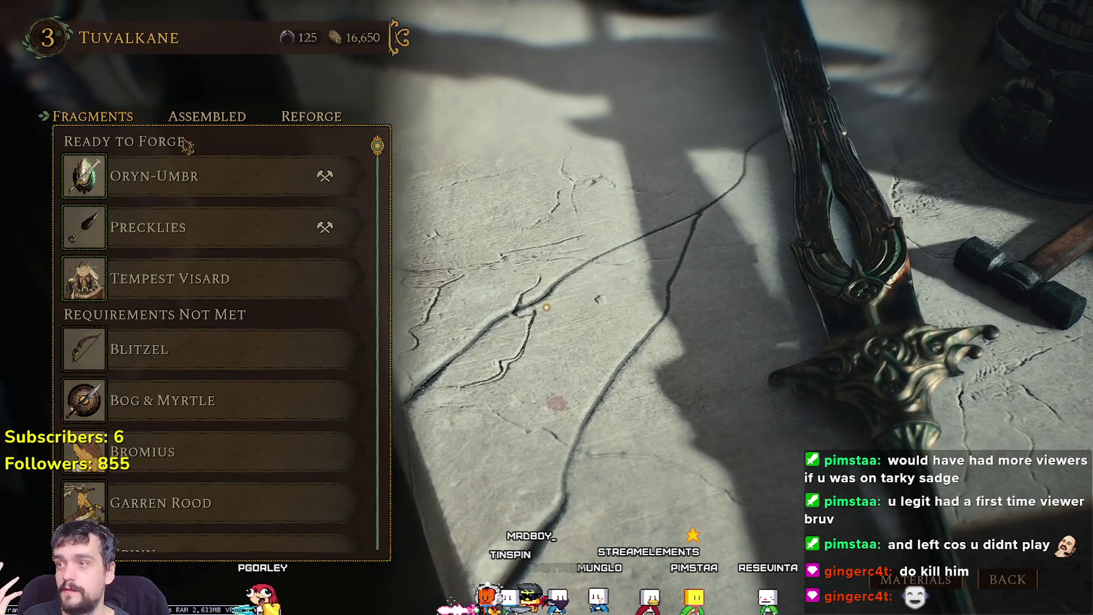
key(e)
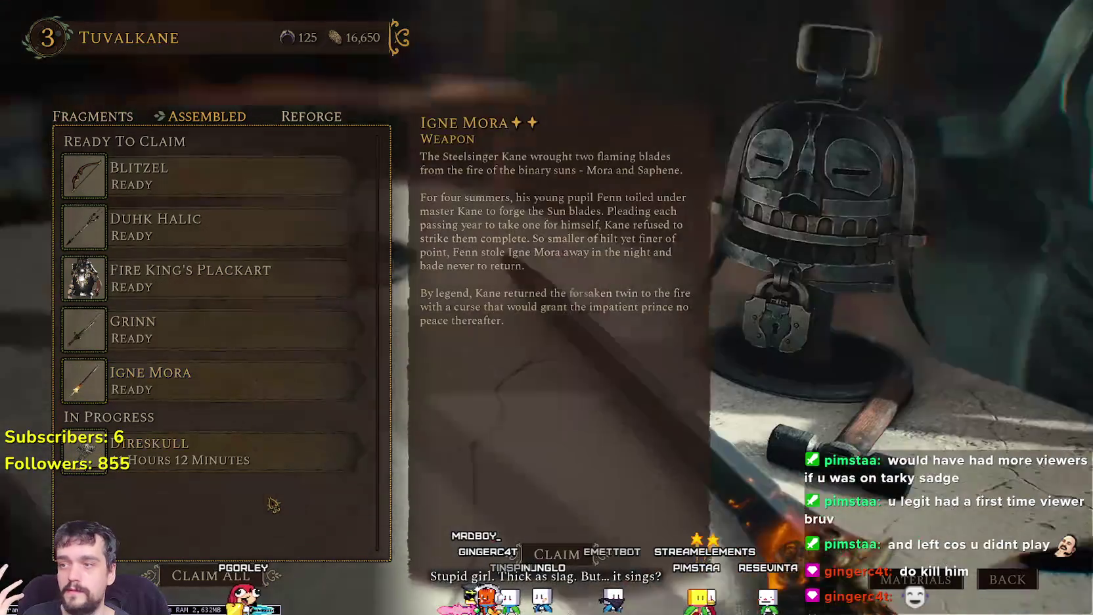
key(q)
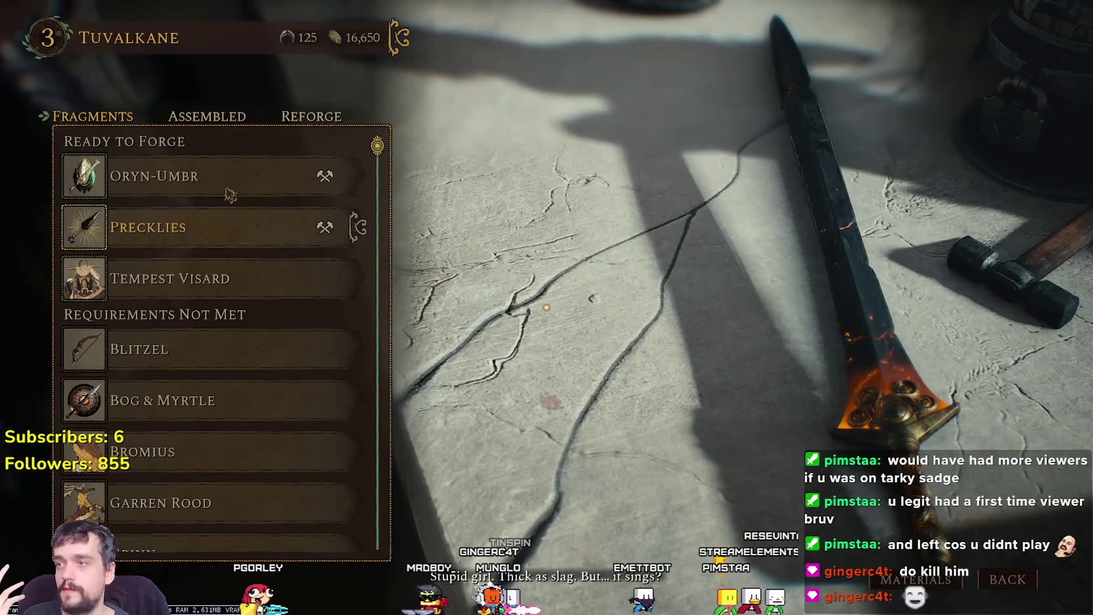
click(205, 113)
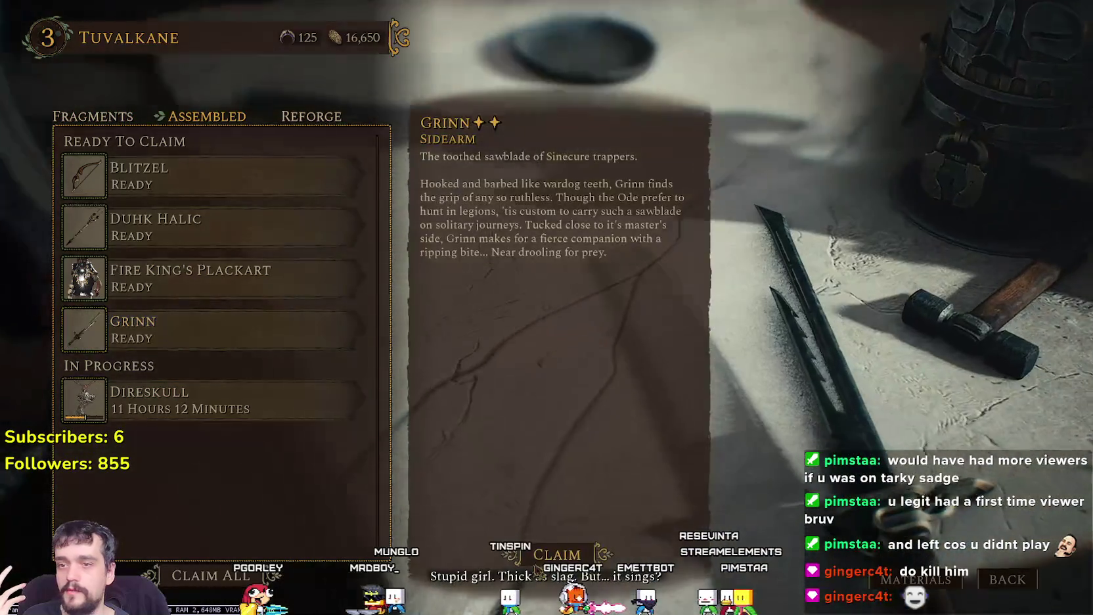
key(q)
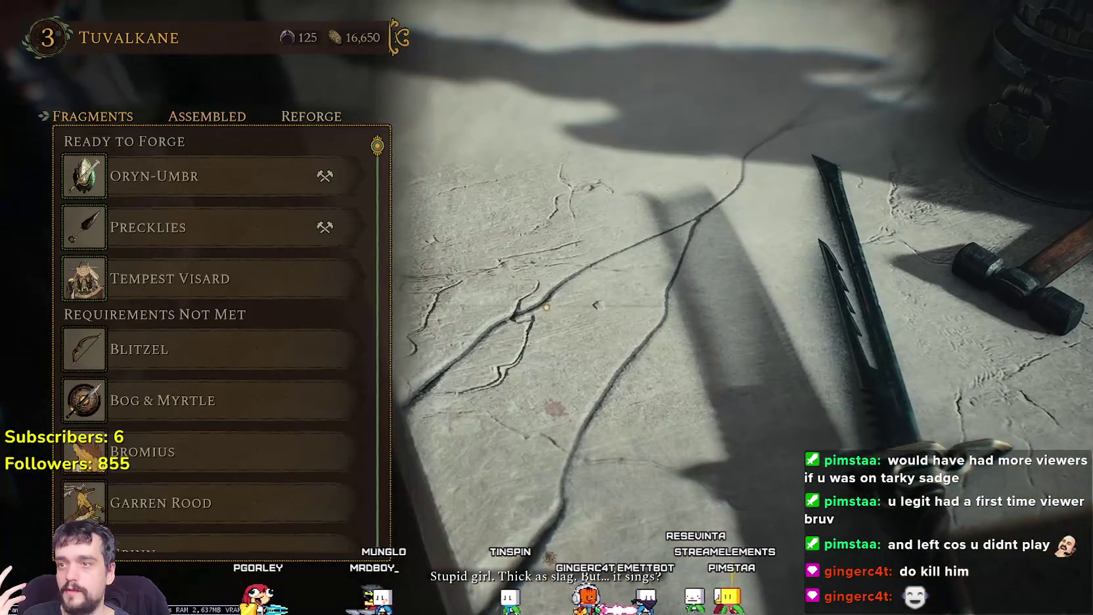
click(222, 113)
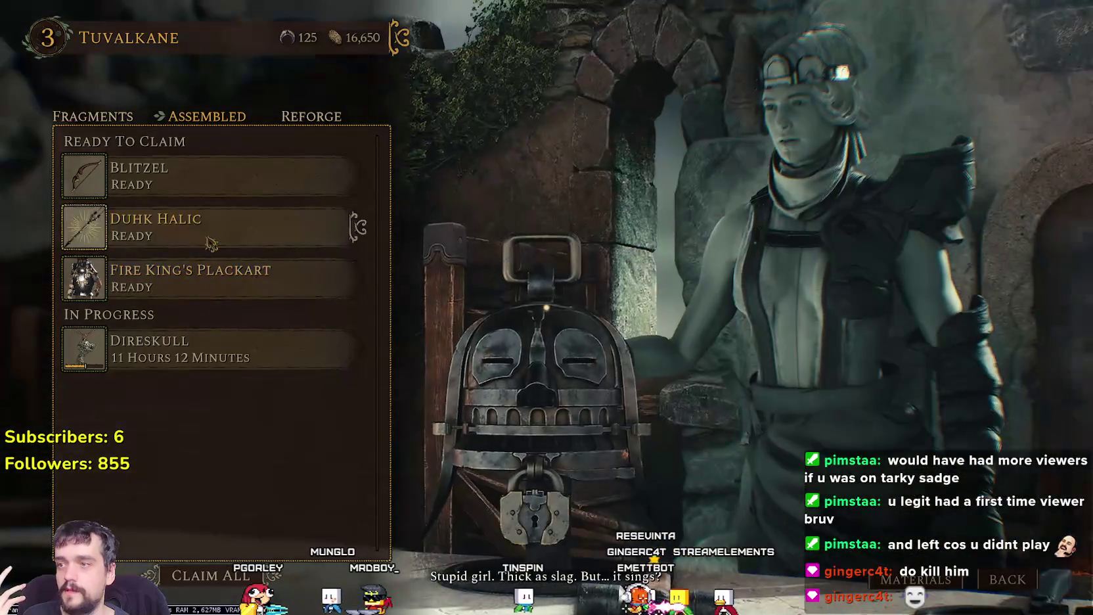
Step: Claim Fire King's Plackart, Duhk Halic and Blitzel, then leave the forge
key(q)
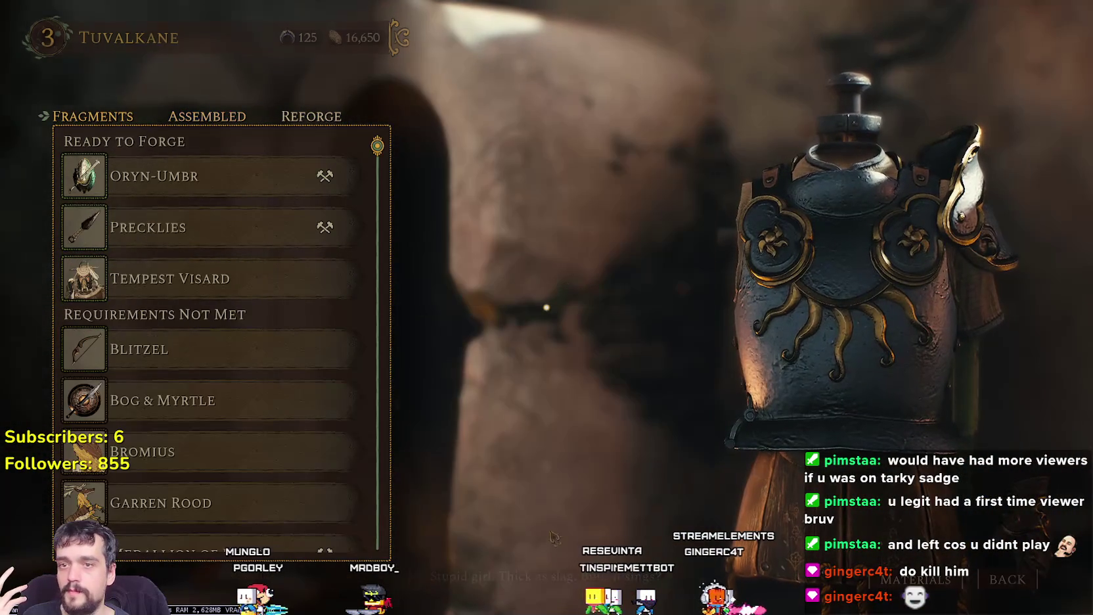
click(213, 108)
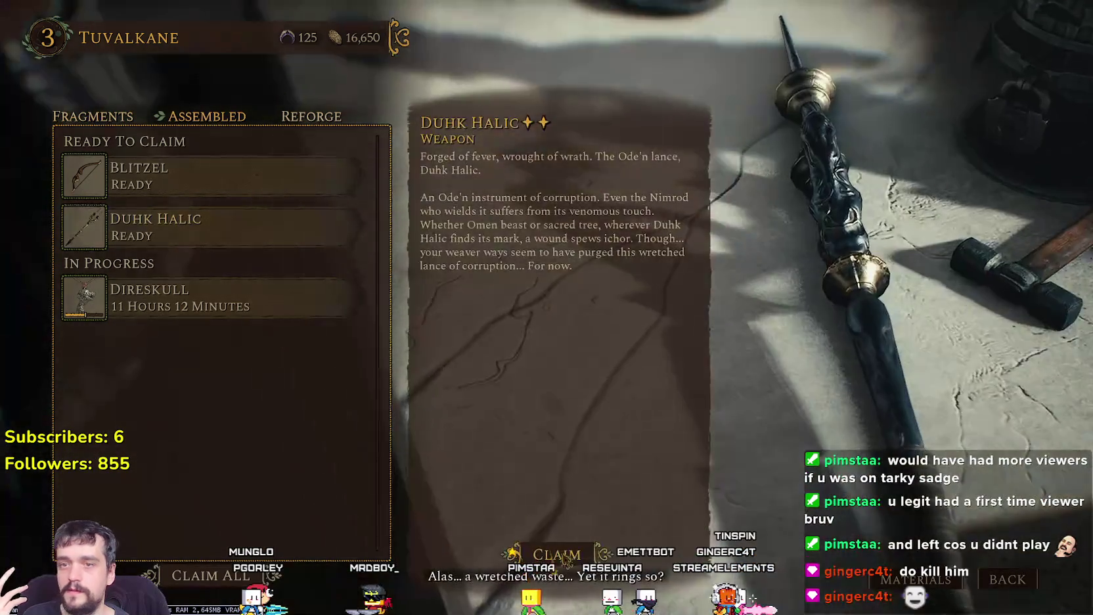
key(q)
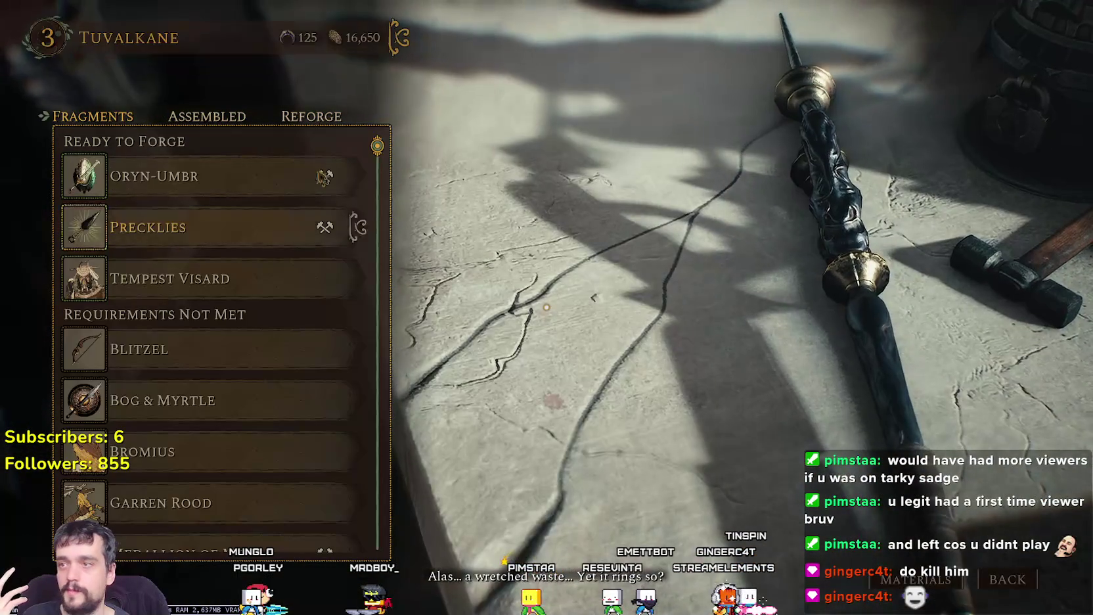
click(238, 116)
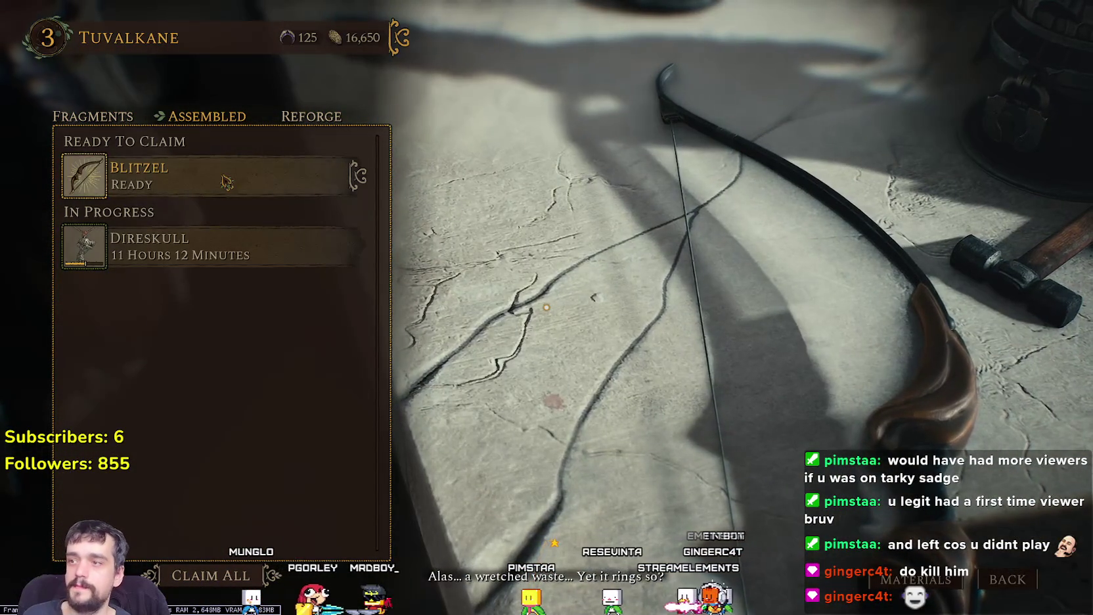
key(q)
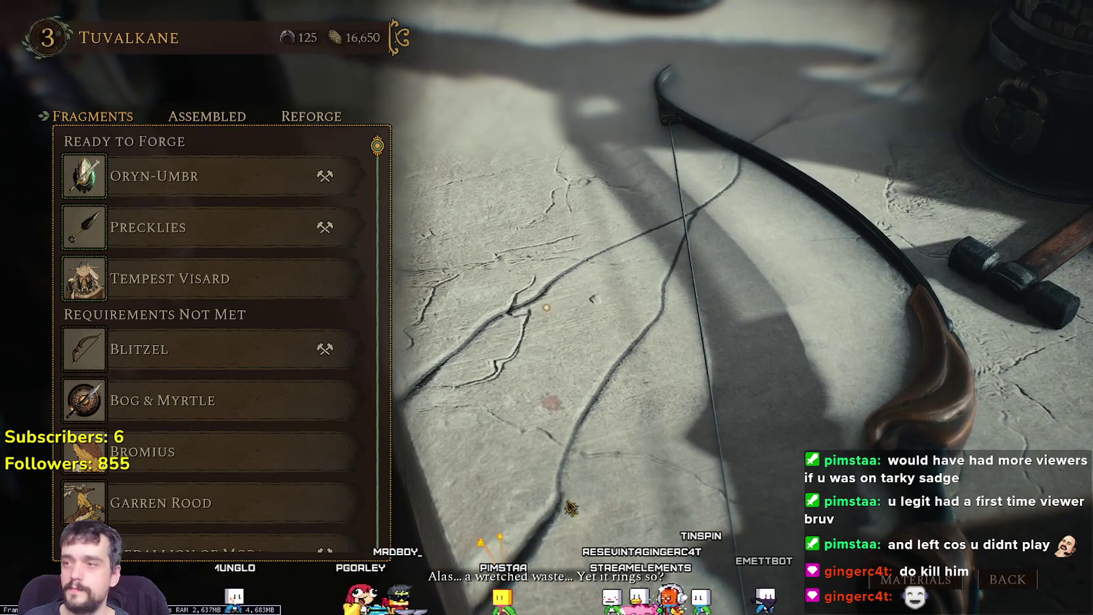
key(Escape)
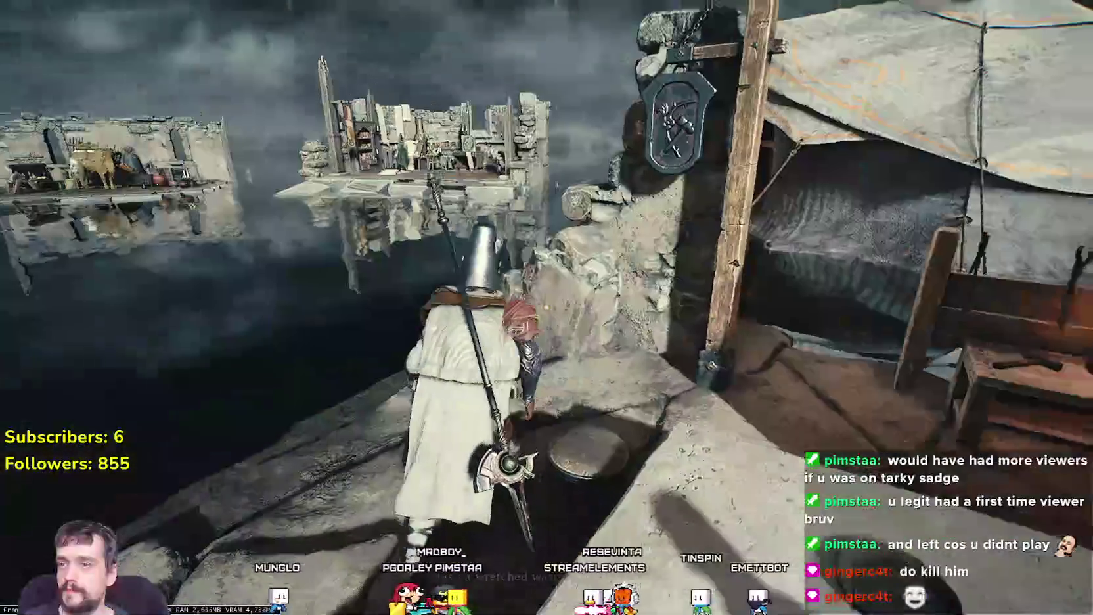
Step: Walk into the large tent, approach the character inside and open the loadout screen
key(w)
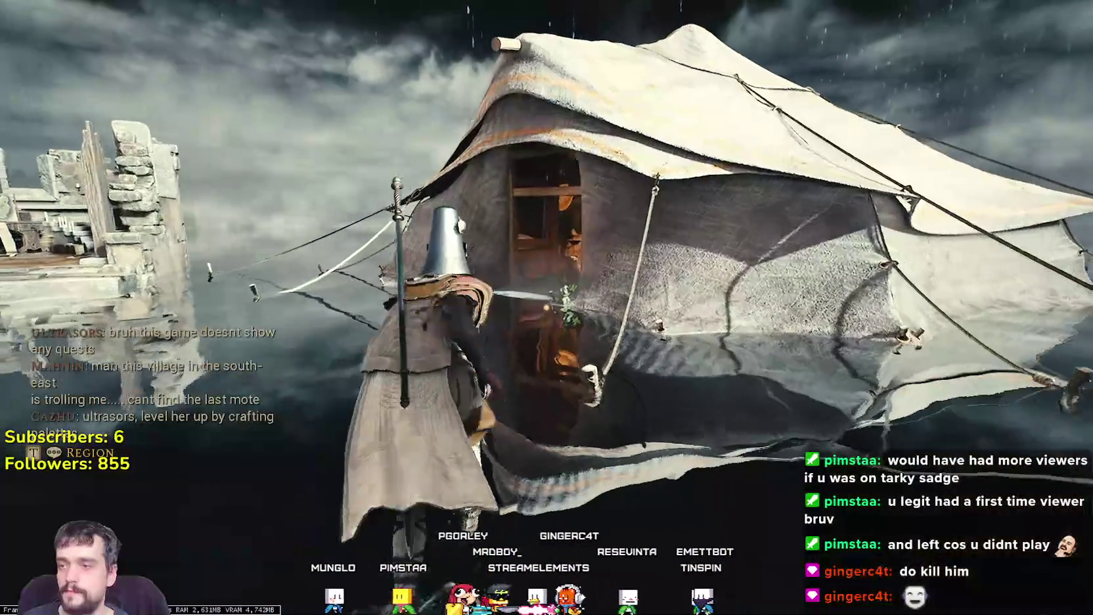
key(w)
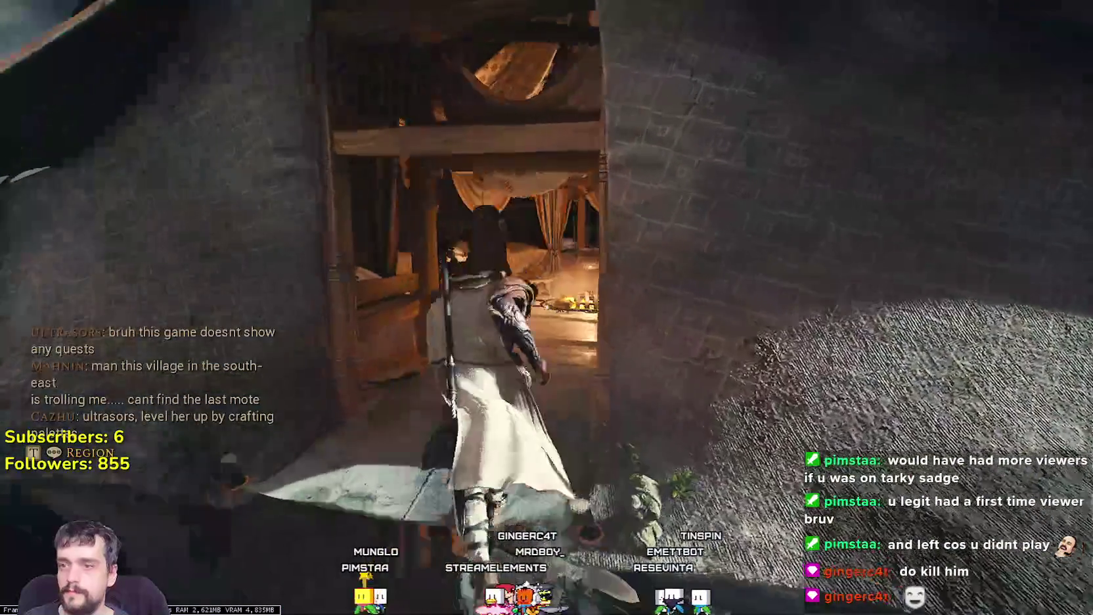
key(w)
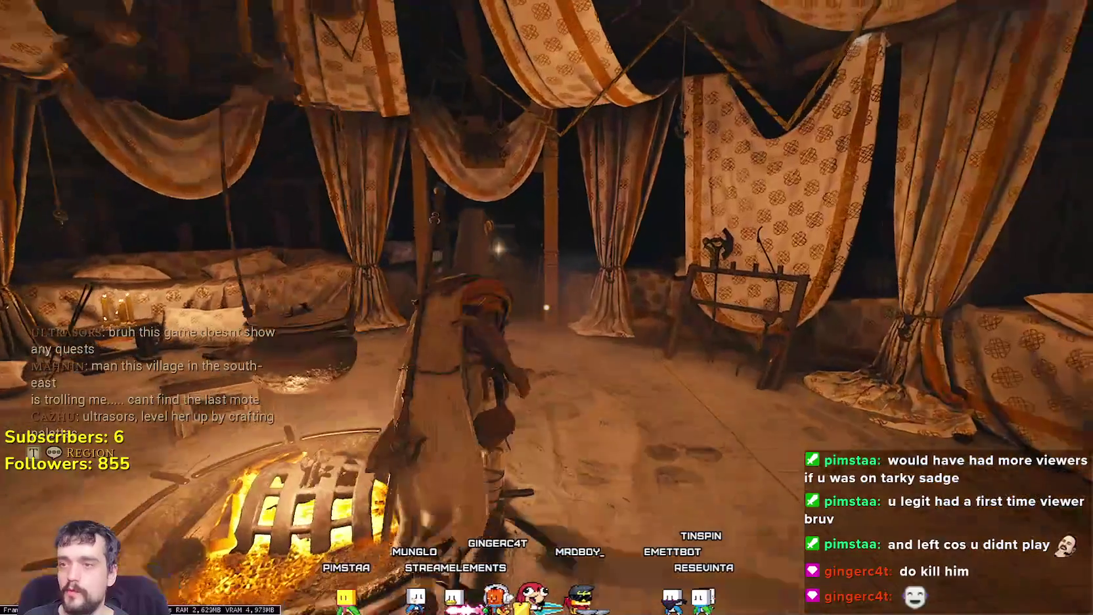
key(w)
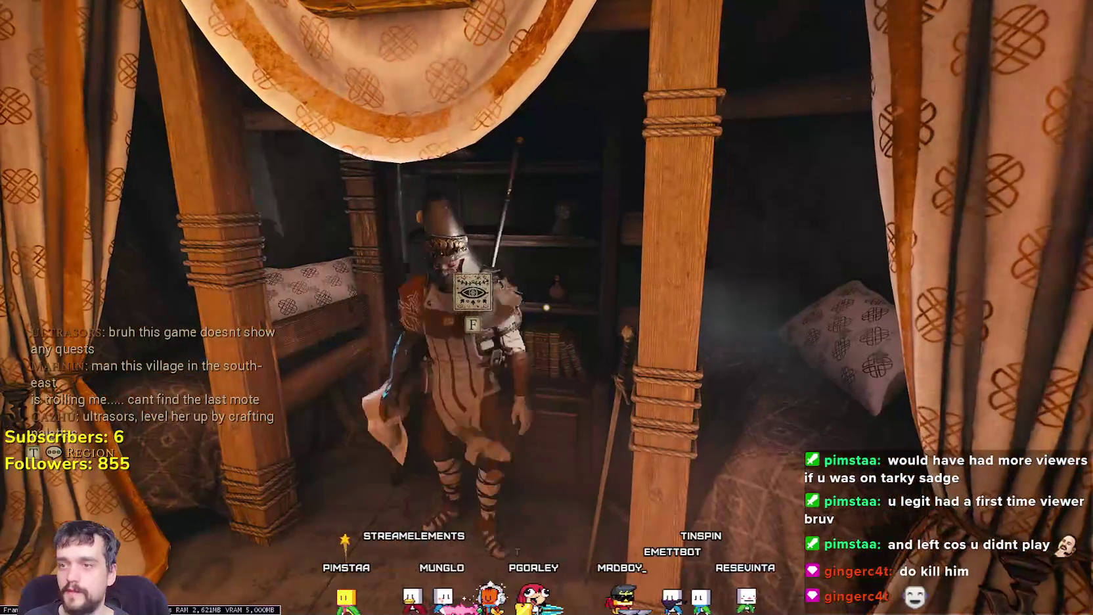
key(f)
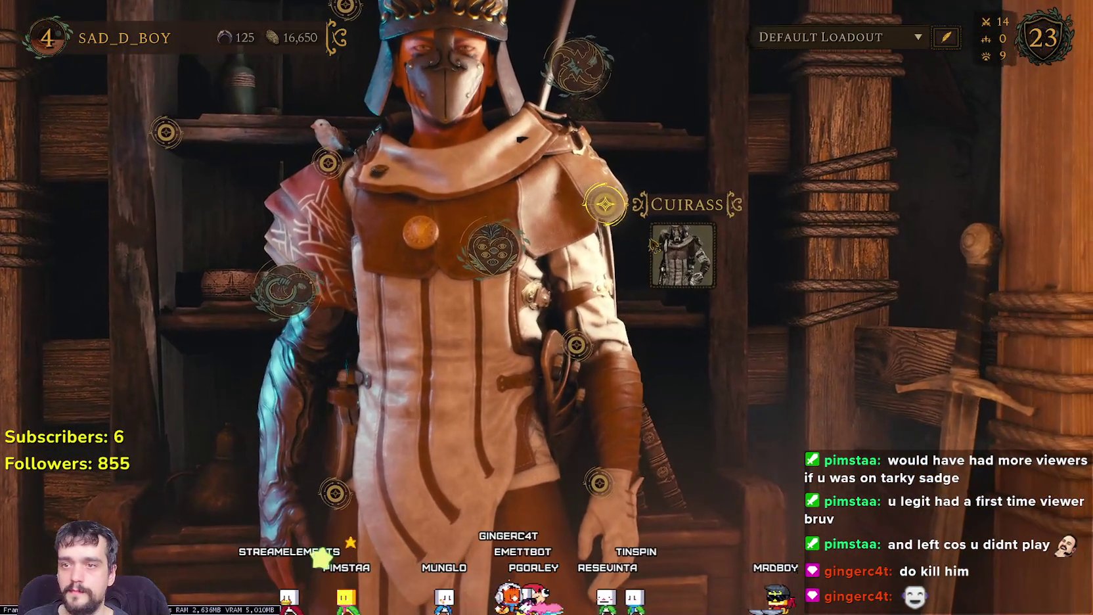
Step: Look over the chest armour choices, including Fire King's Plackart, without changing it
click(611, 205)
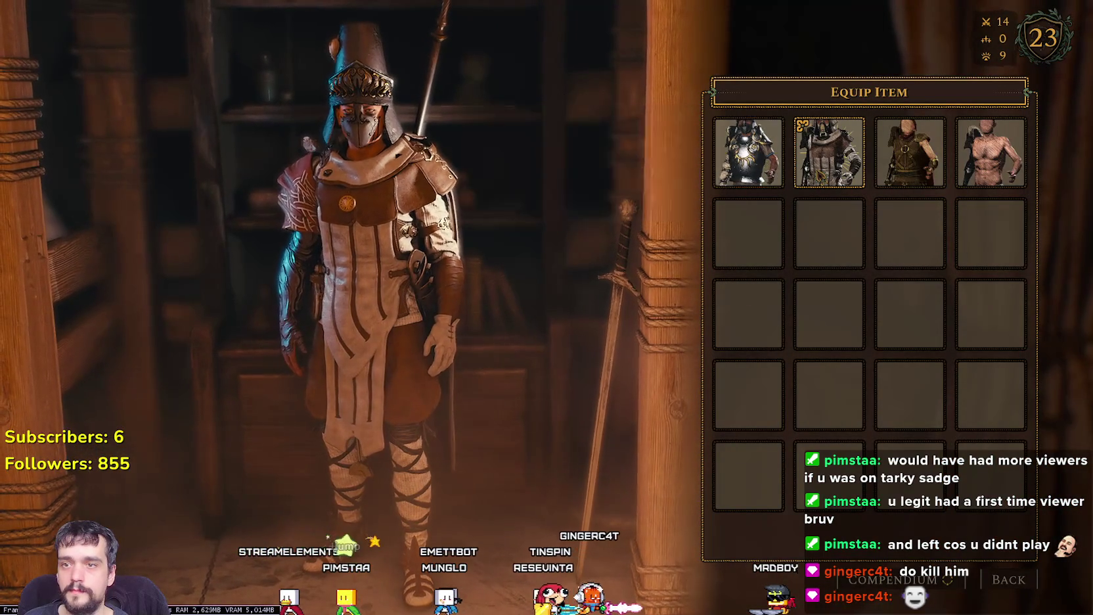
click(749, 152)
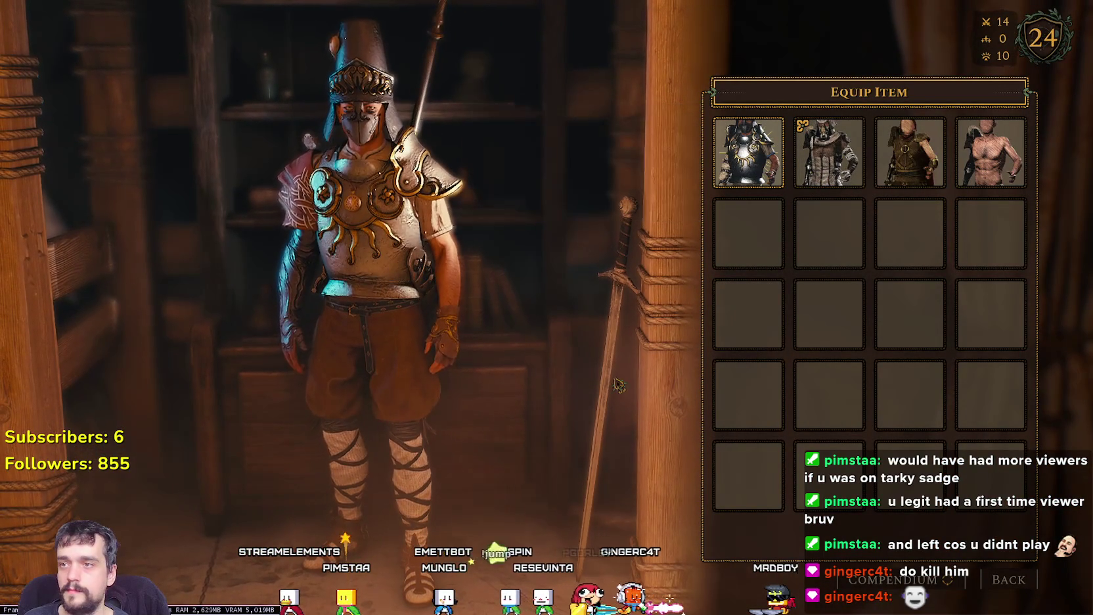
click(1027, 590)
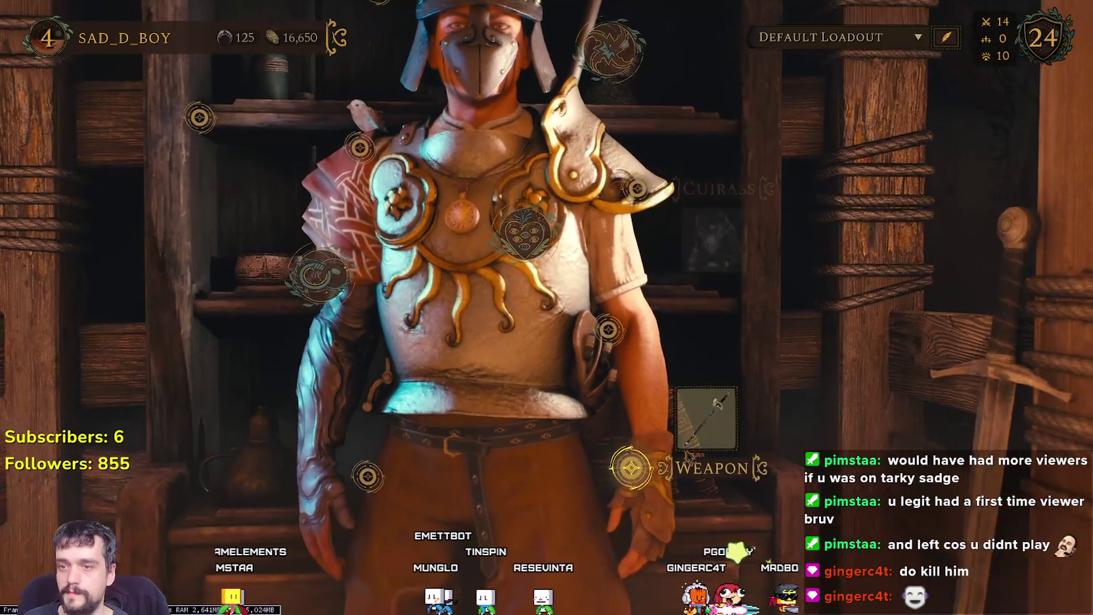
Step: Equip the Igne Mora long blade as the weapon and exit the loadout
click(636, 466)
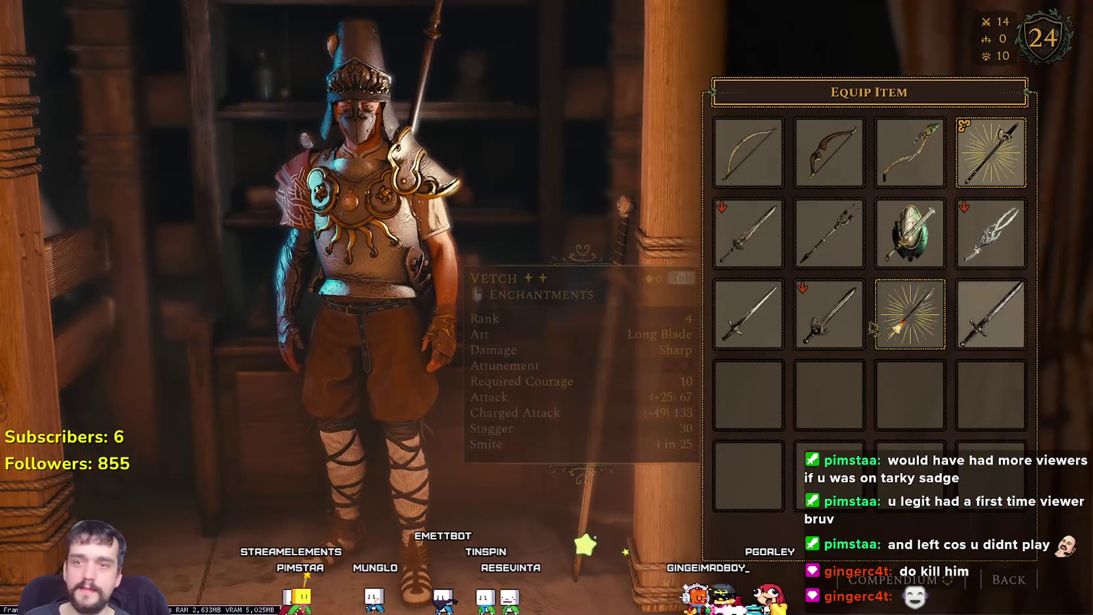
mouse_move(833, 336)
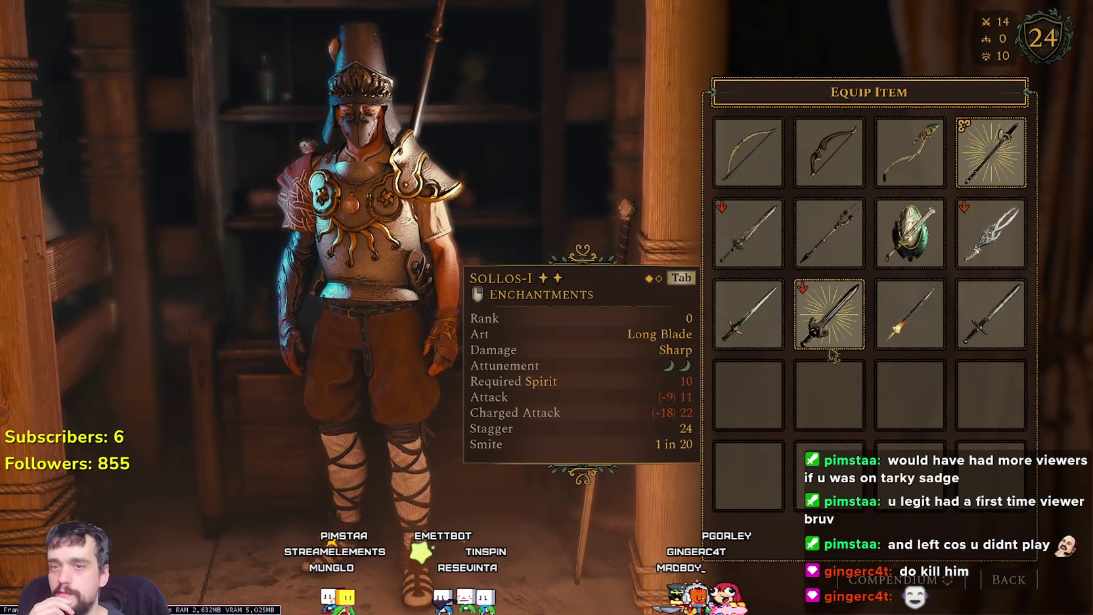
mouse_move(749, 233)
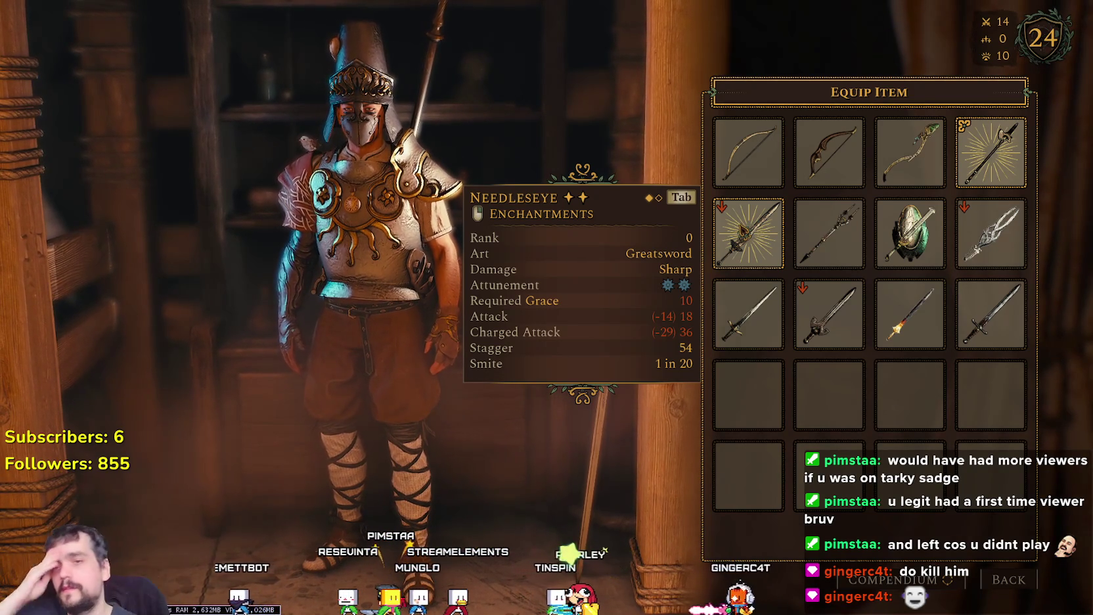
click(910, 315)
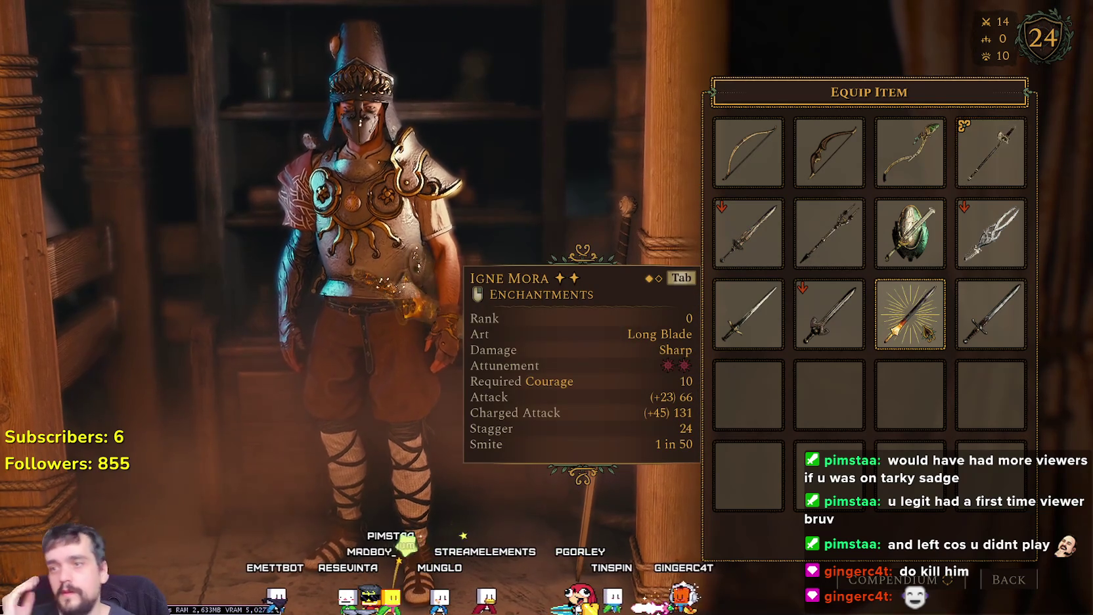
key(Escape)
key(Escape)
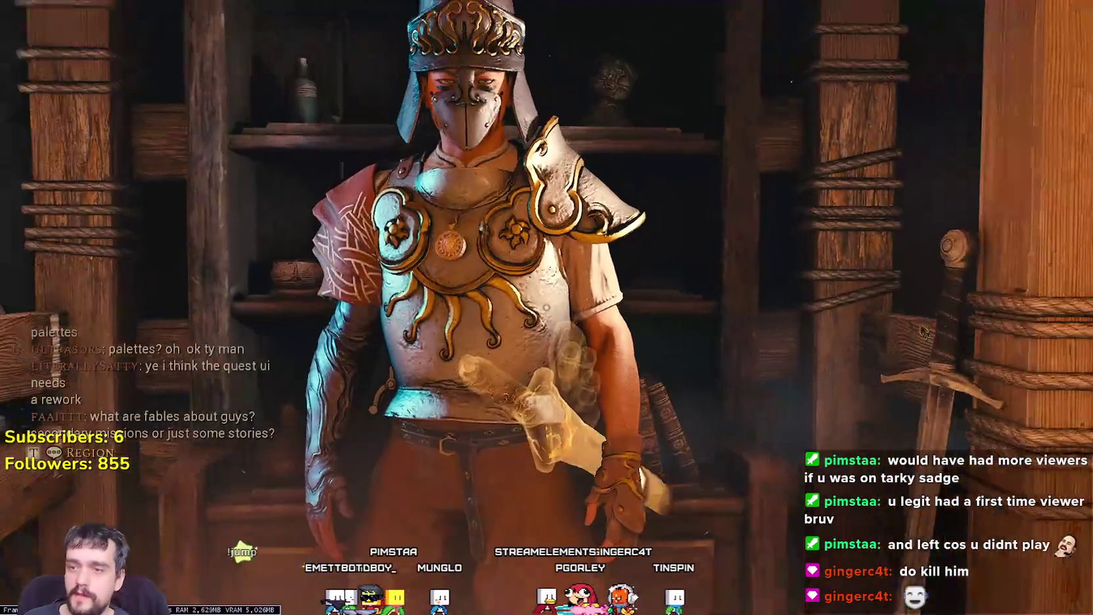
Step: Walk around the fire pit to the bunk-area shelf and open the Virtues screen
key(w)
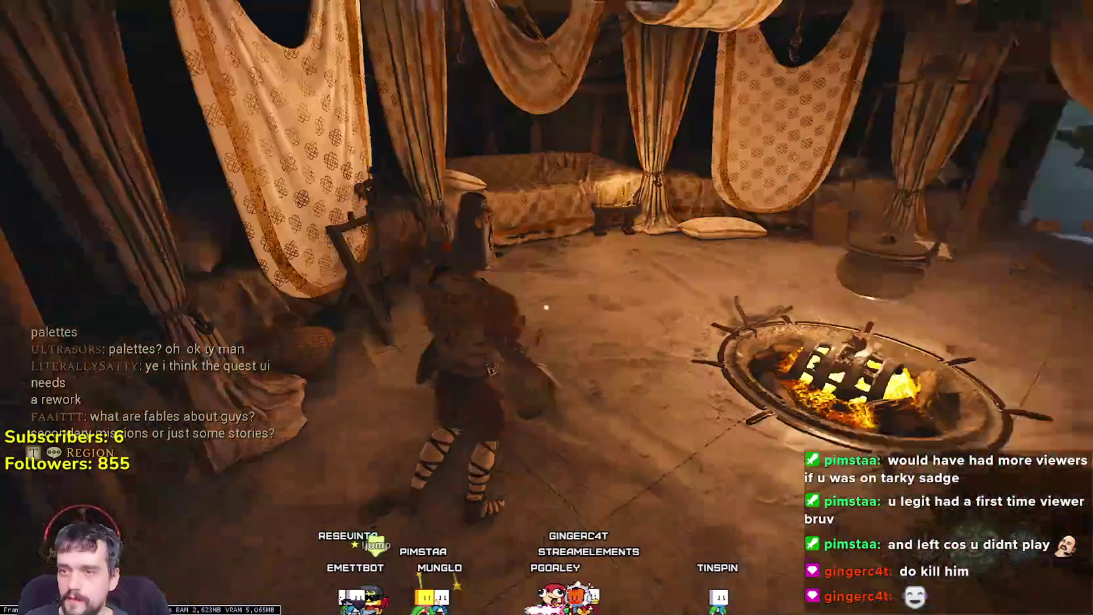
key(w)
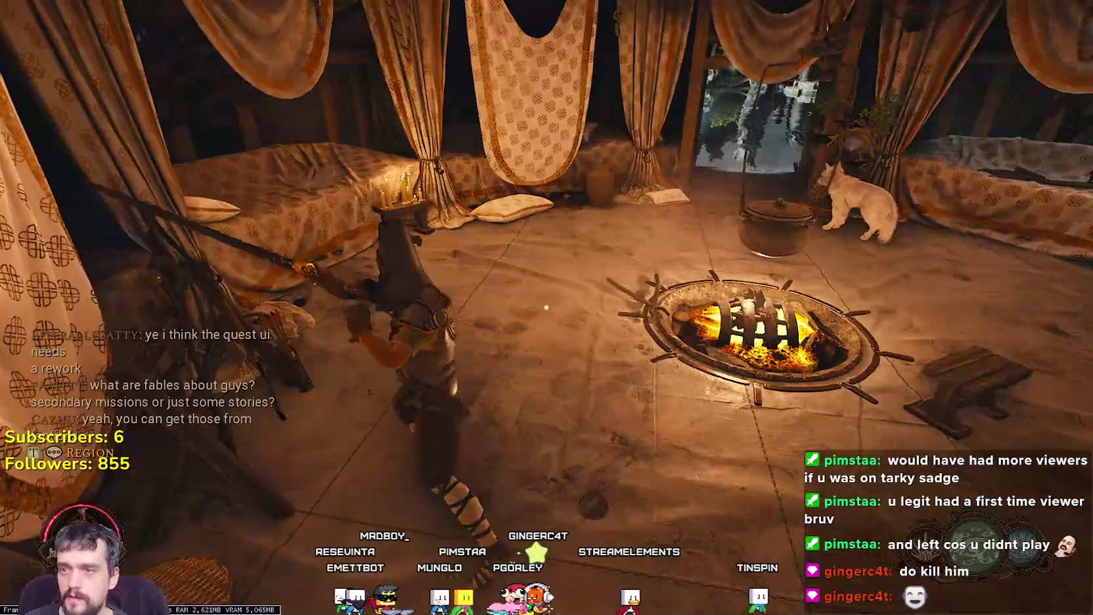
key(w)
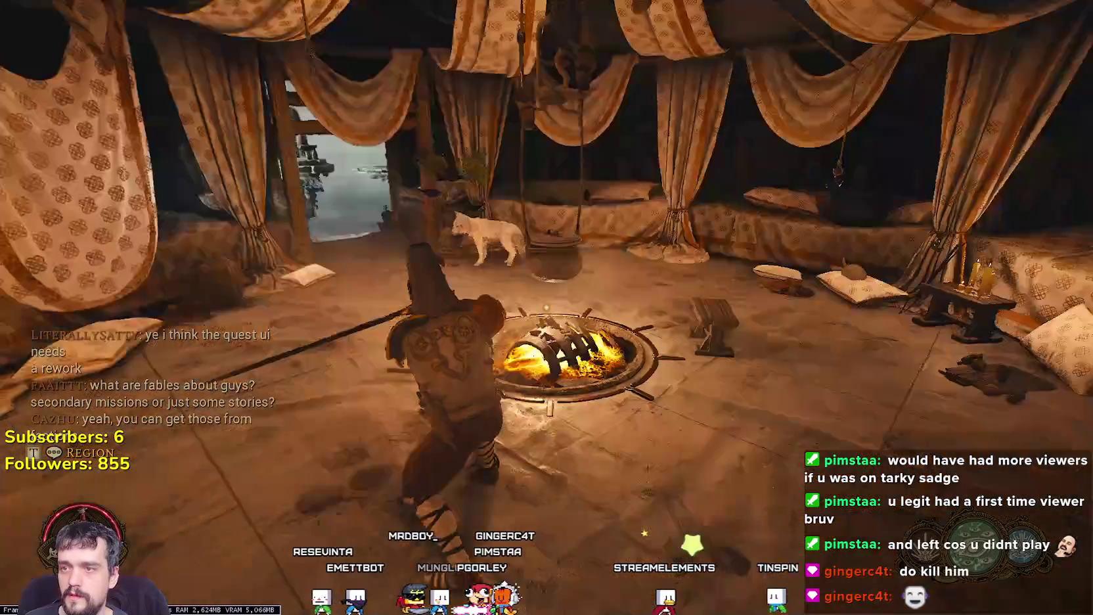
key(w)
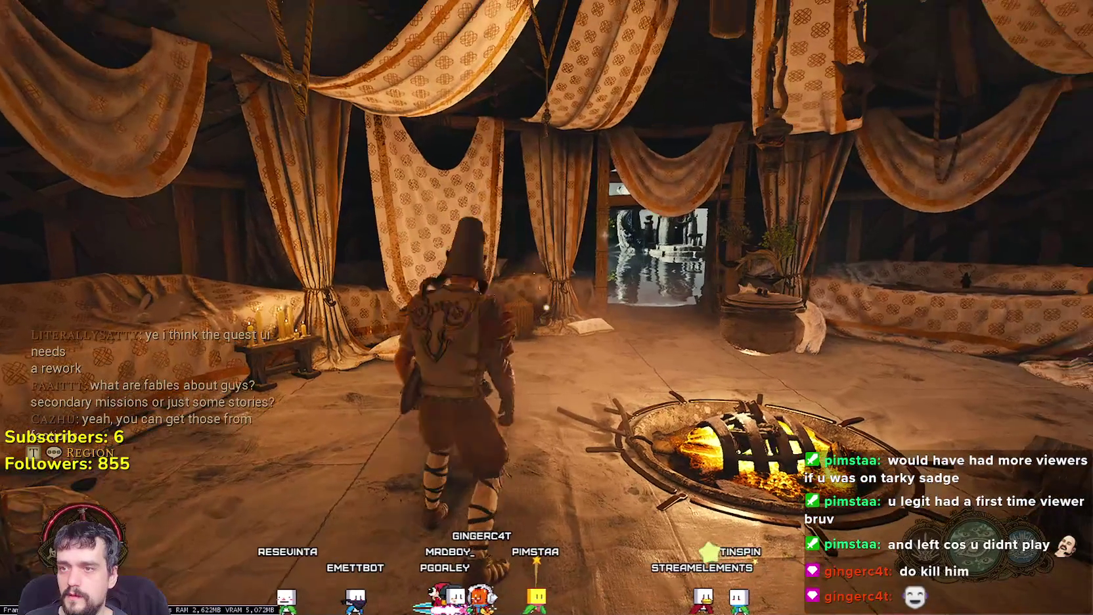
key(w)
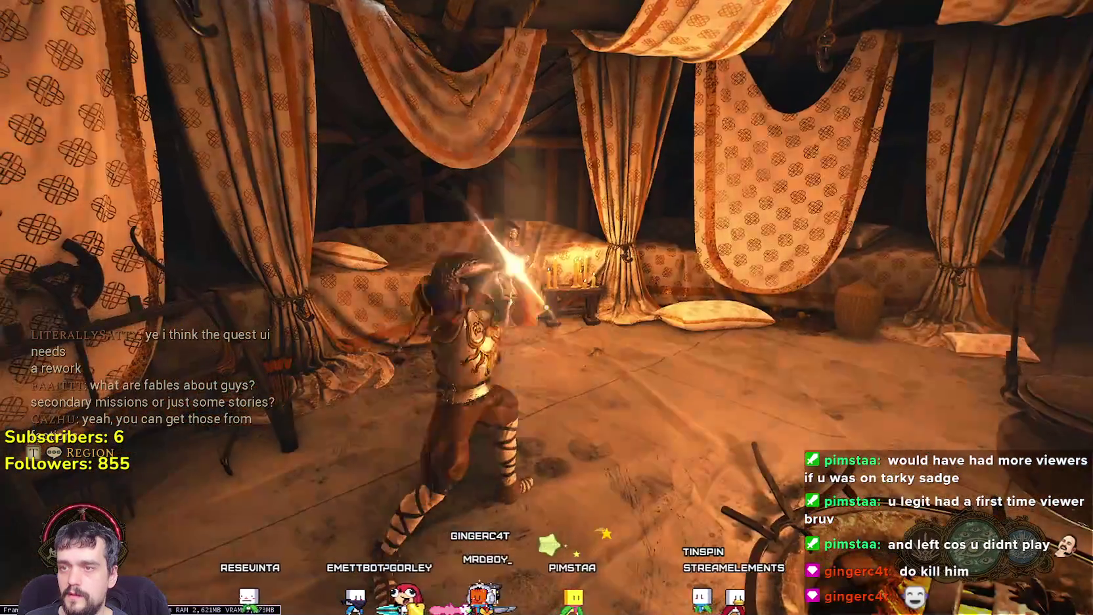
key(w)
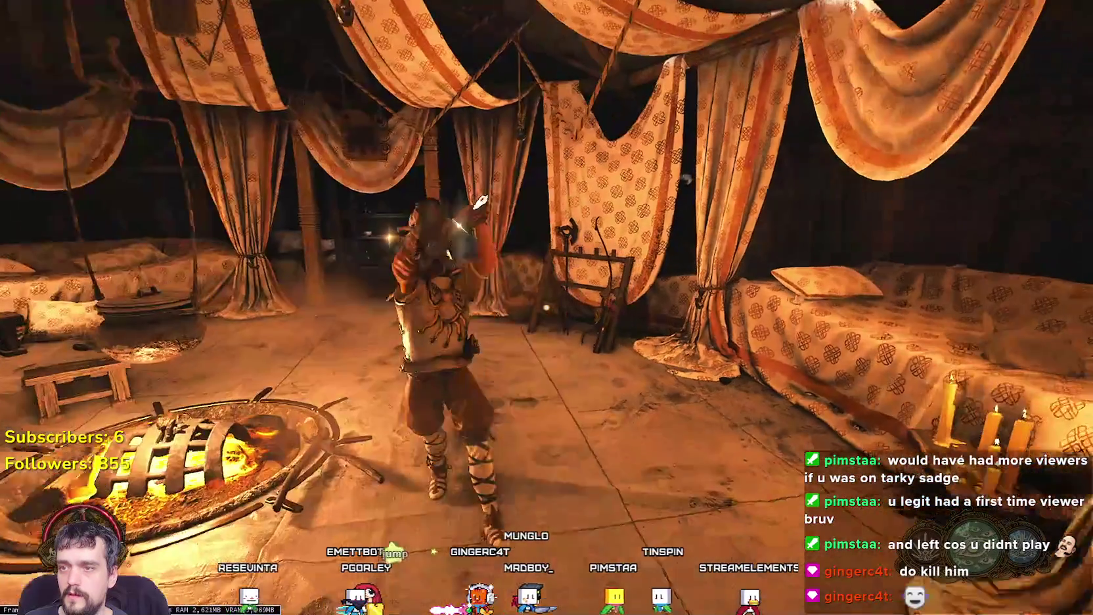
key(w)
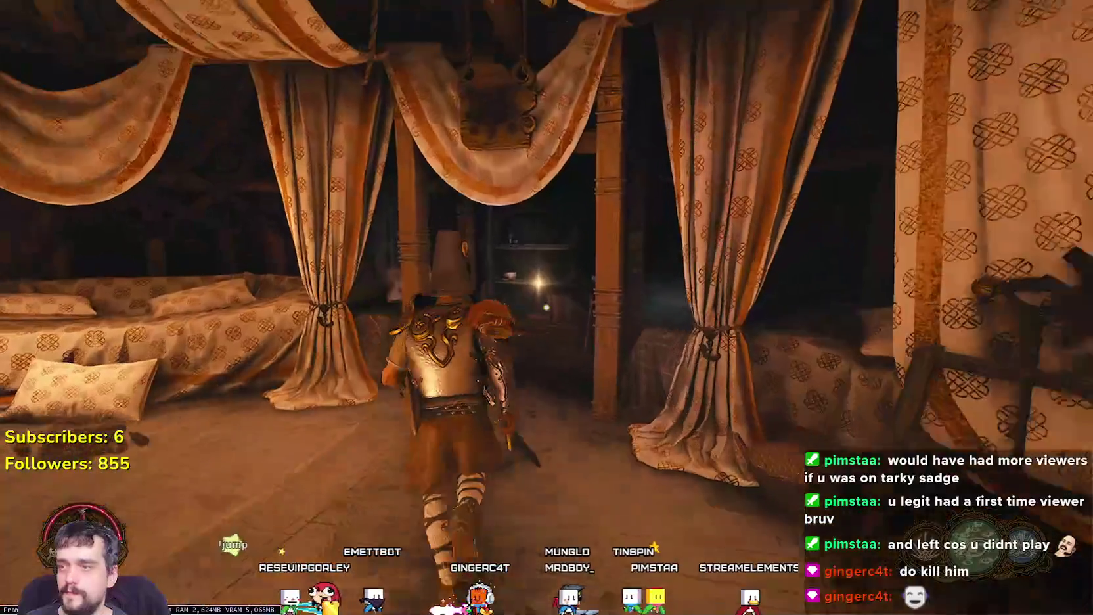
key(f)
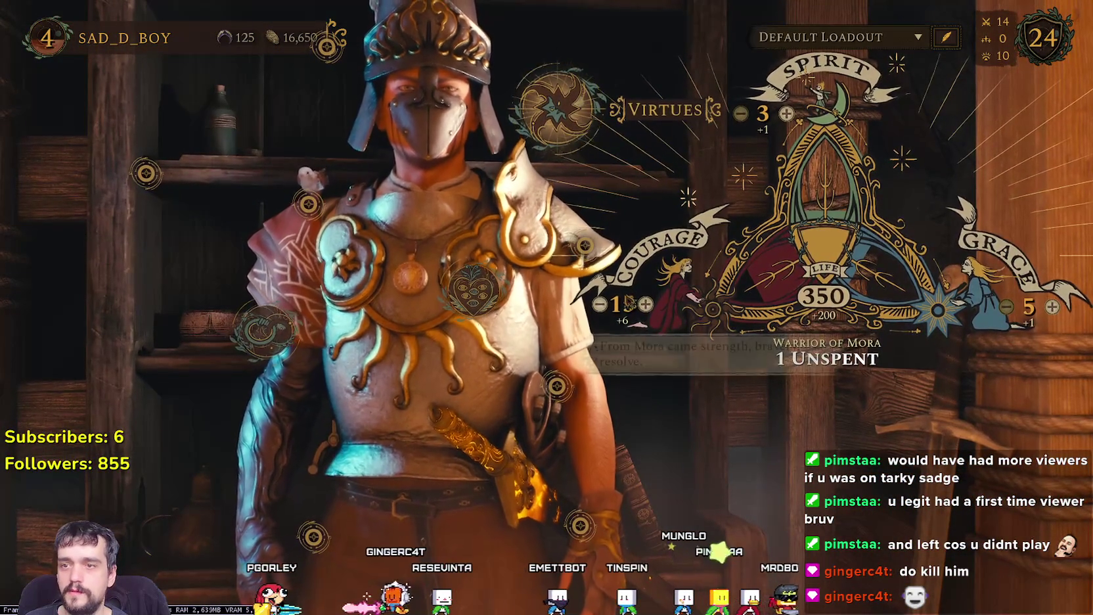
Step: Lower Courage from 15 to 10, leaving Life 300 and 6 points unspent; open Combat Arts
click(600, 308)
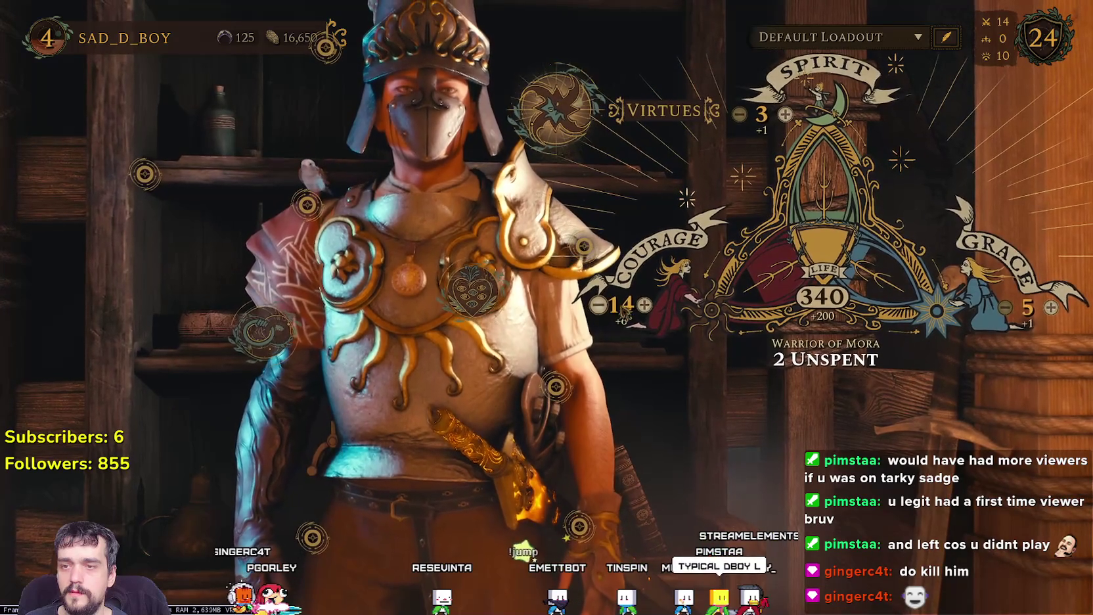
click(599, 306)
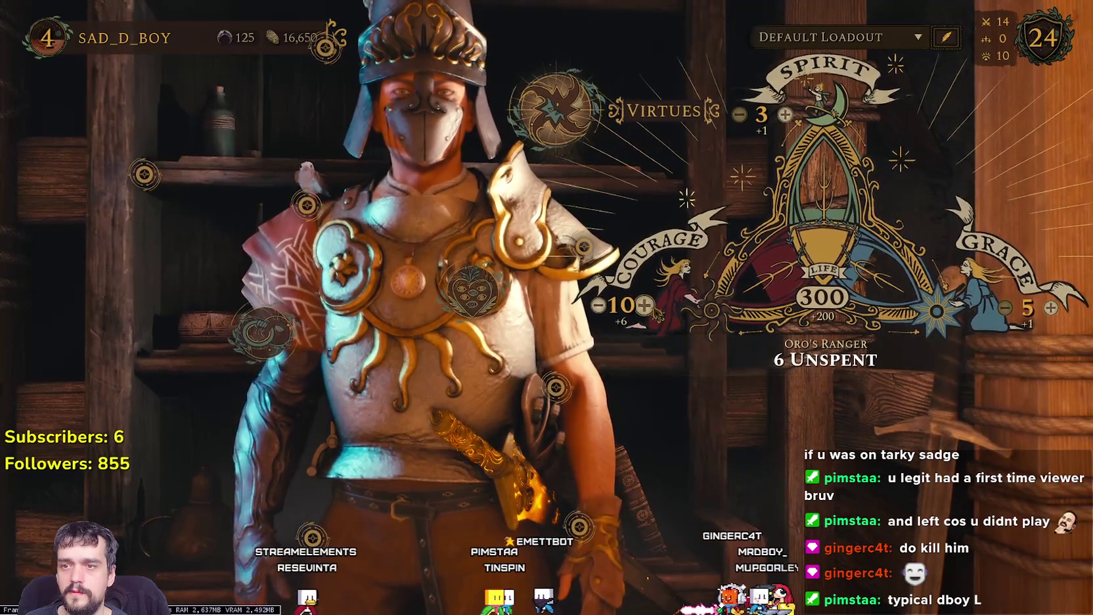
click(645, 305)
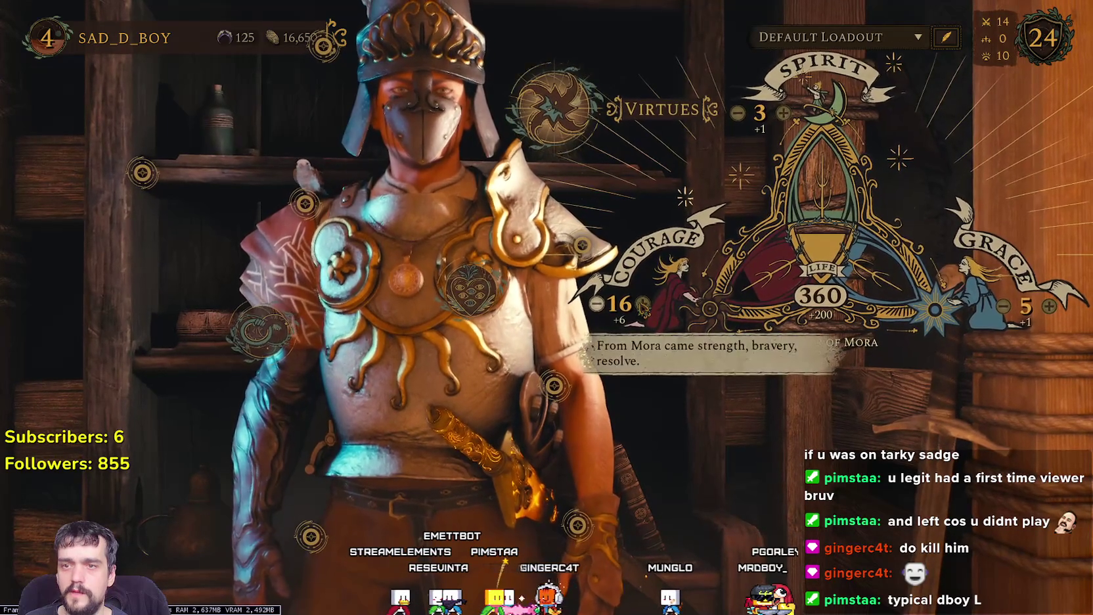
click(597, 305)
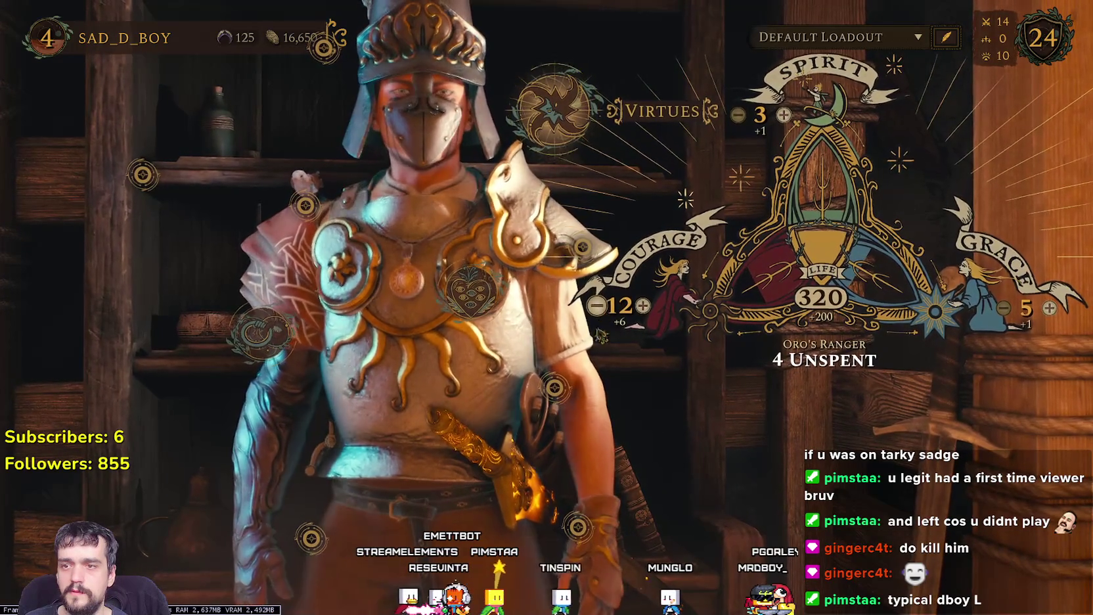
click(597, 305)
click(597, 304)
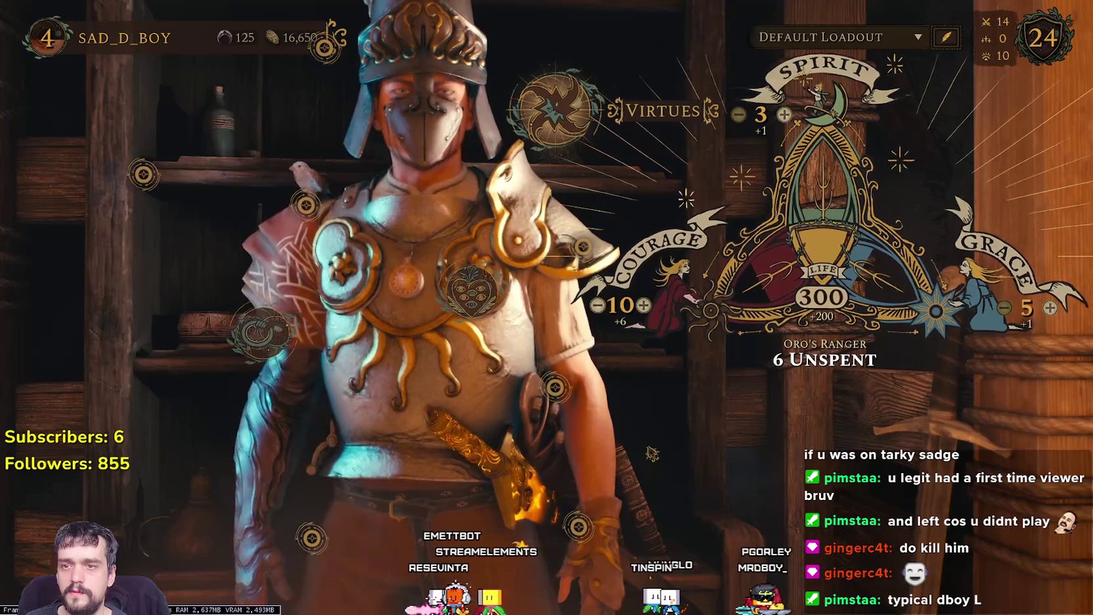
click(472, 289)
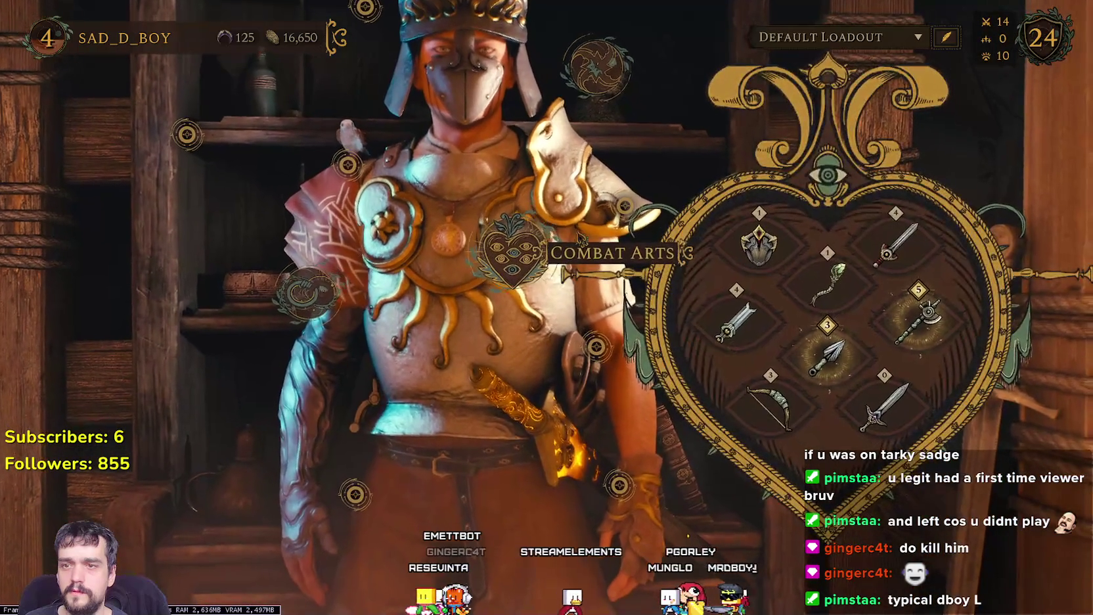
Step: Glance at the Polearm skill tree, then equip the Needleseye greatsword as the weapon
click(934, 336)
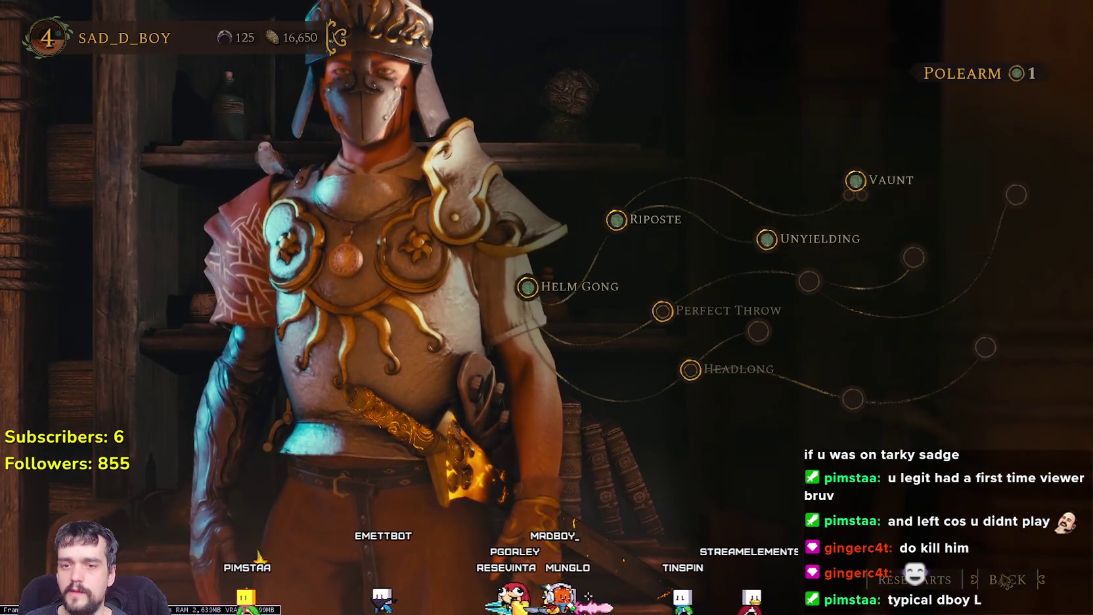
click(1003, 577)
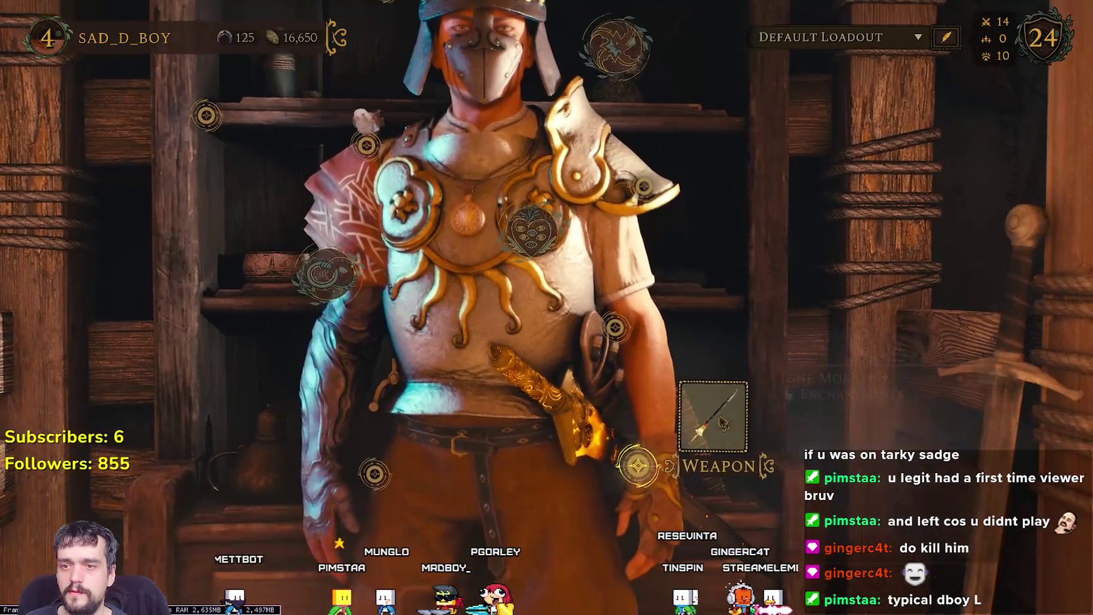
click(723, 422)
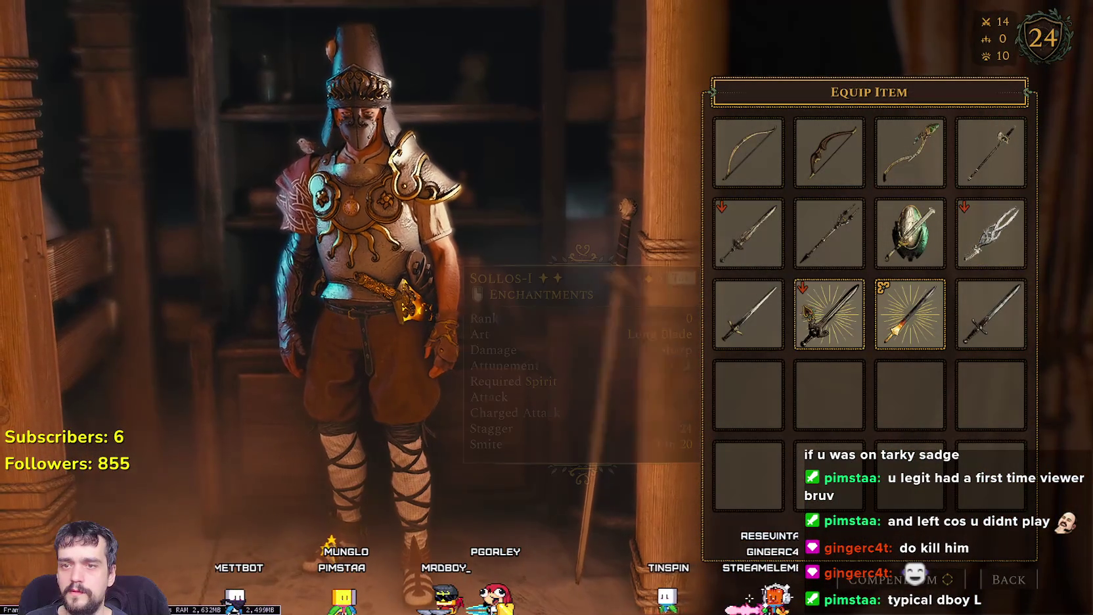
mouse_move(748, 234)
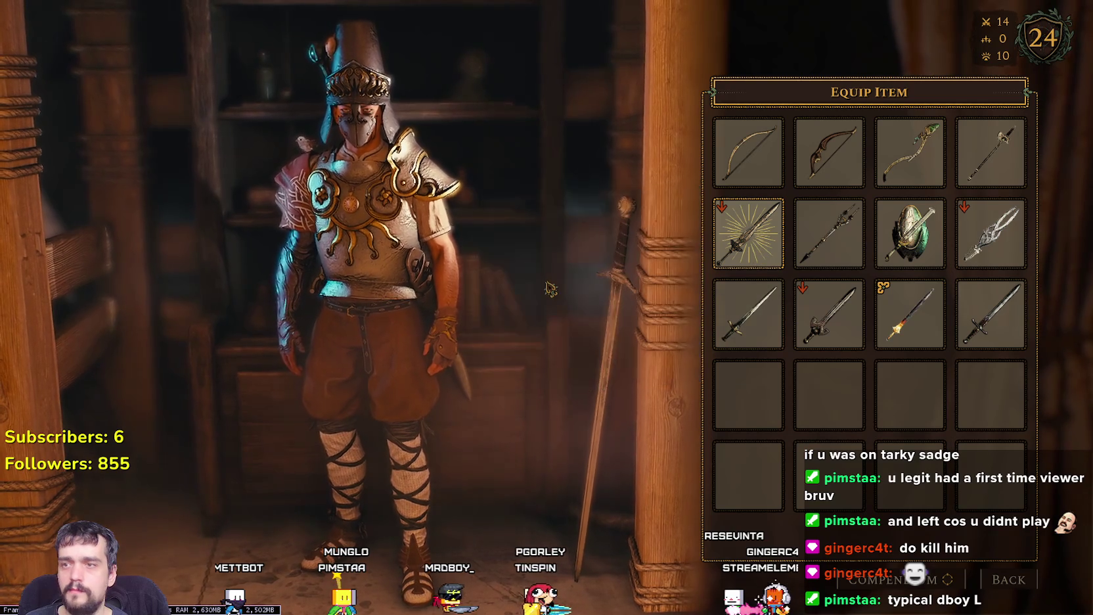
click(749, 261)
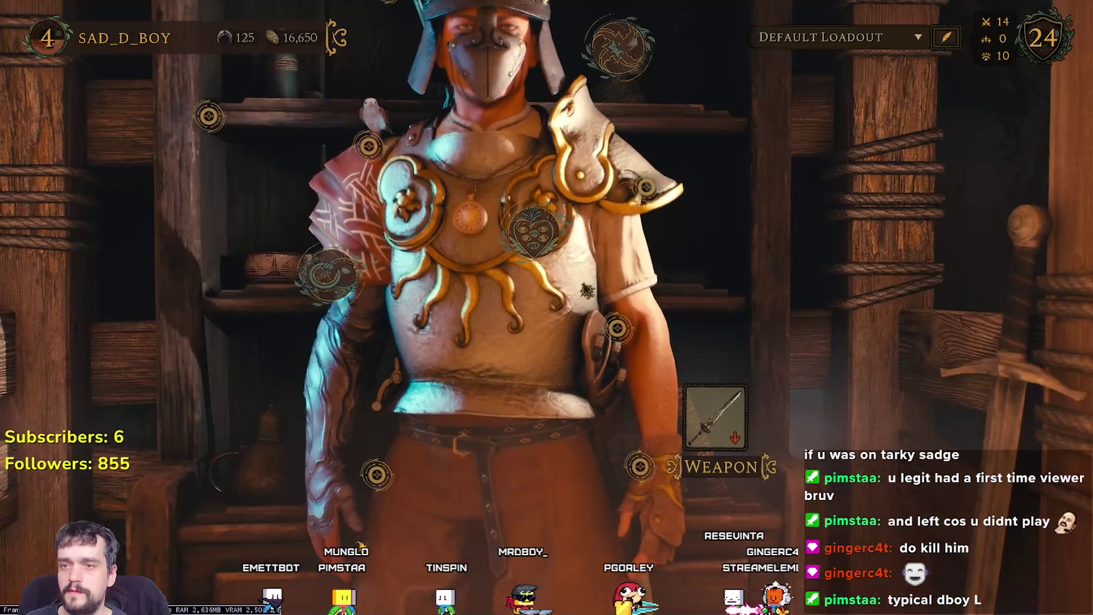
mouse_move(516, 256)
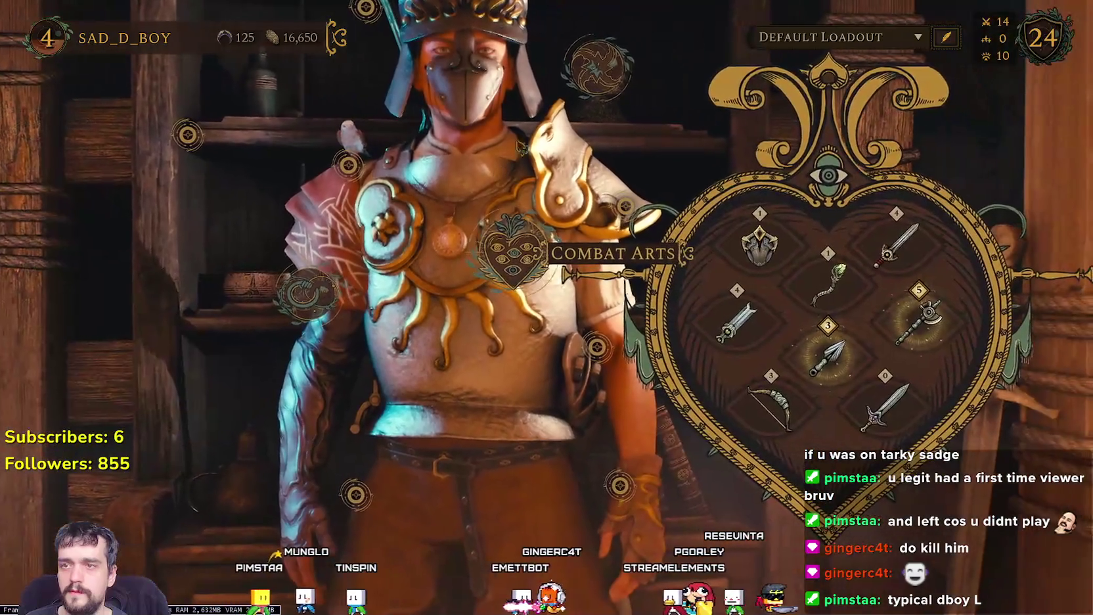
mouse_move(556, 105)
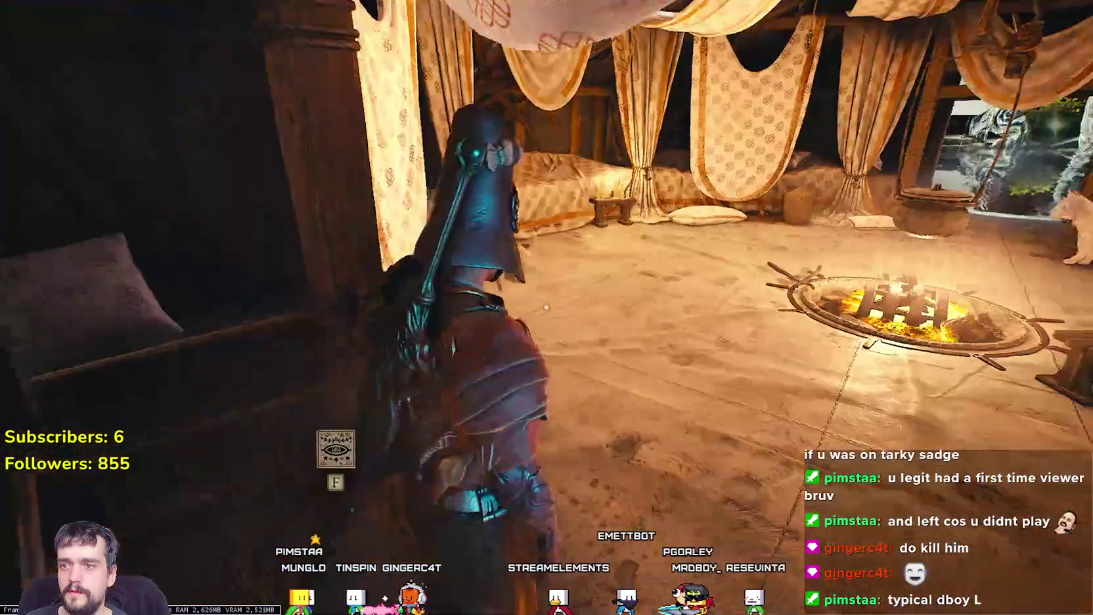
Step: Walk past the fire pit and out of the tent, swinging the sword toward the ruins
key(w)
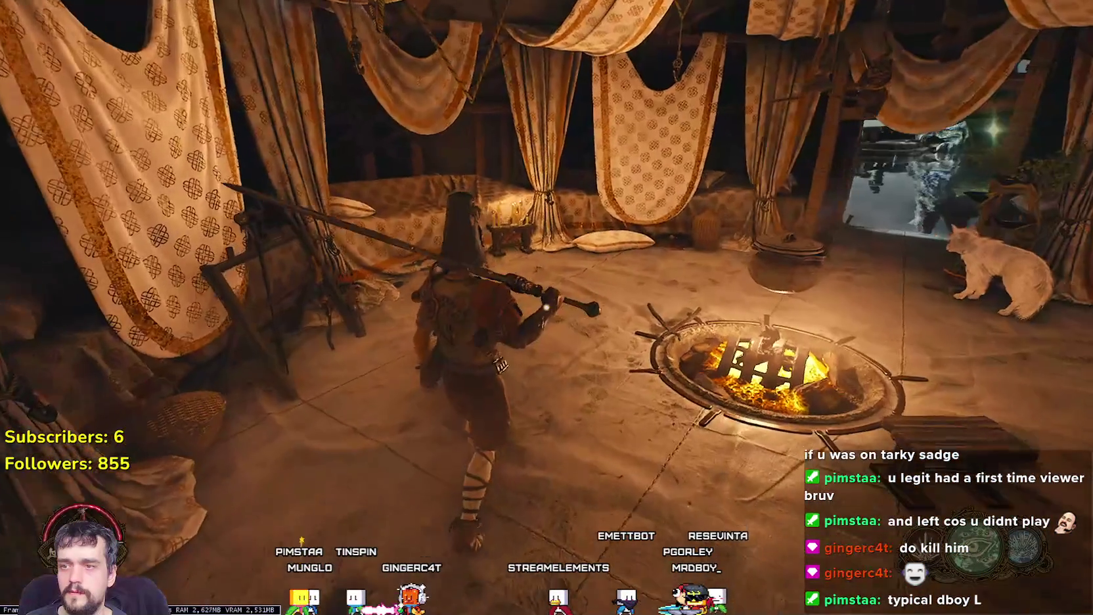
key(w)
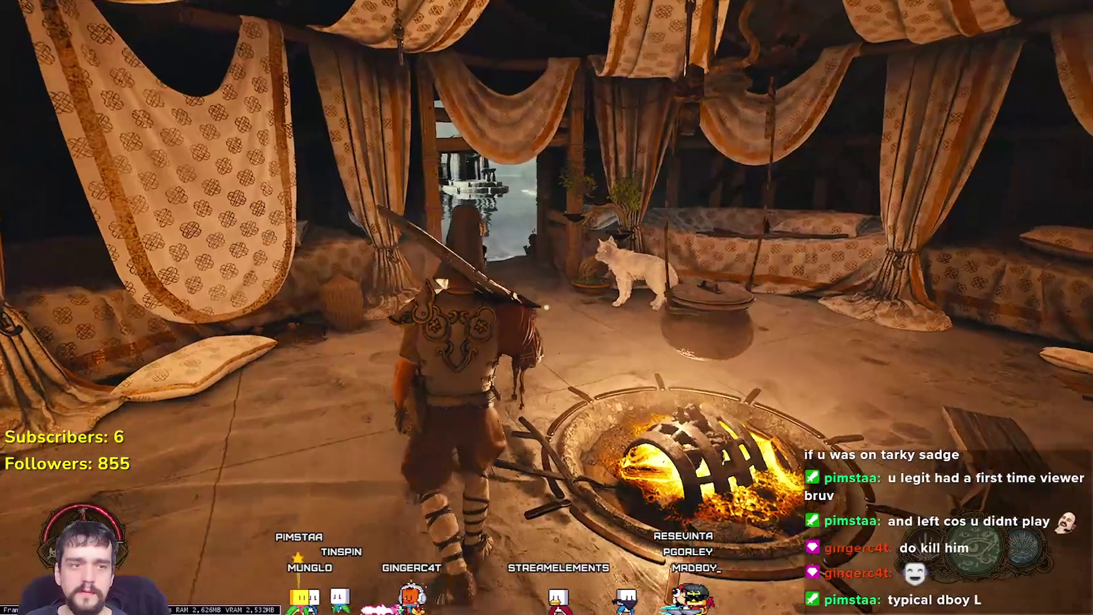
key(w)
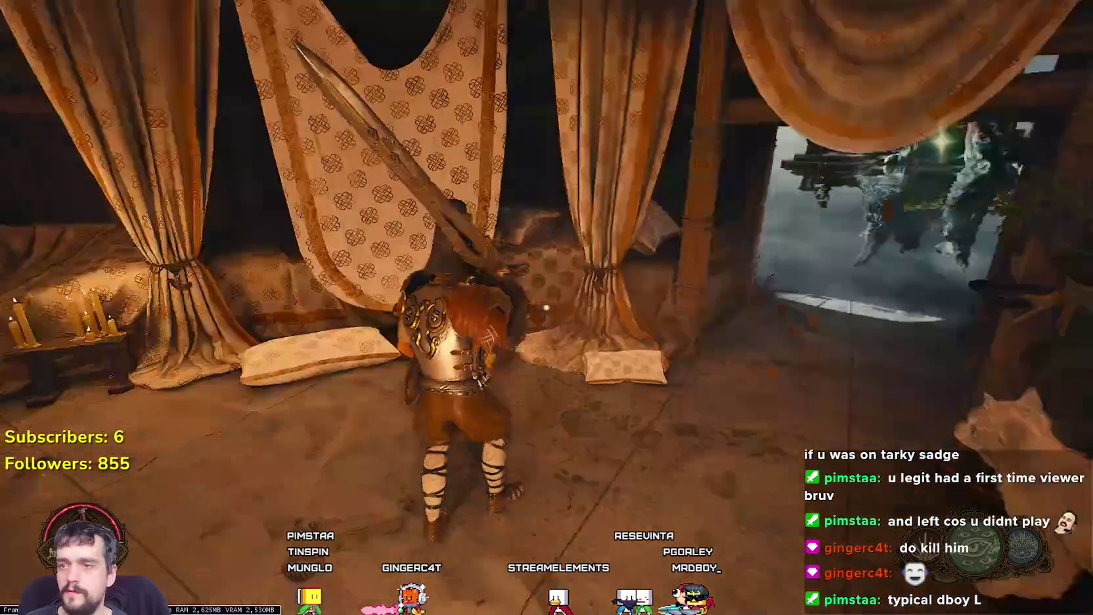
key(w)
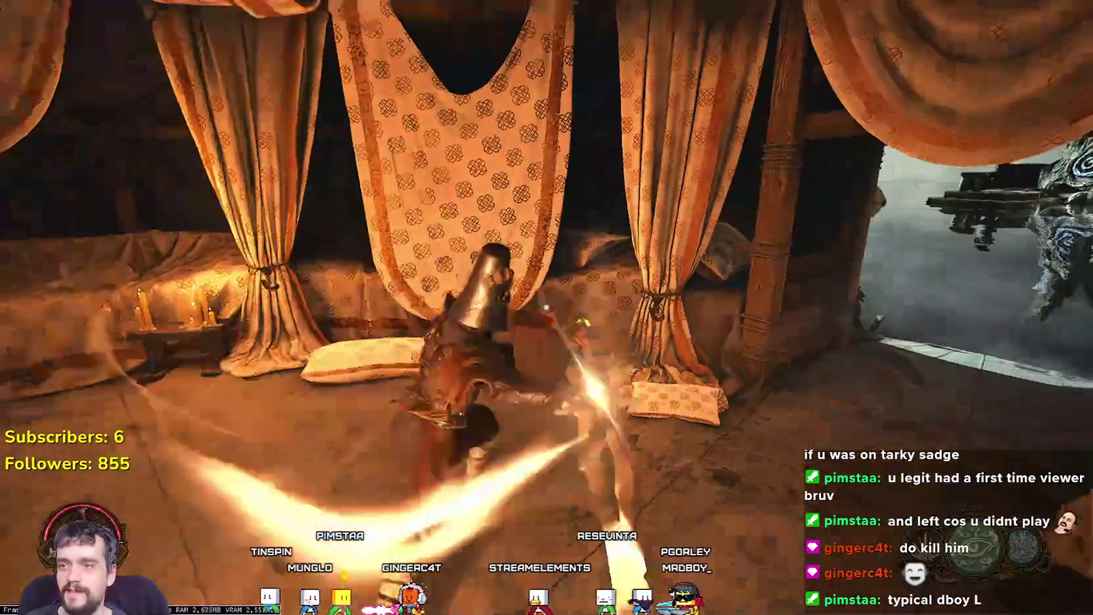
key(w)
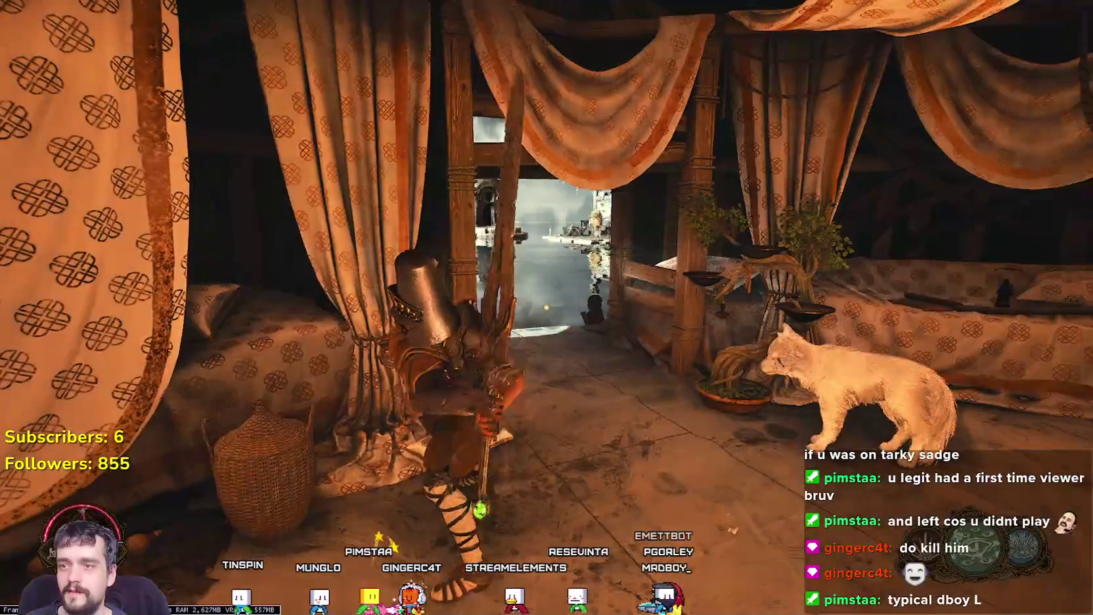
click(545, 306)
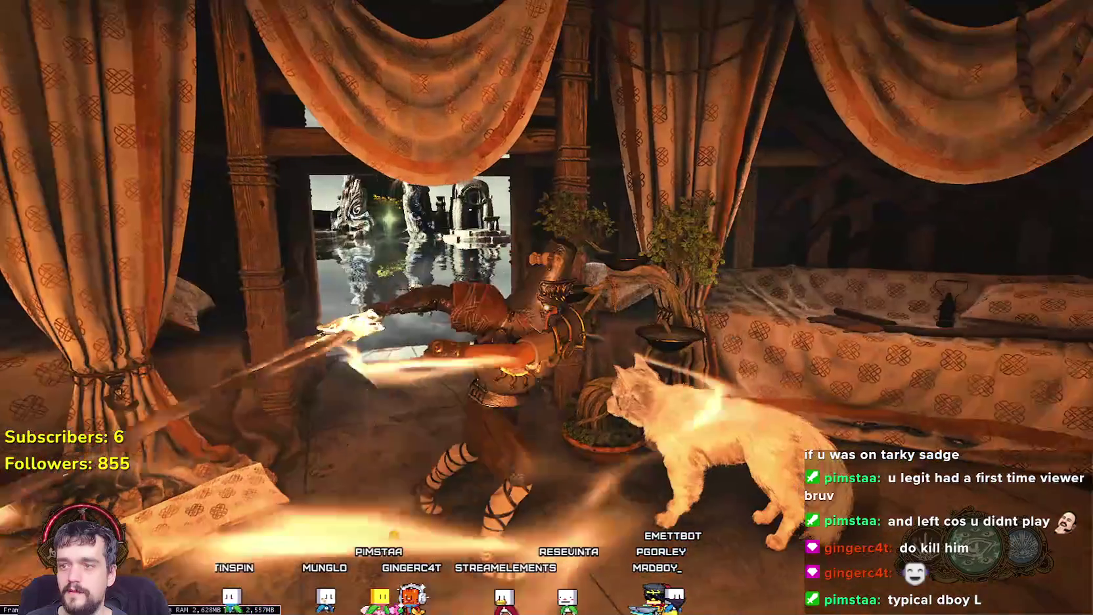
key(w)
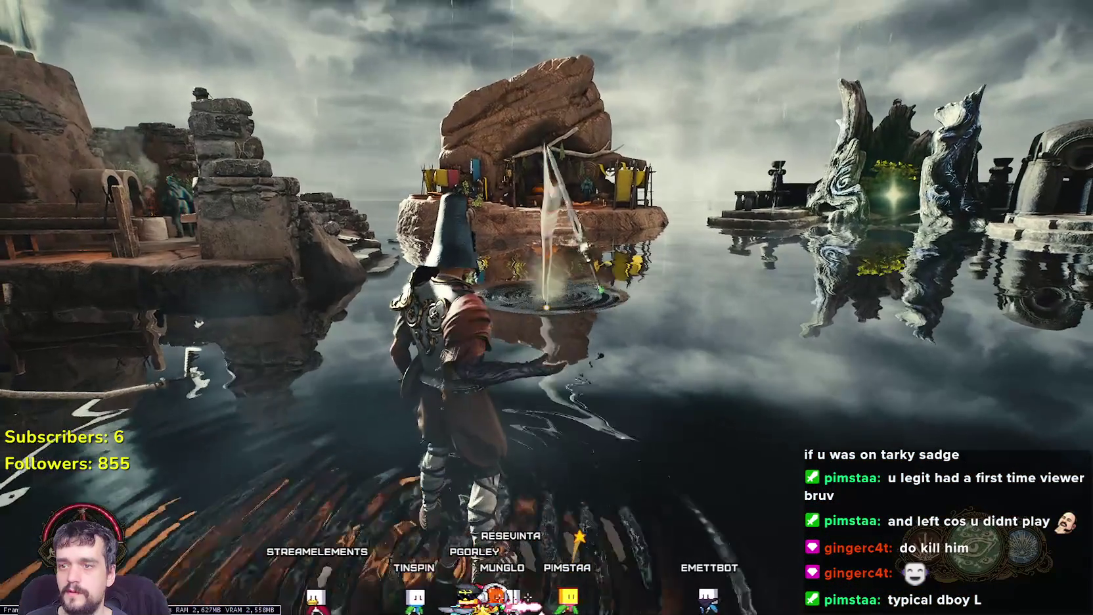
click(546, 308)
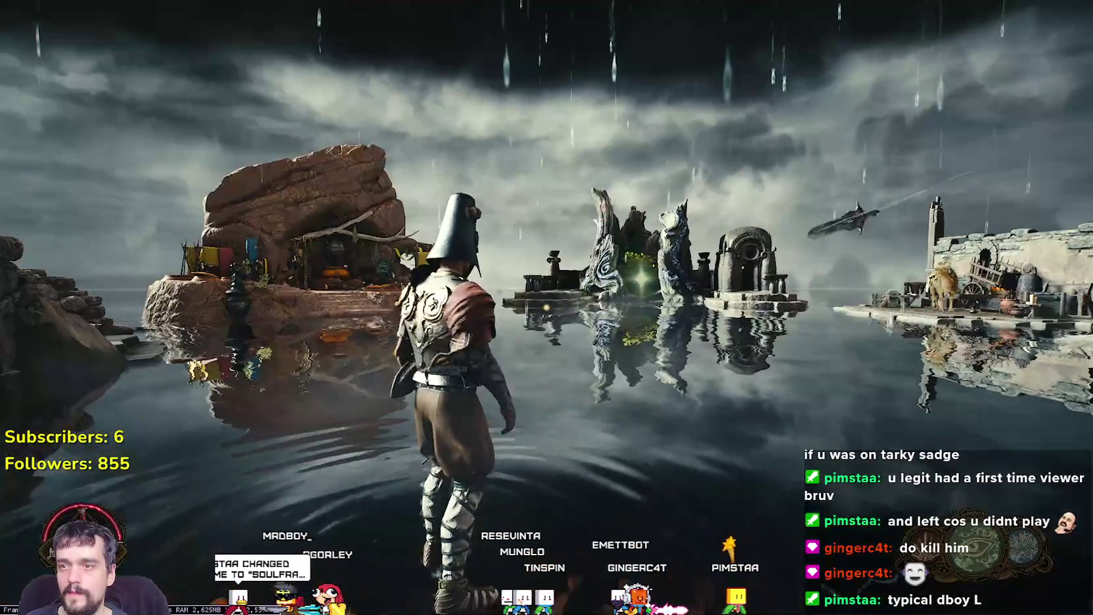
click(546, 307)
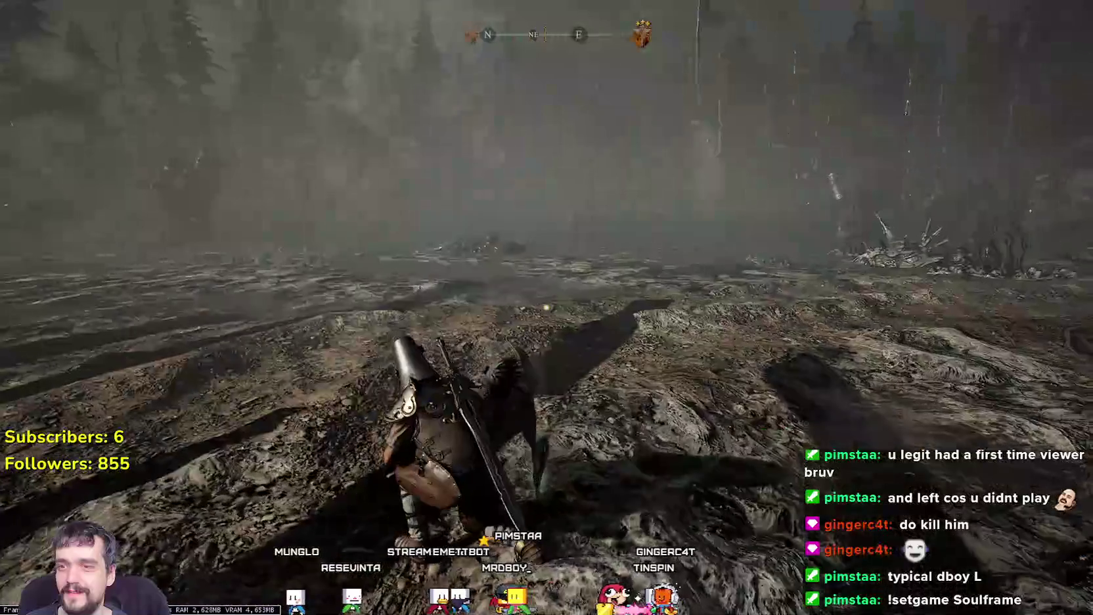
Step: Run up the grassy slope and through the forest, drawing the sword on the village path
key(x)
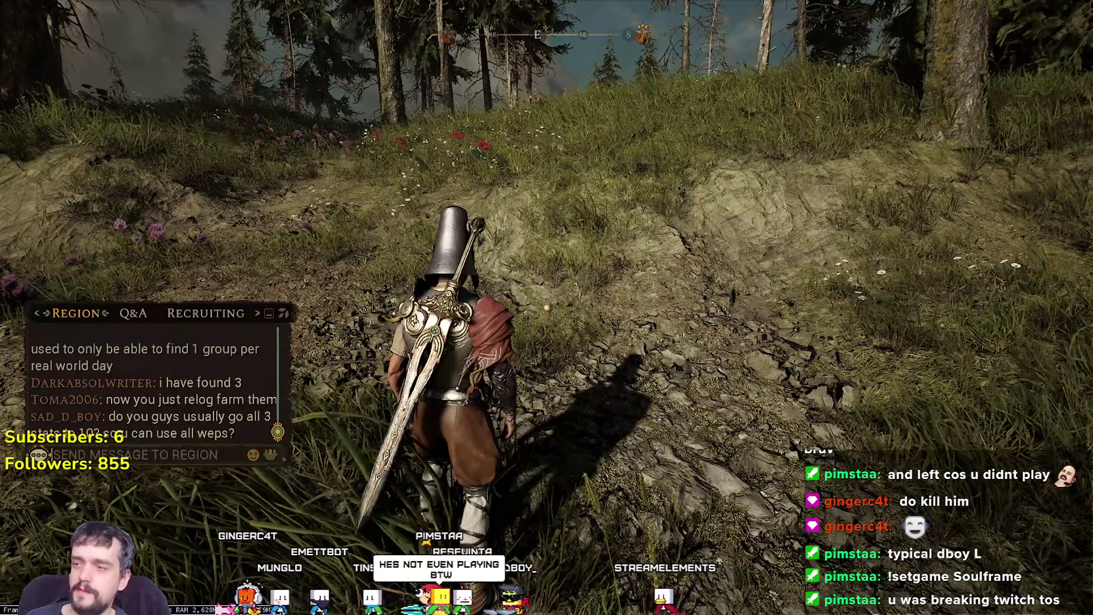
key(w)
key(w)
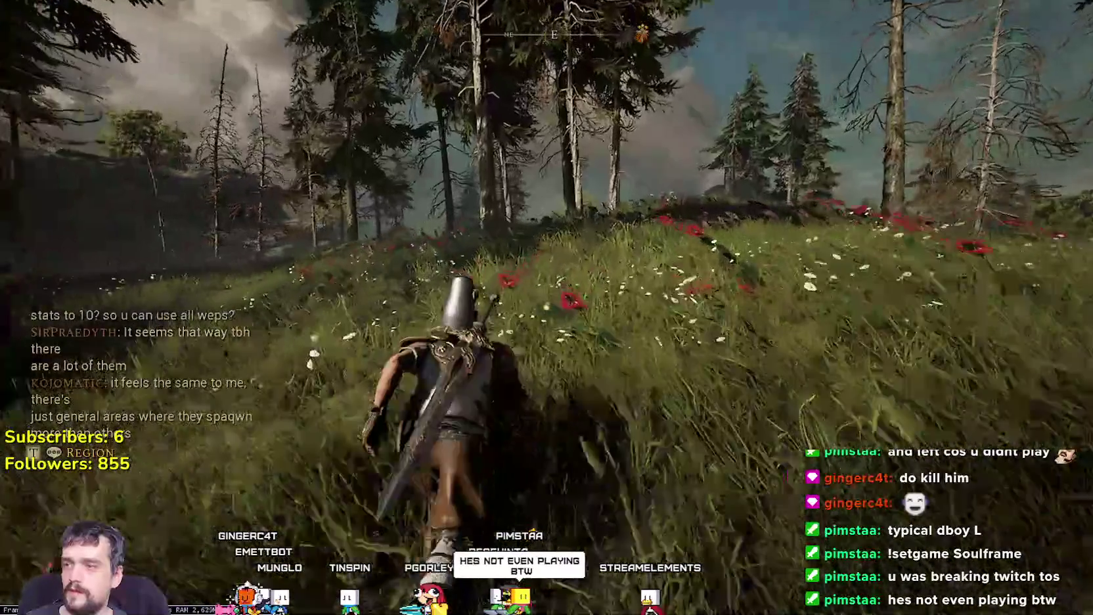
key(w)
key(w)
key(w)
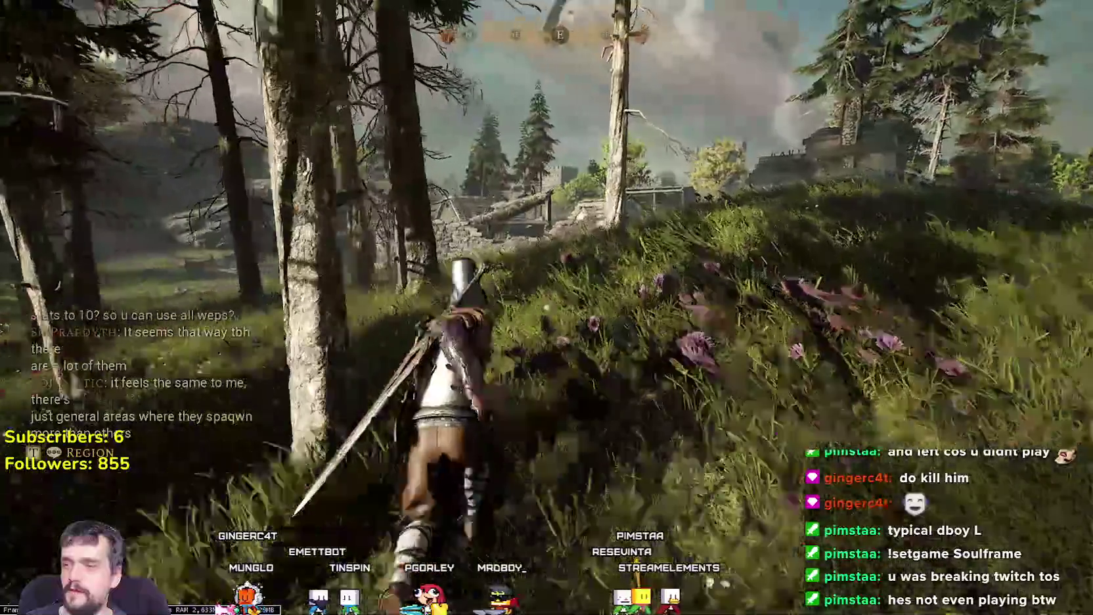
key(w)
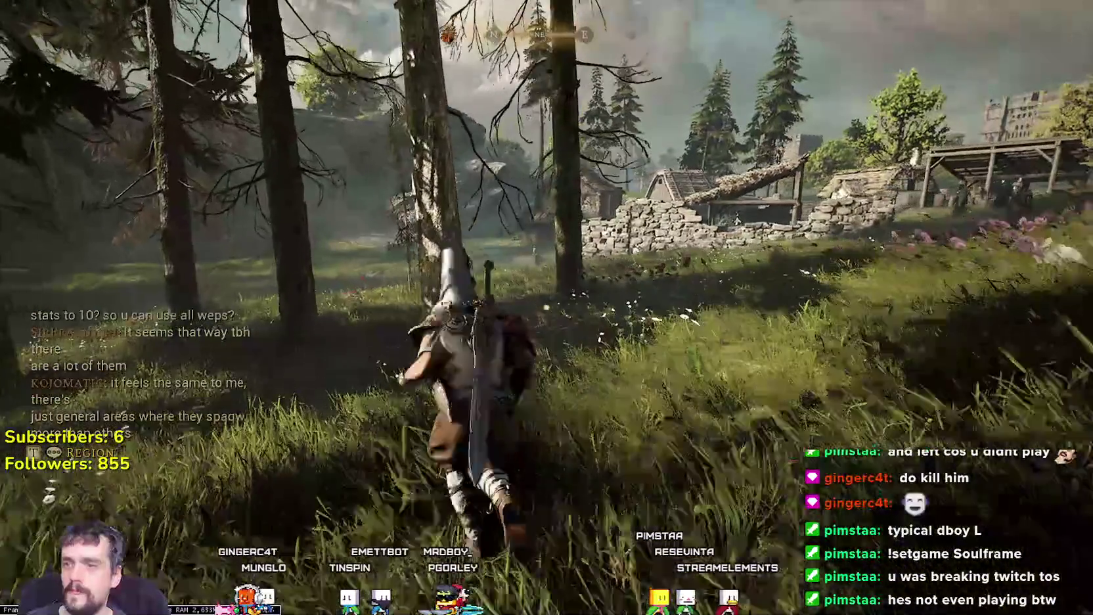
key(w)
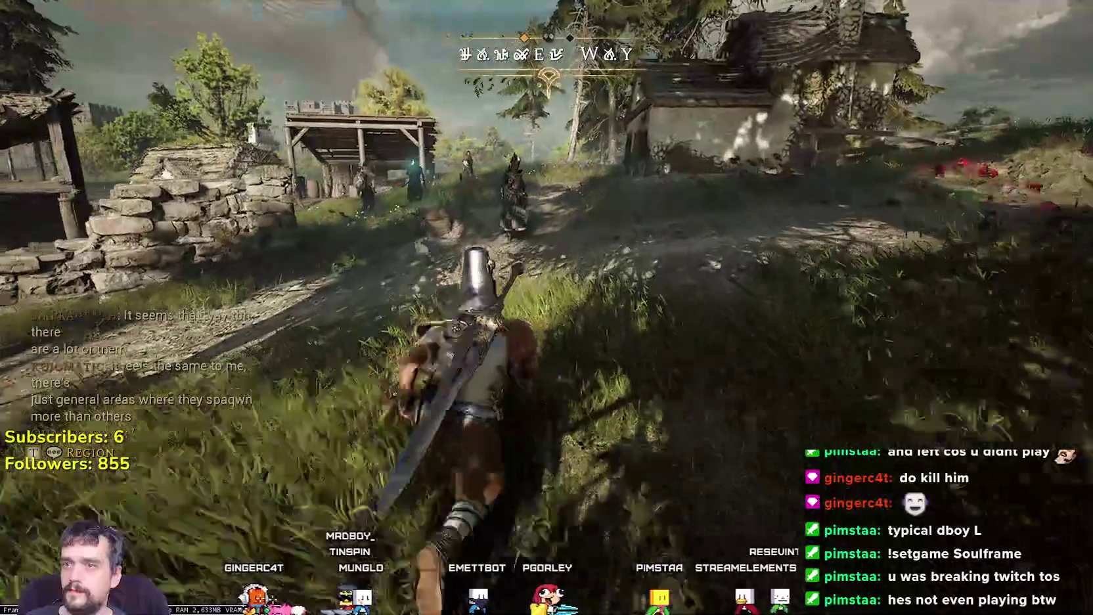
key(w)
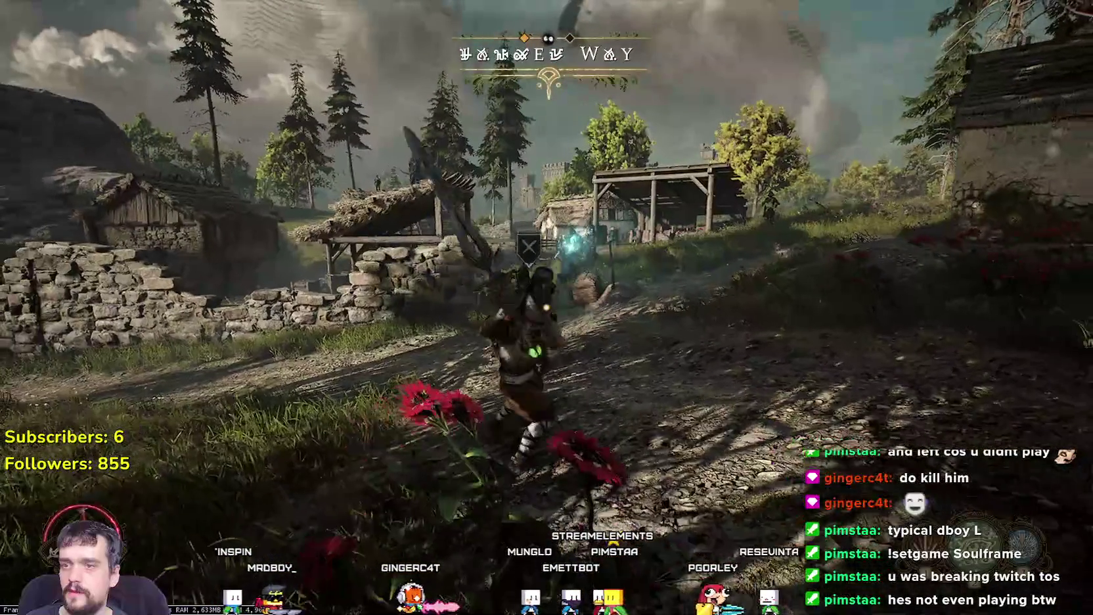
key(w)
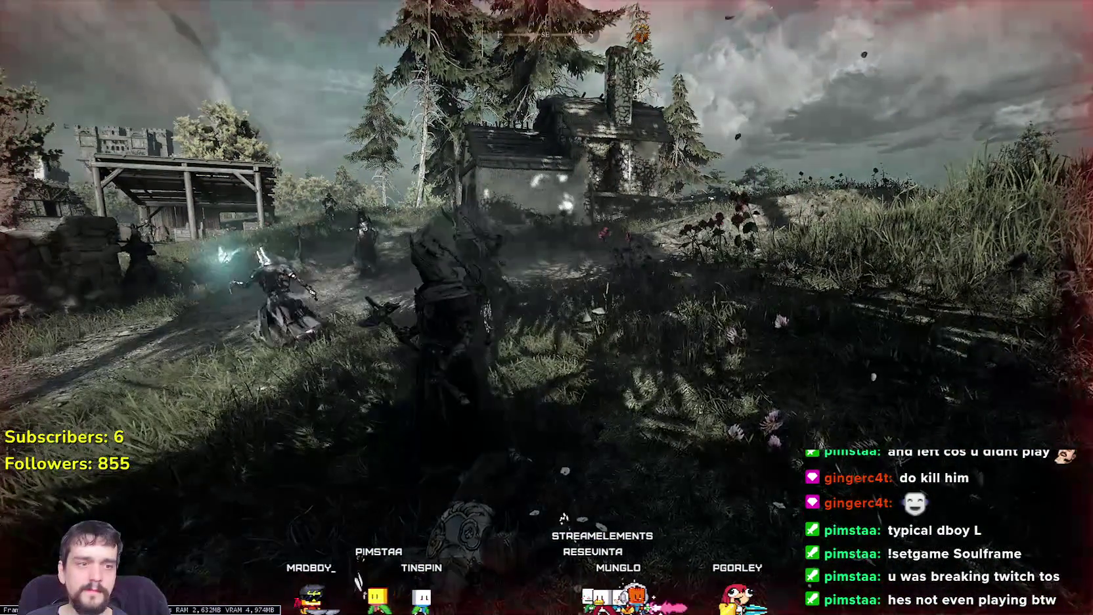
Step: Dismiss the death prompt, then fly the spirit past the village to the leaning stone tower
key(ctrl)
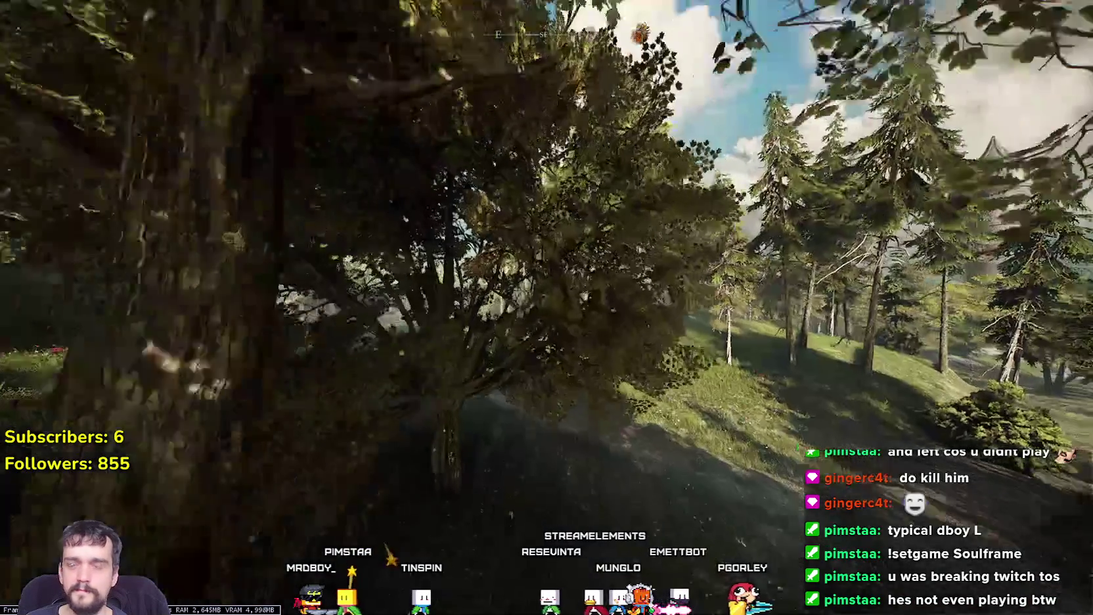
key(w)
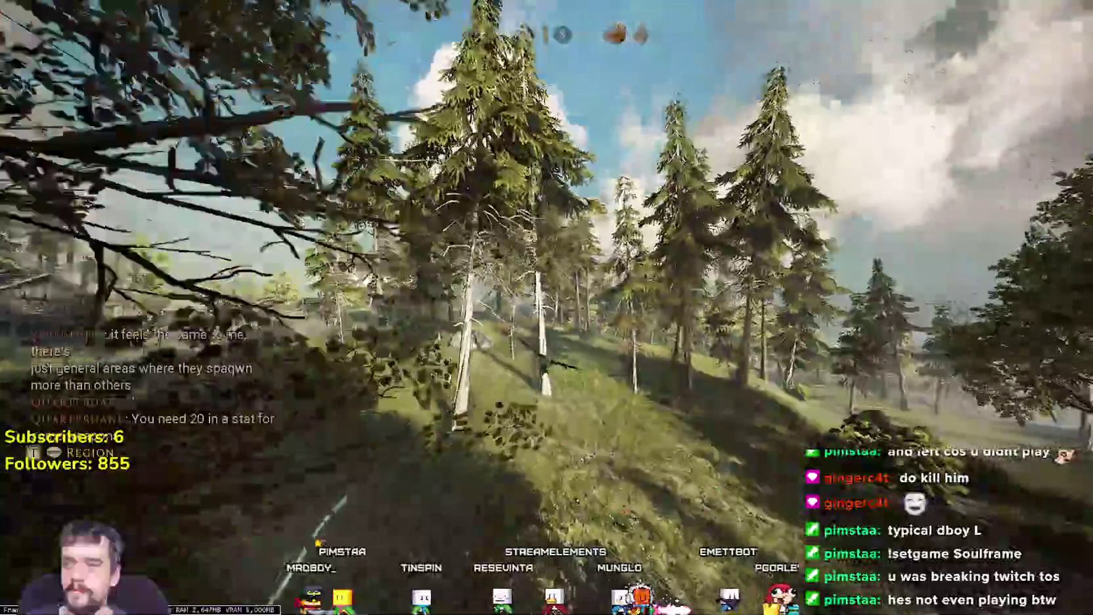
key(w)
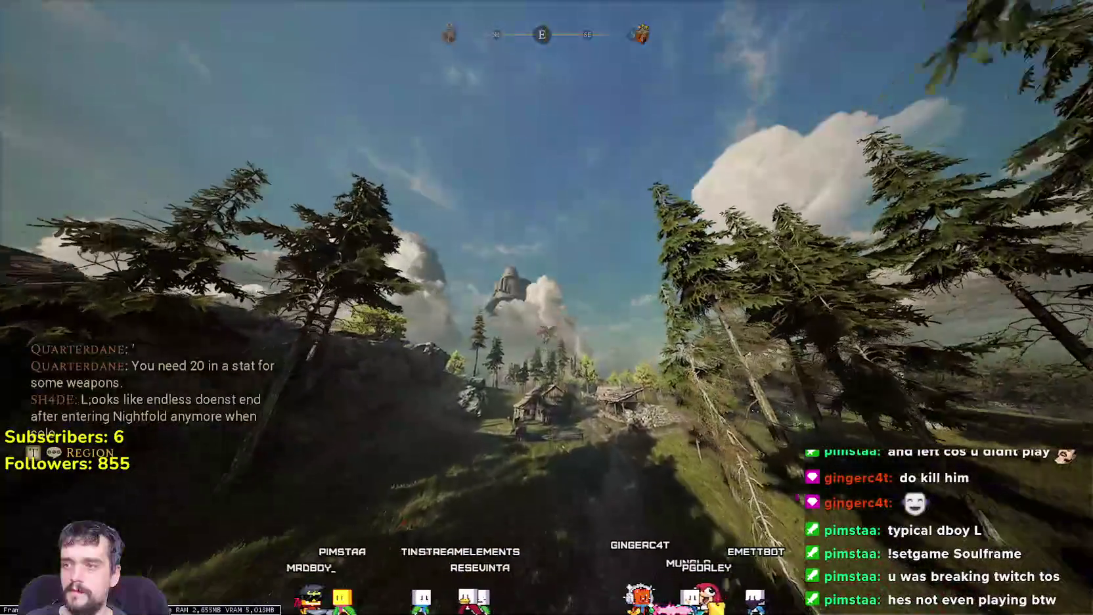
key(w)
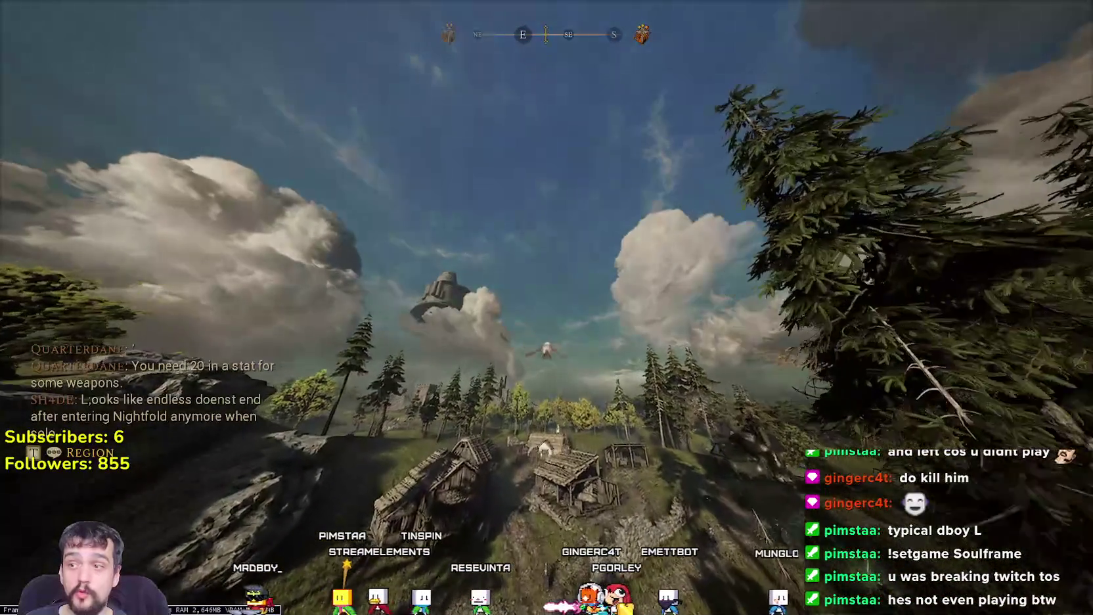
key(w)
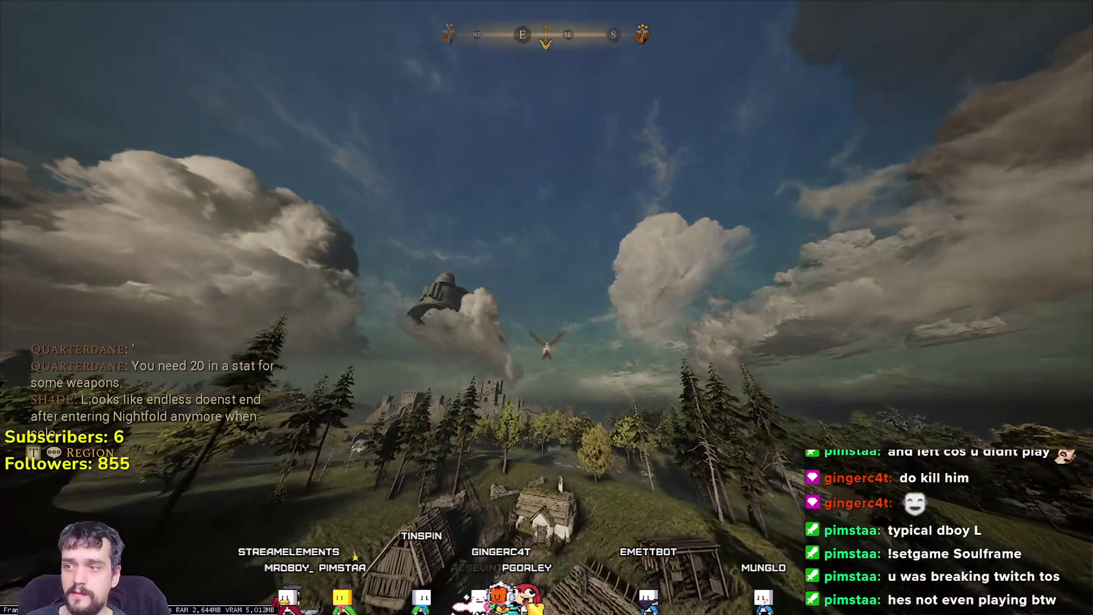
key(w)
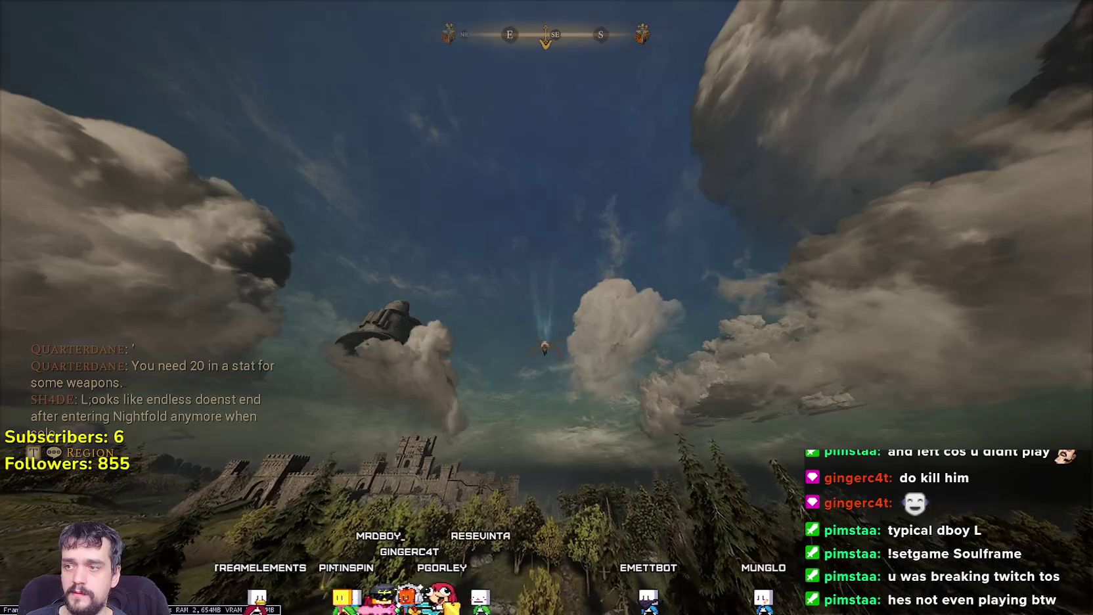
key(w)
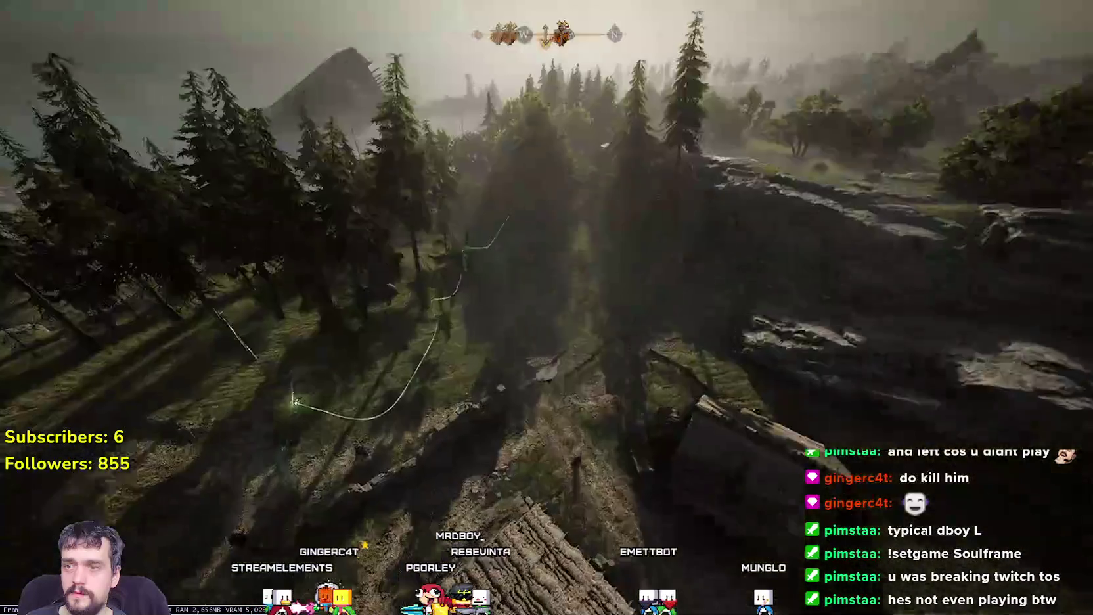
key(w)
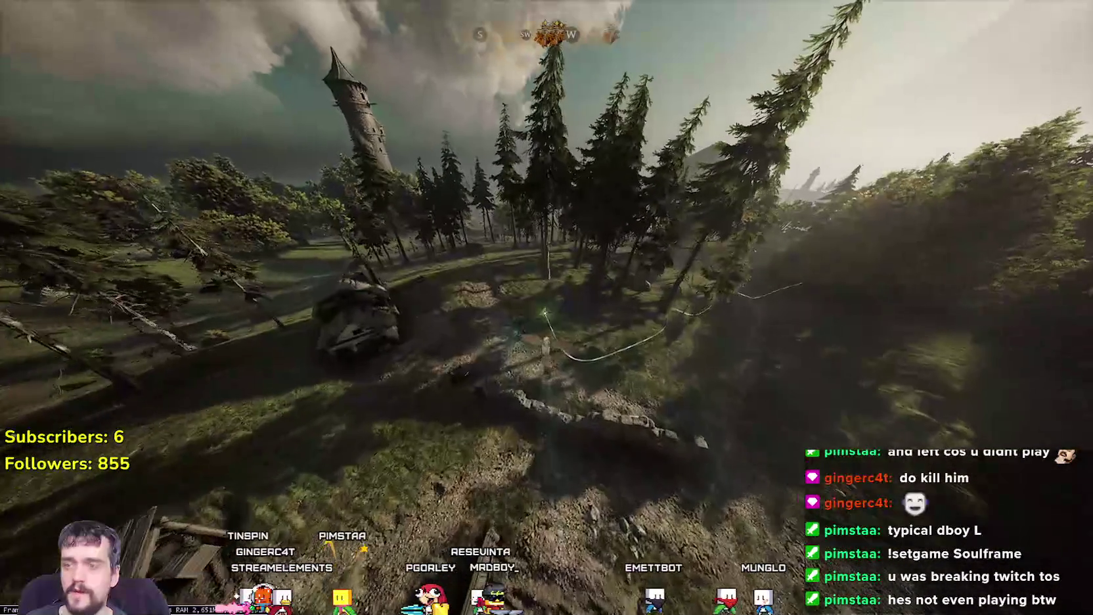
key(w)
key(w)
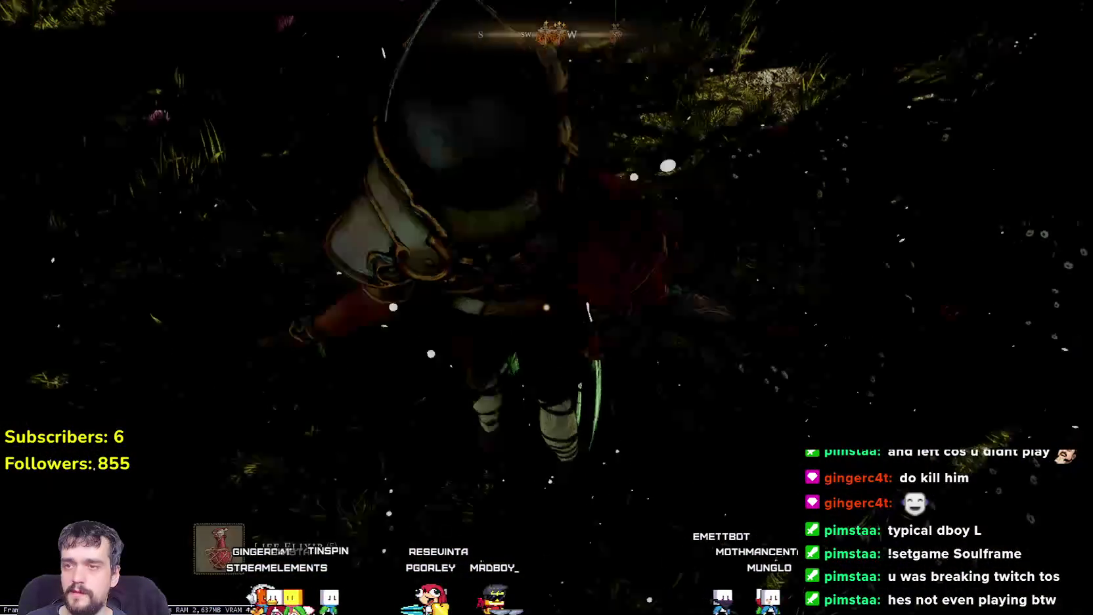
Step: Run, jump and roll through the forest, gathering Weepin' Dris in the grass
key(w)
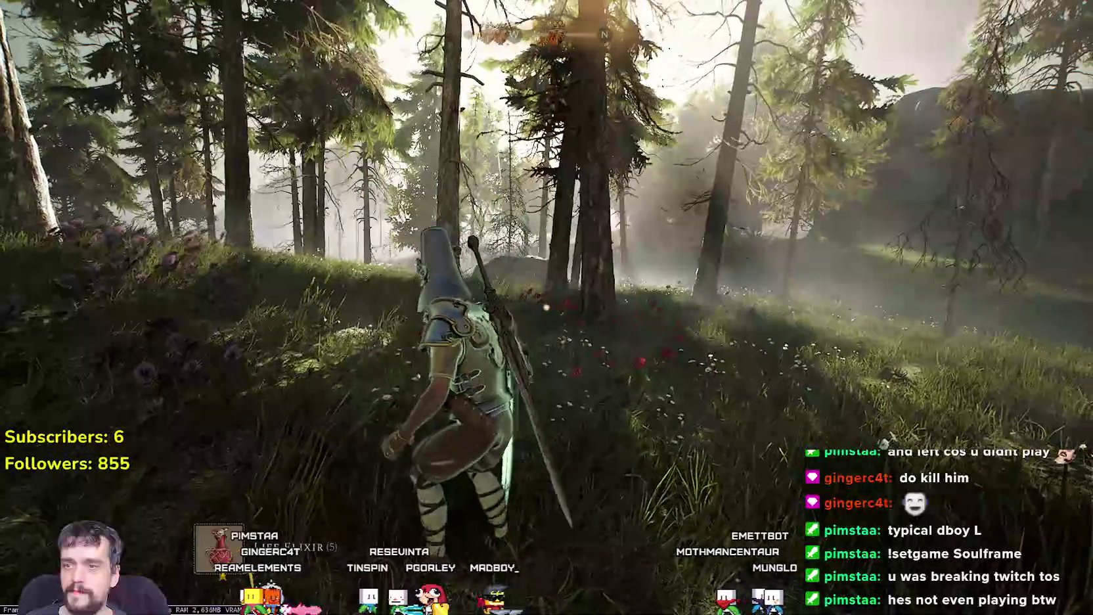
key(w)
key(w)
key(w)
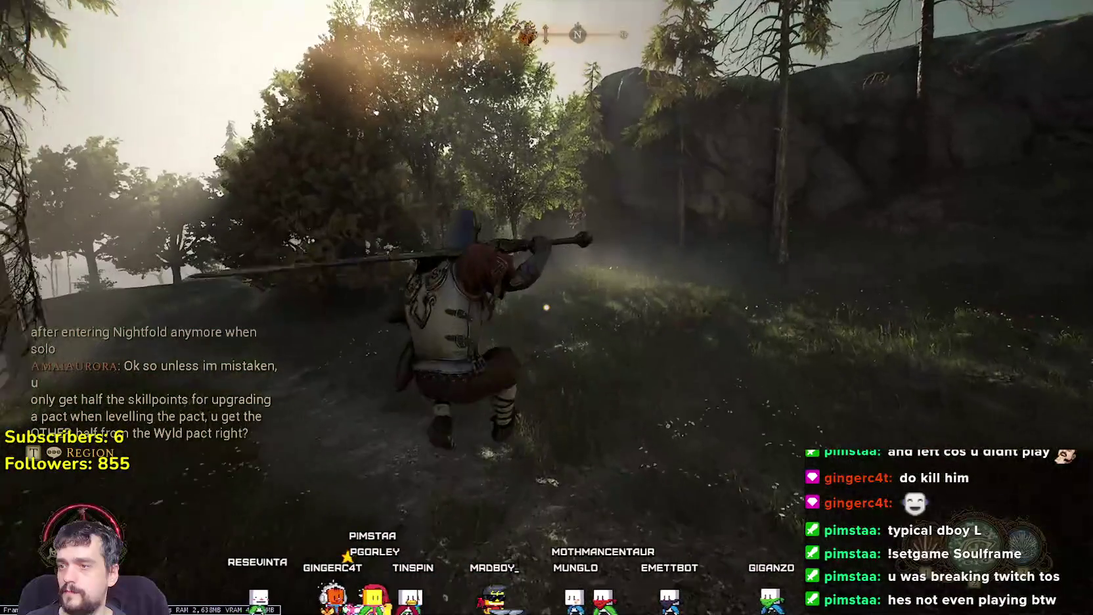
key(w)
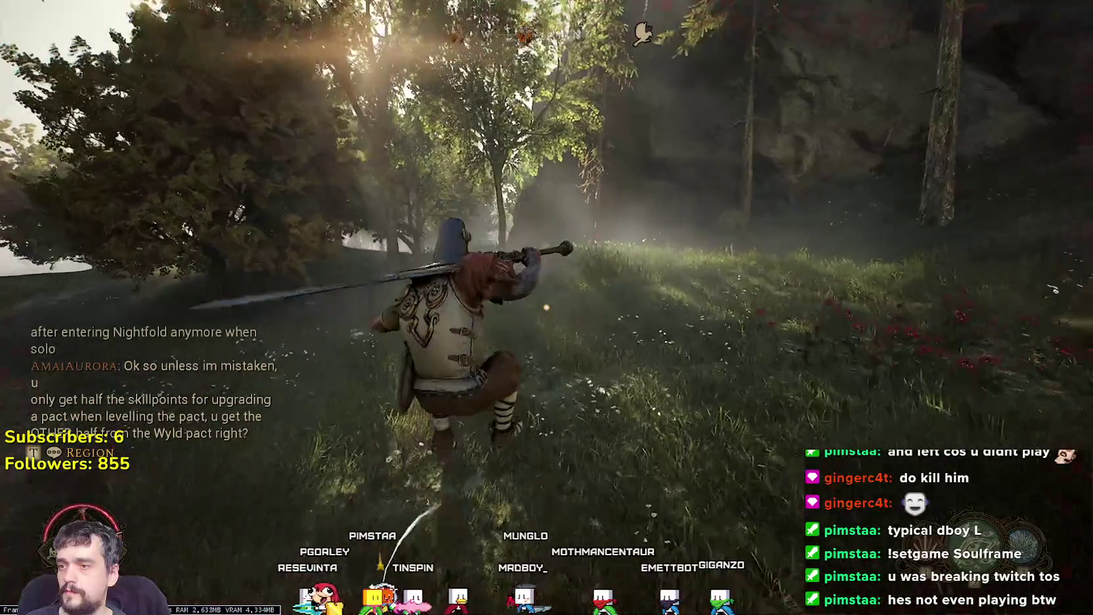
key(space)
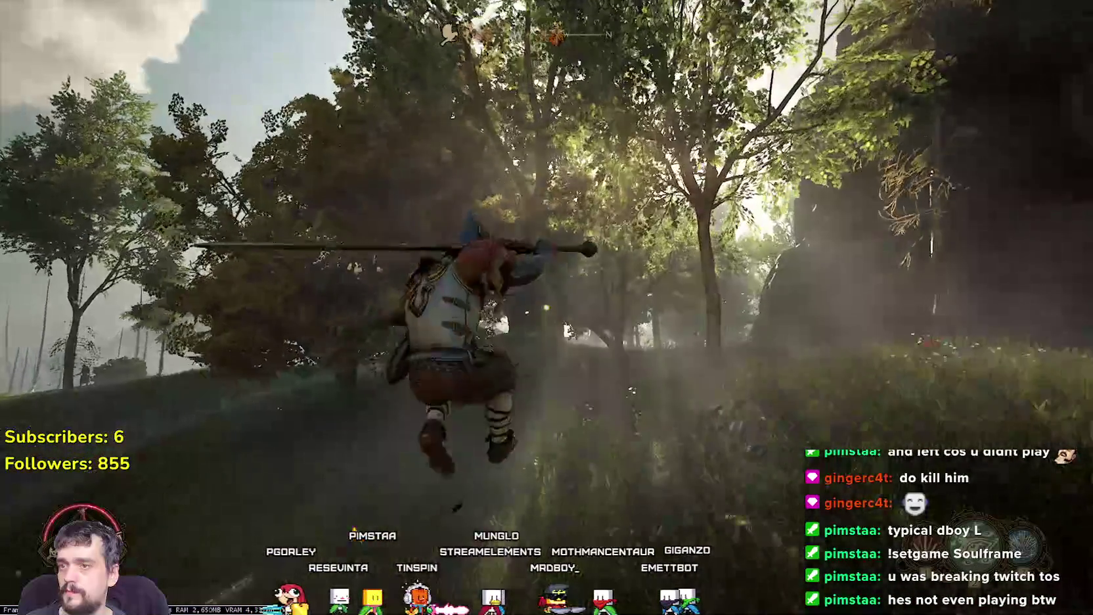
key(shift)
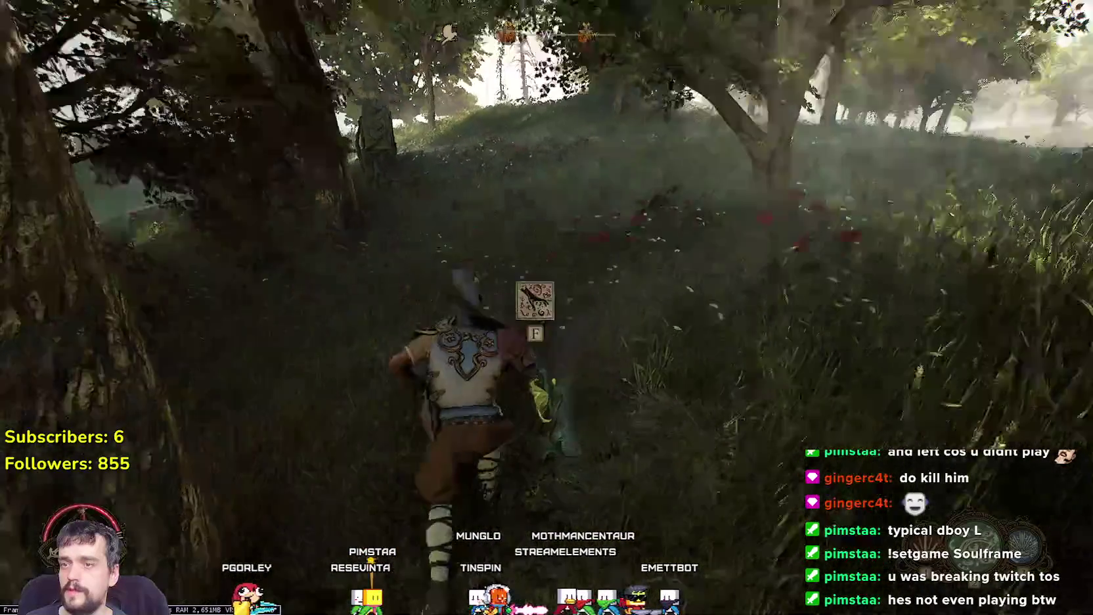
key(e)
key(w)
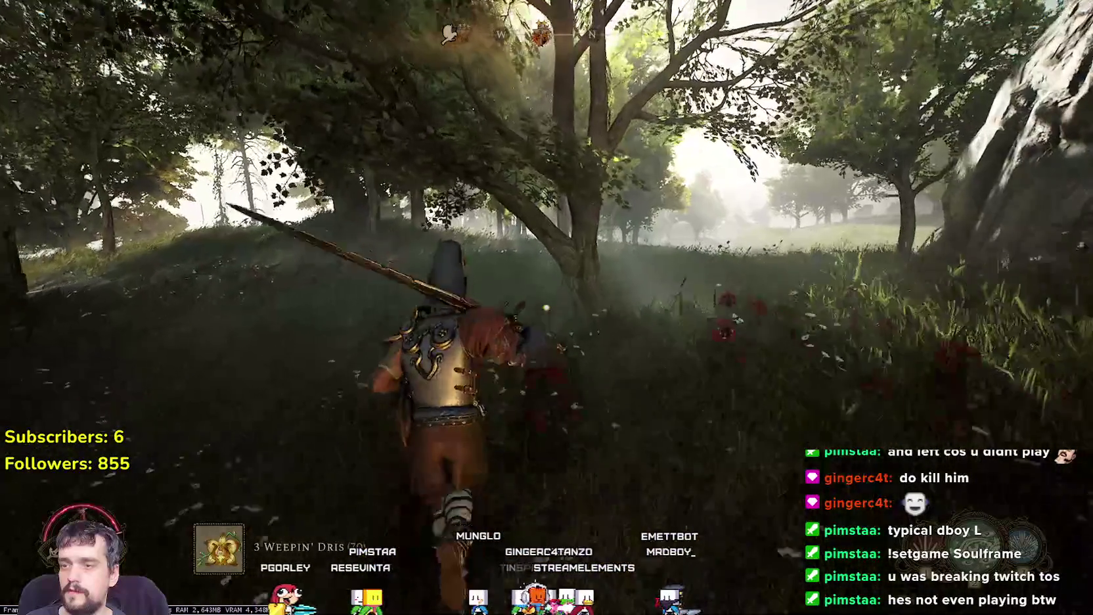
key(w)
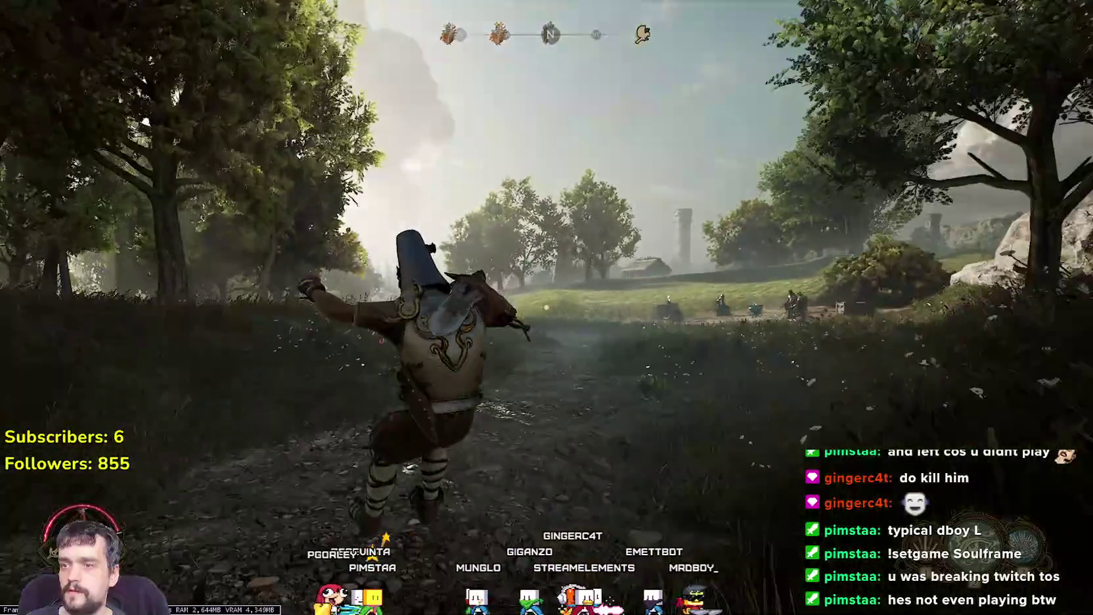
Step: Swing the polearm and run west through the trees onto the meadow and misty ridge
key(w)
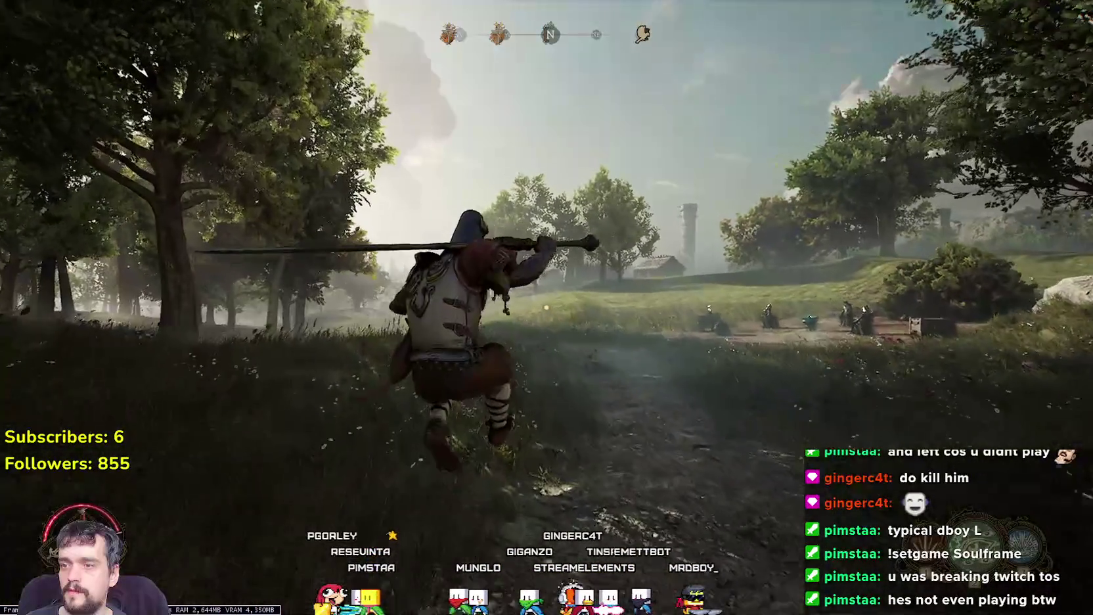
key(w)
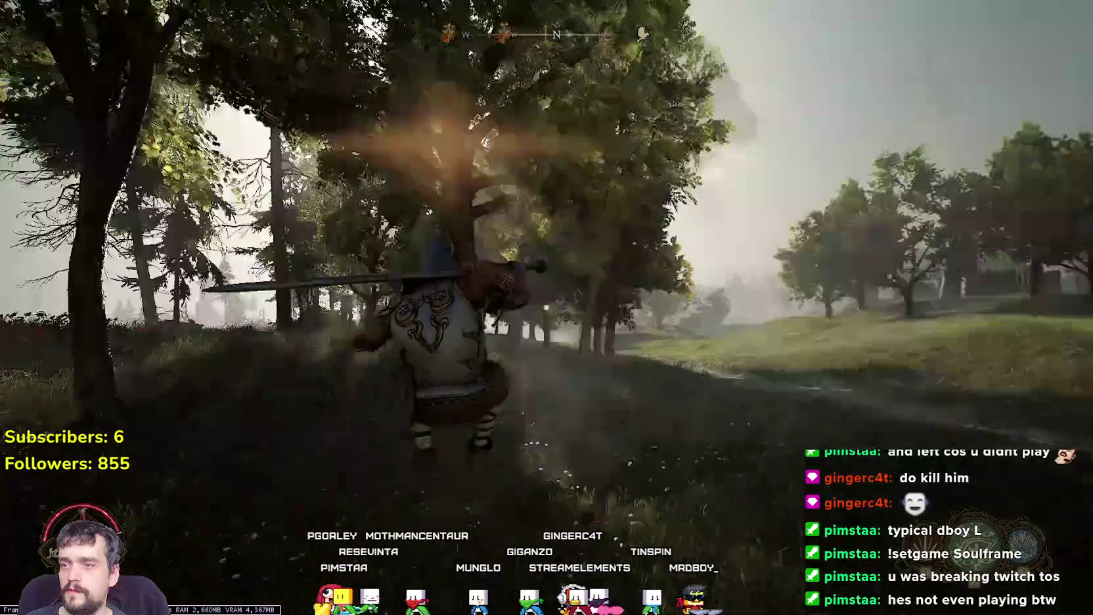
key(w)
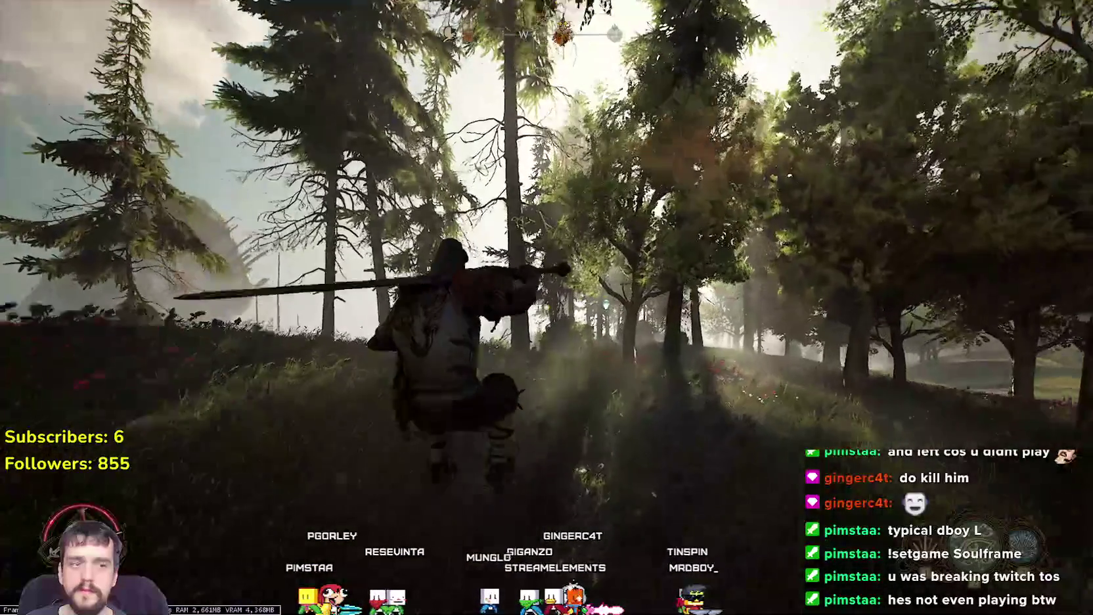
key(w)
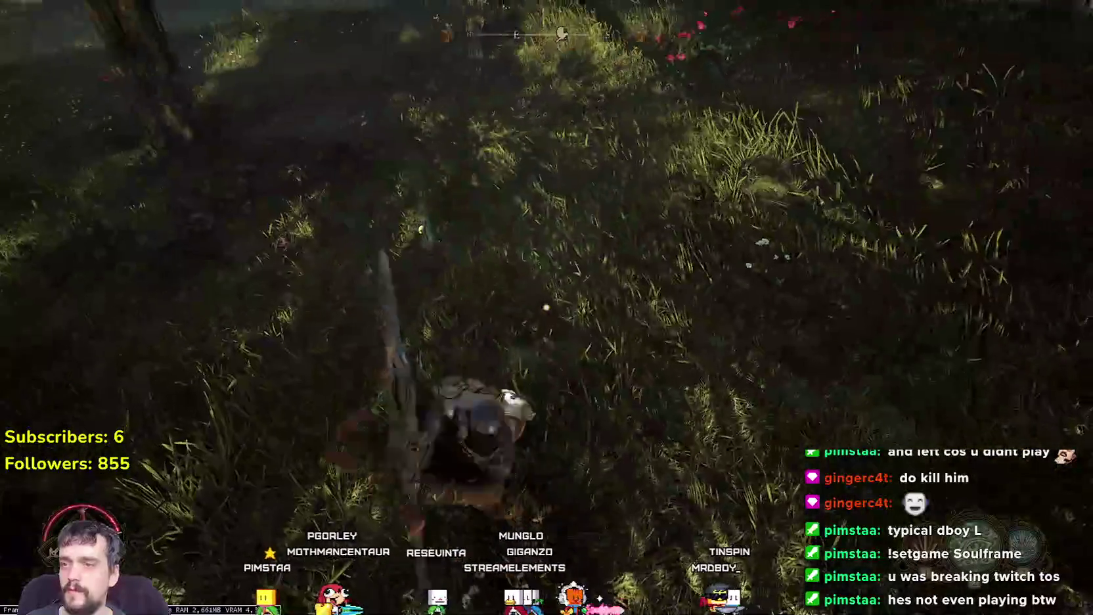
key(w)
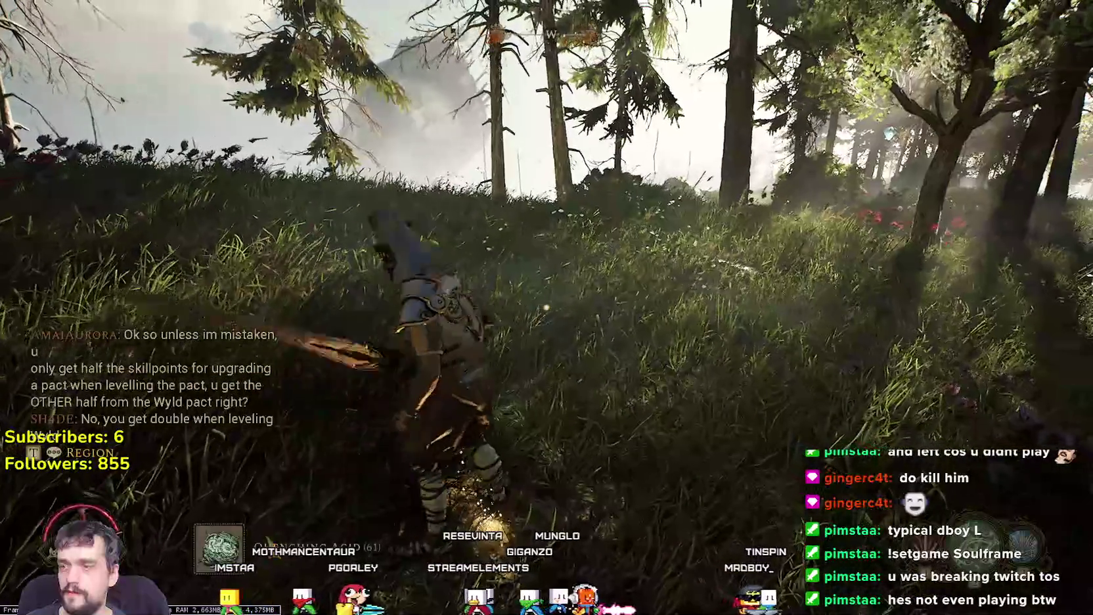
key(w)
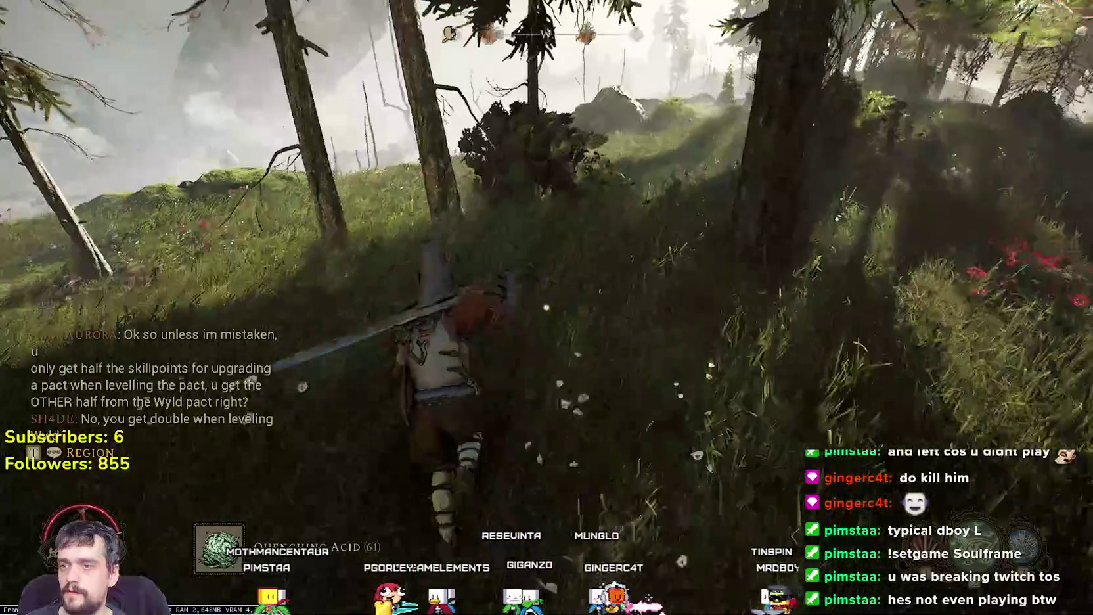
key(w)
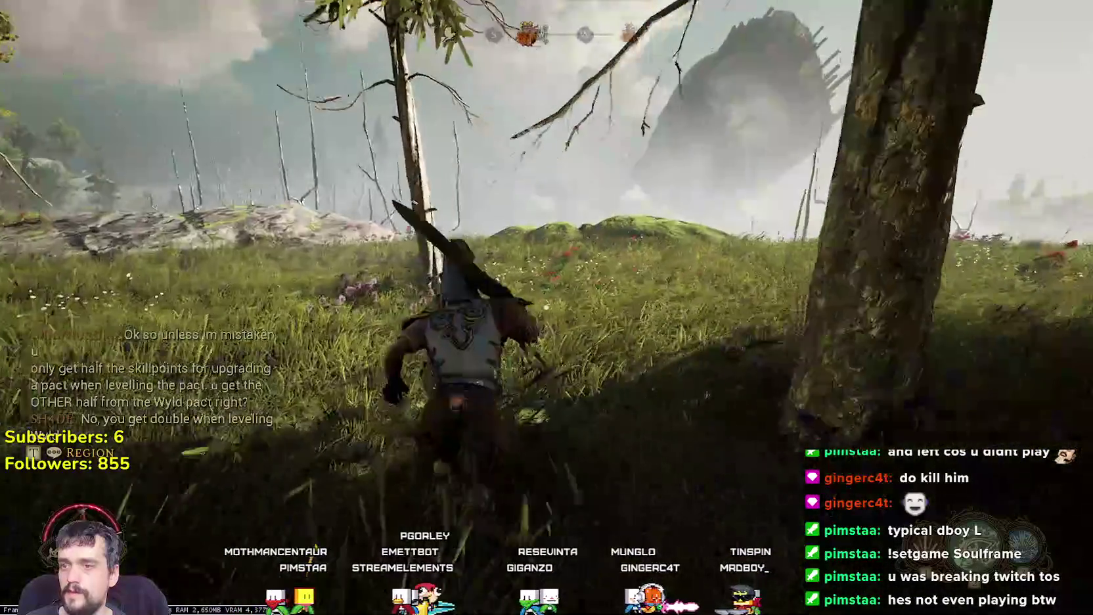
key(w)
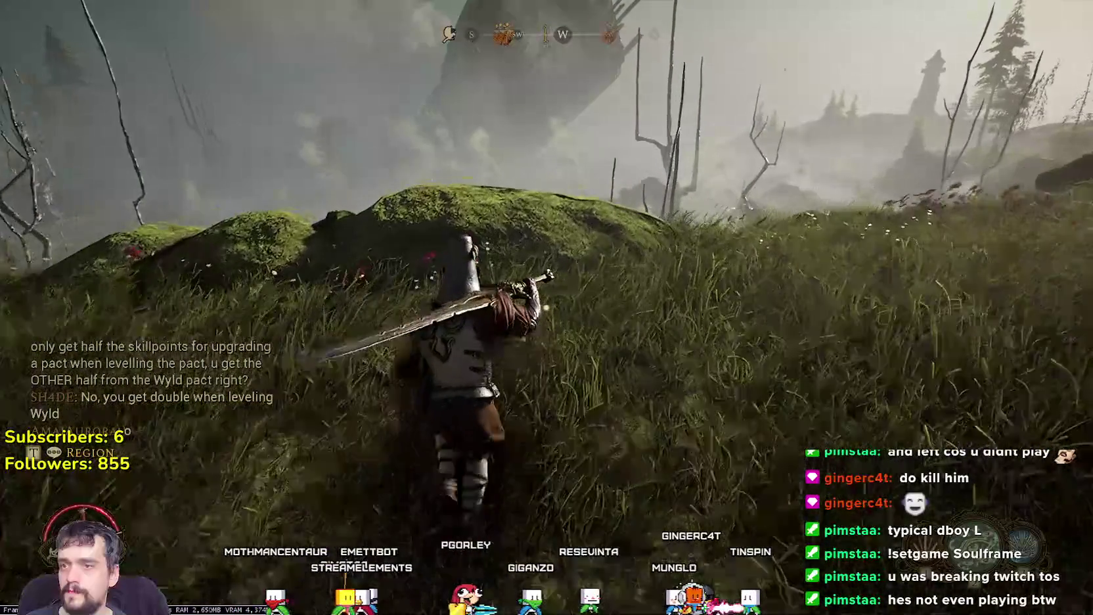
key(w)
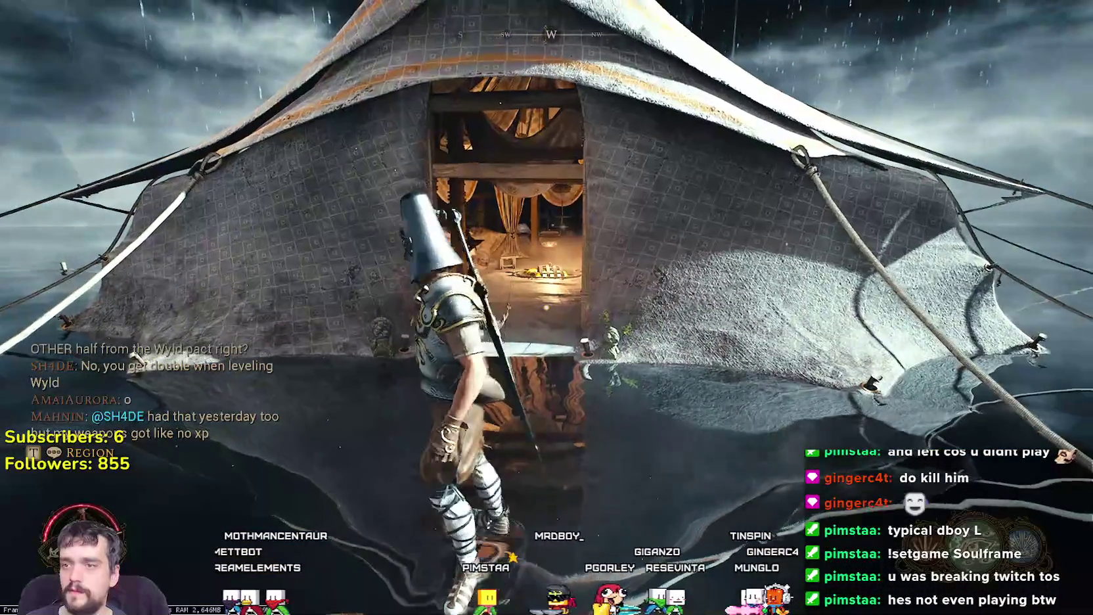
Step: Run into the tent and open the loadout at the shelf, showing Virtues with 6 unspent points
key(w)
key(w)
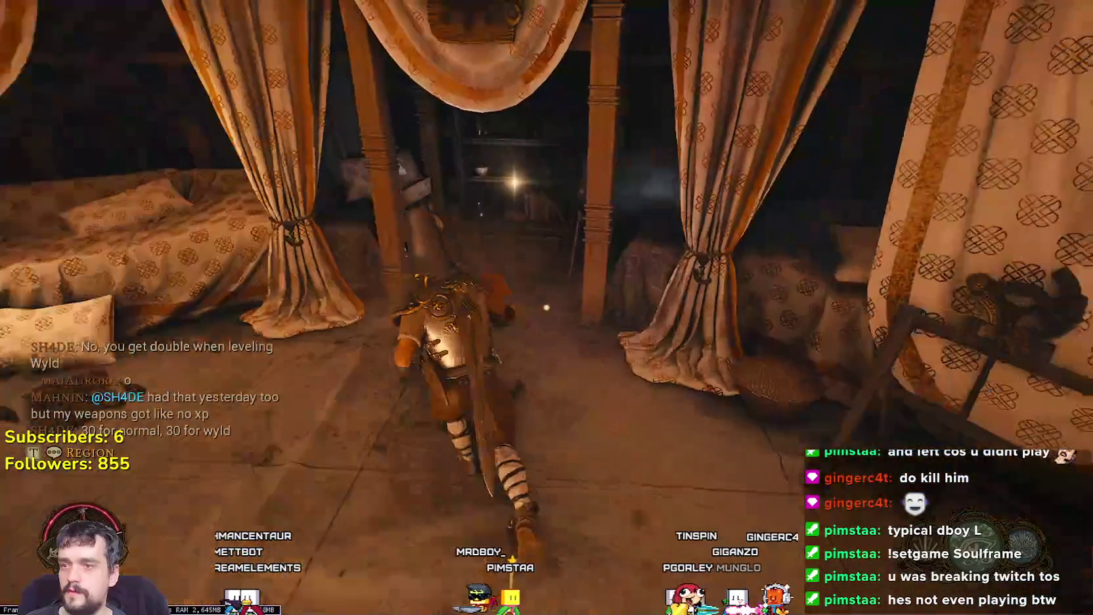
key(e)
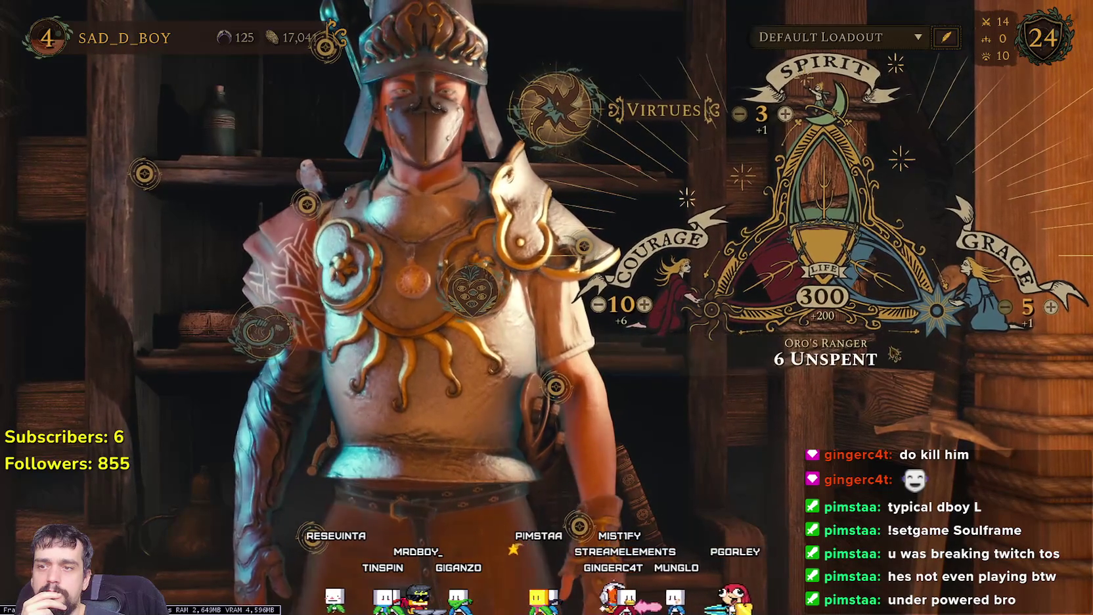
Step: Switch between the Combat Arts and Virtues panels, closing and reopening Virtues
click(470, 287)
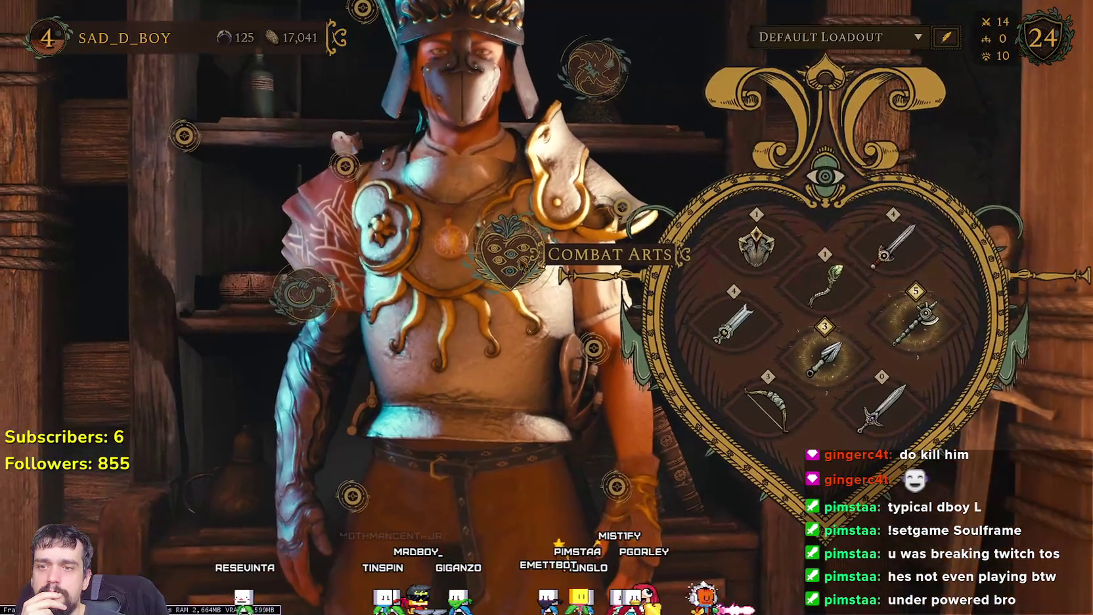
click(595, 69)
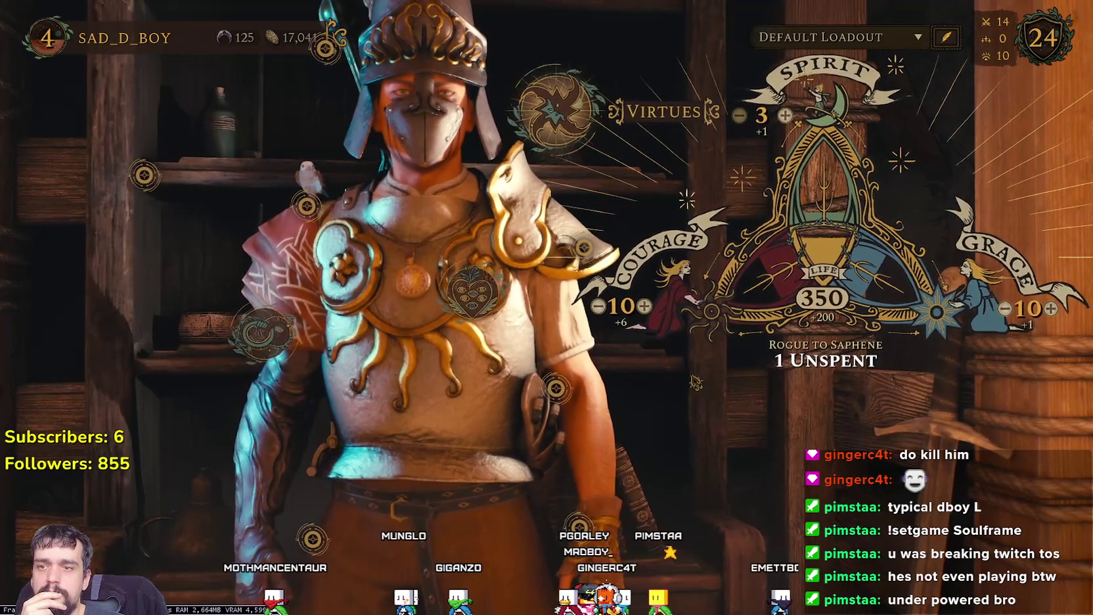
key(Escape)
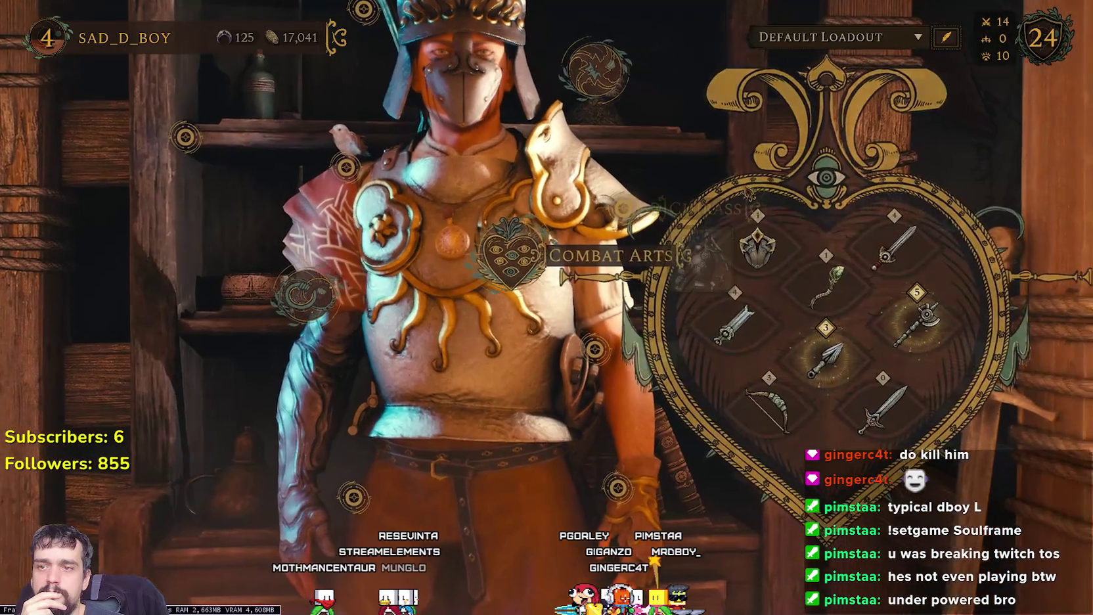
click(555, 108)
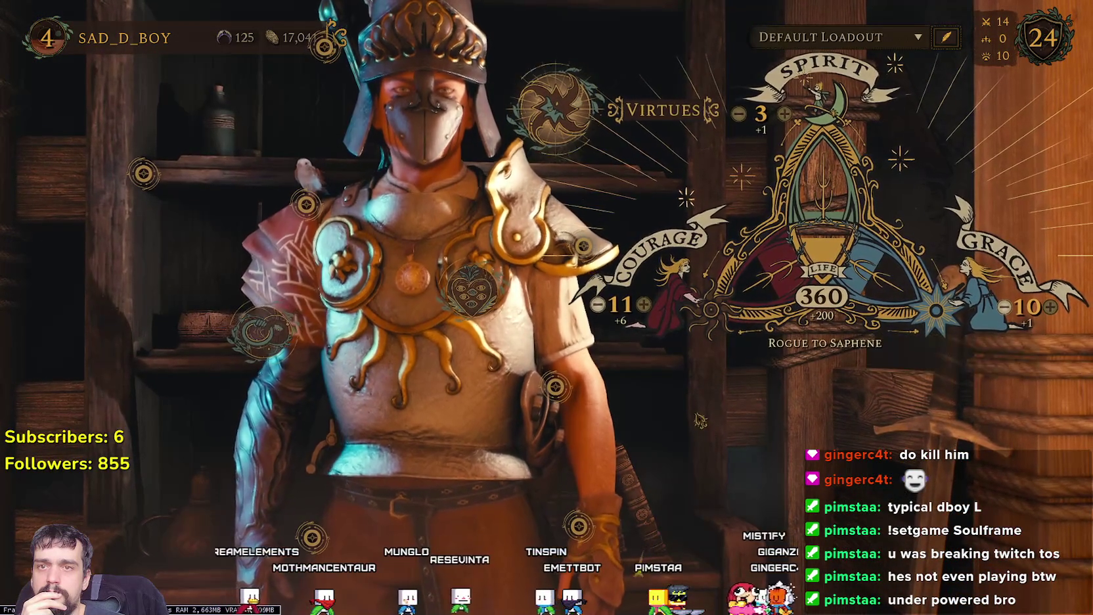
key(Escape)
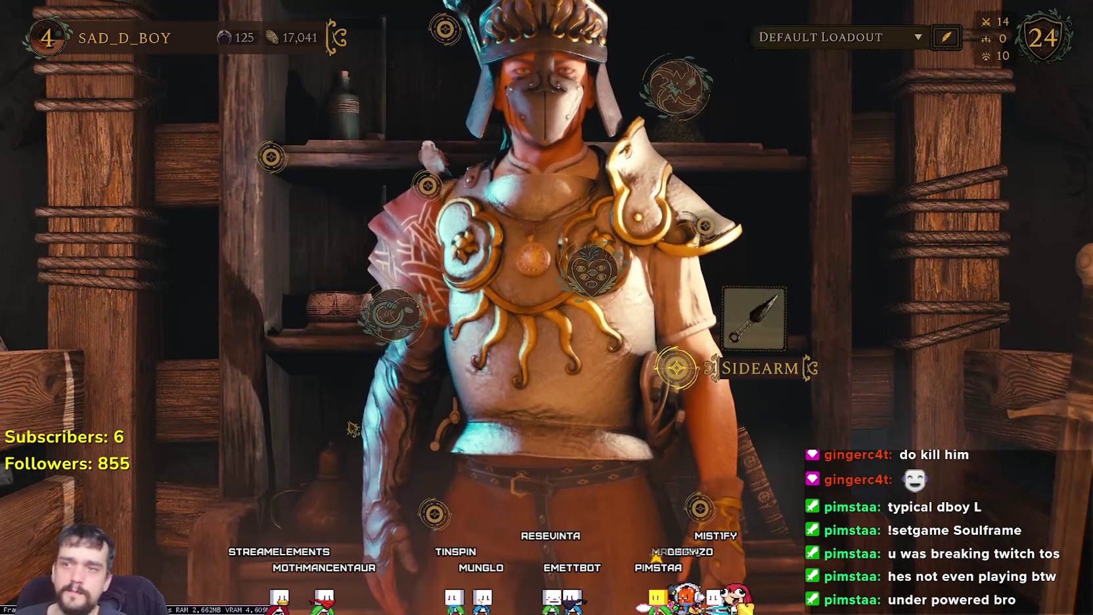
Step: Reopen the loadout with I to check Courage 11, Grace 10, Life 360, then resume play
key(Escape)
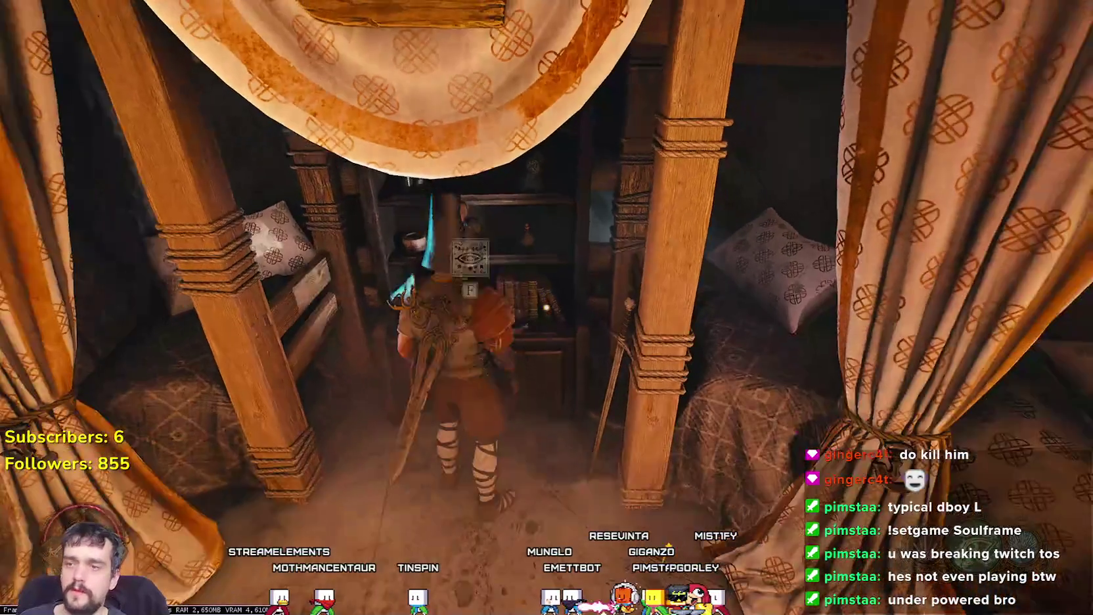
key(i)
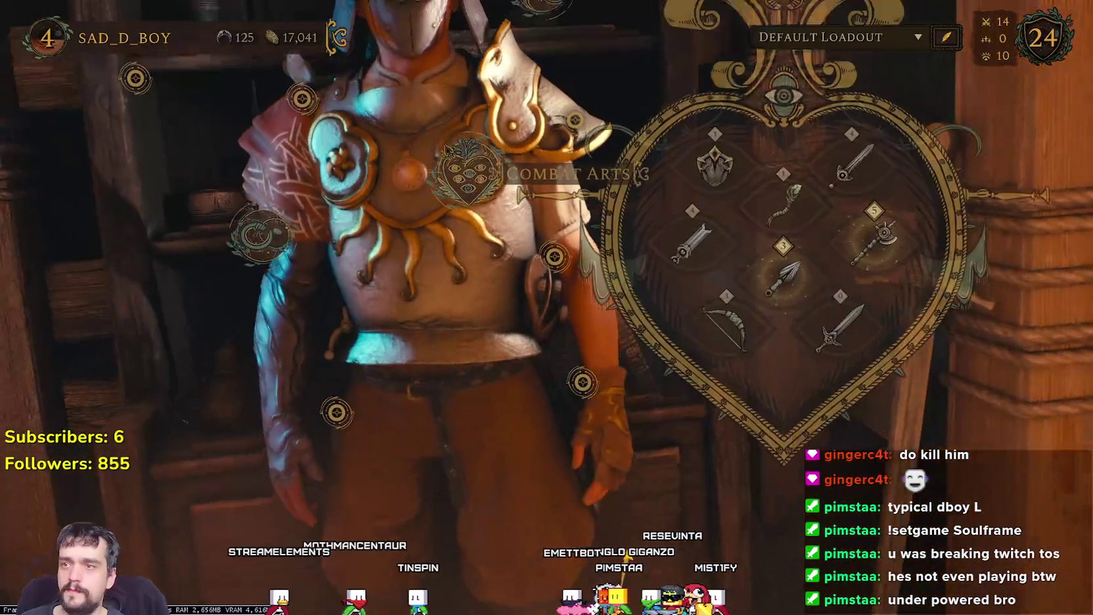
key(Up)
key(Up)
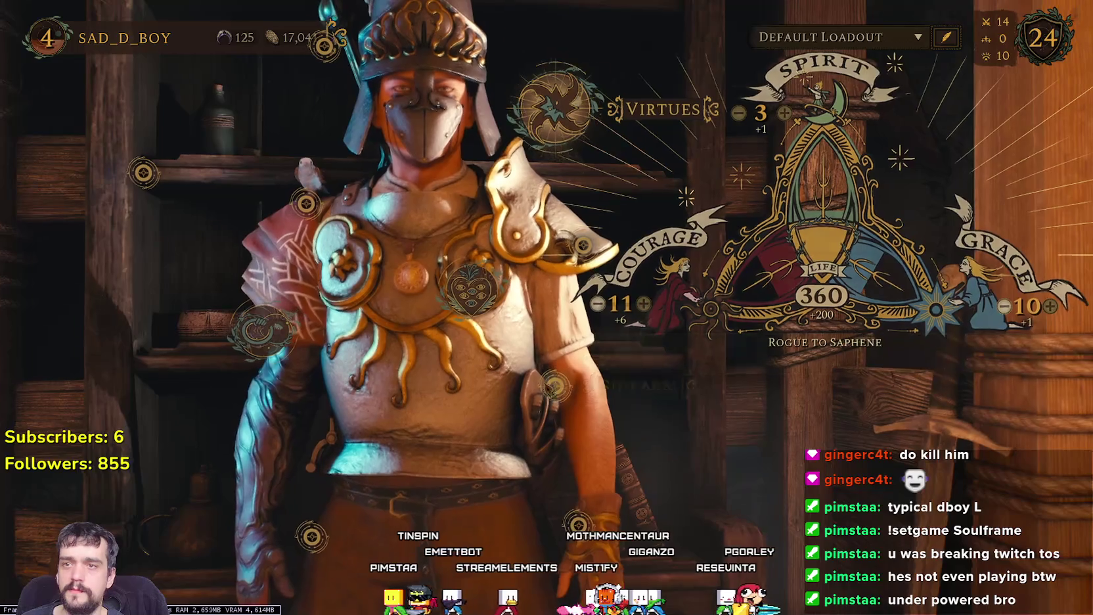
key(Escape)
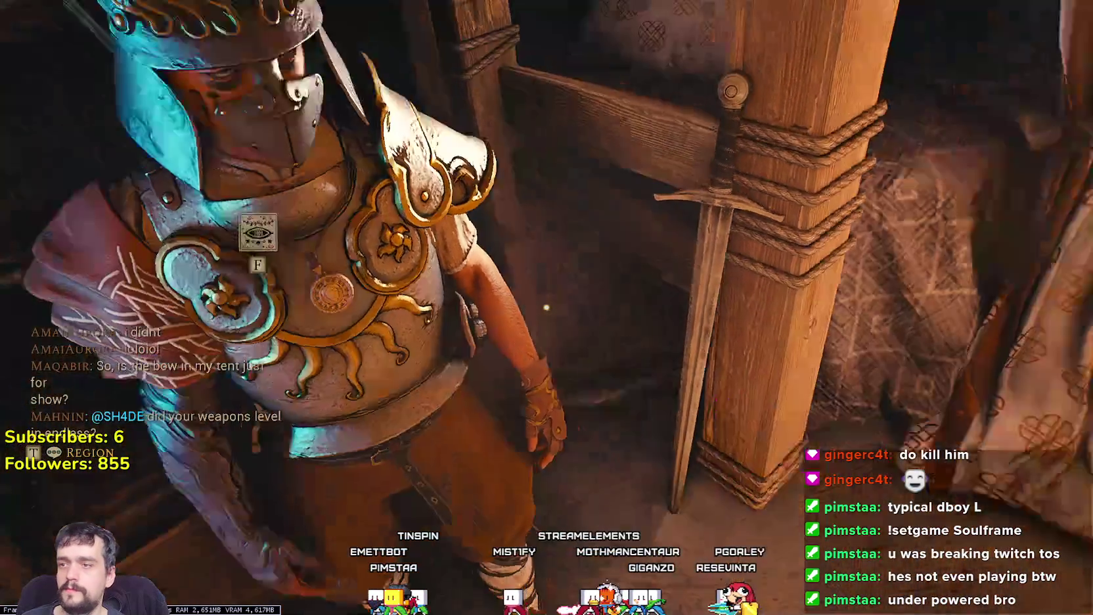
Step: Walk around the tent's fire pit toward the curtains
key(w)
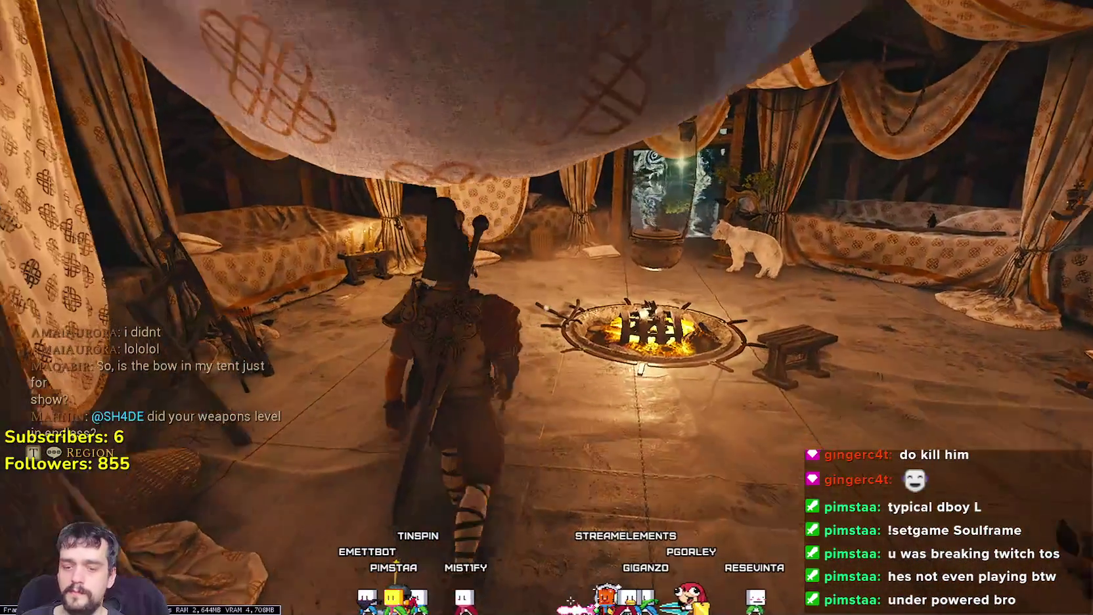
key(w)
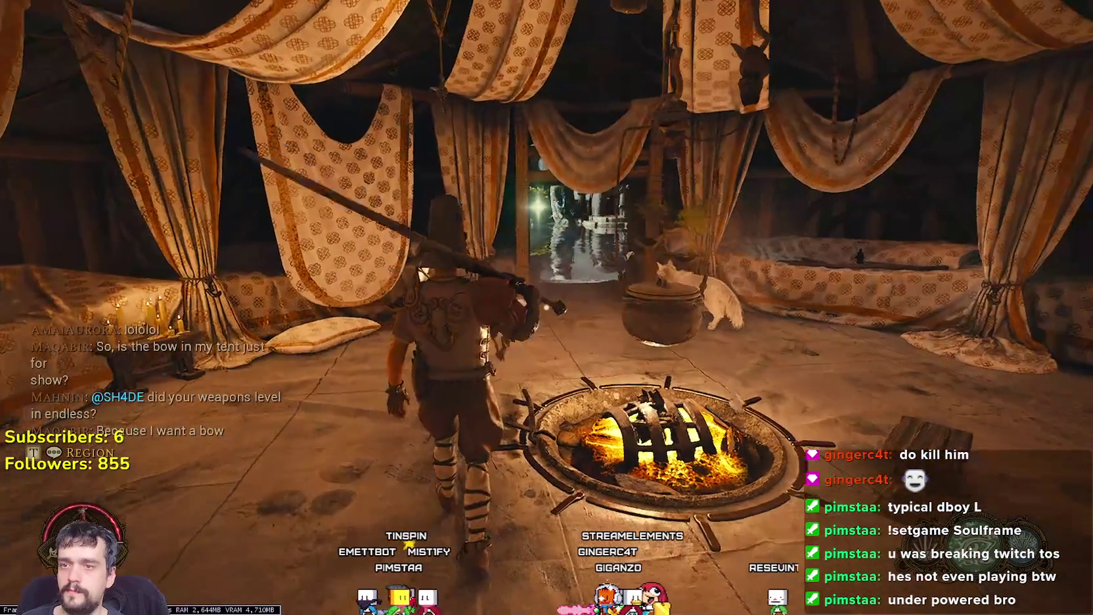
key(w)
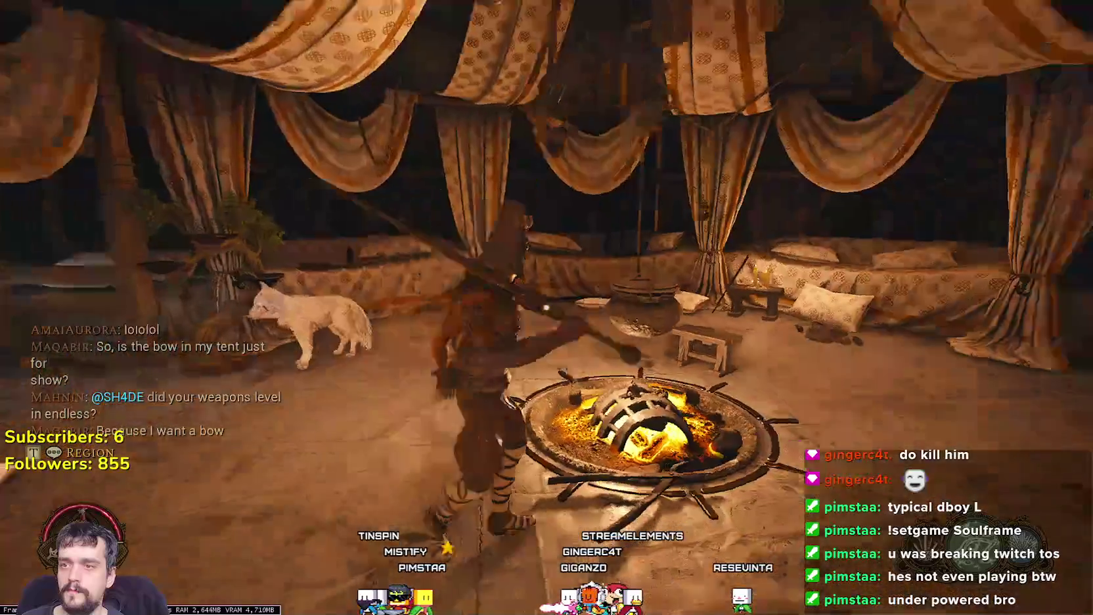
Step: At the shelf, open the loadout and view the Equip Item weapon list, then close it
key(w)
key(e)
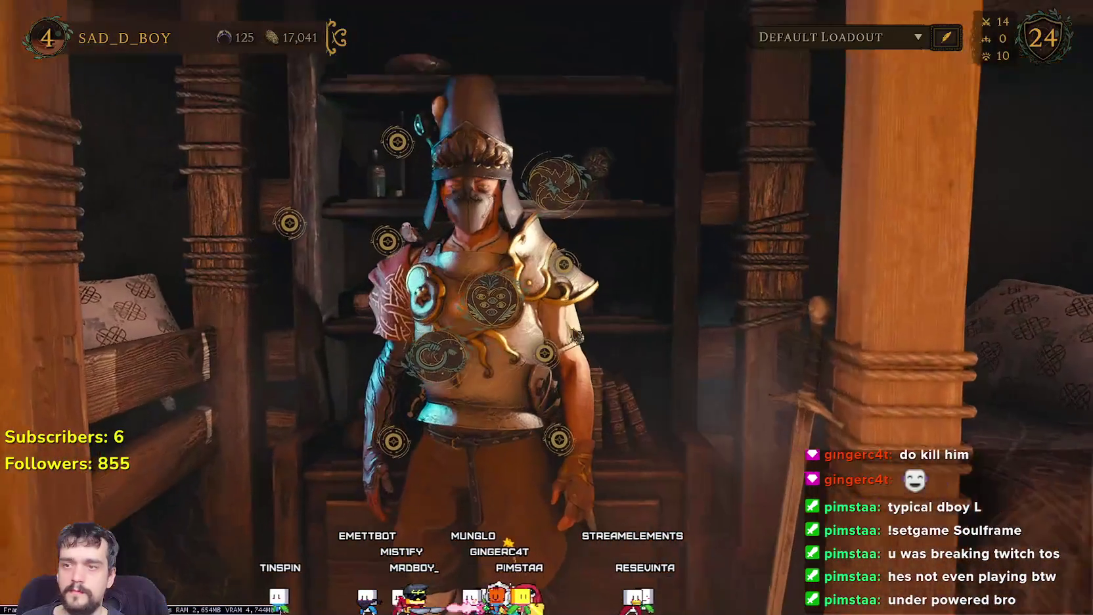
mouse_move(519, 255)
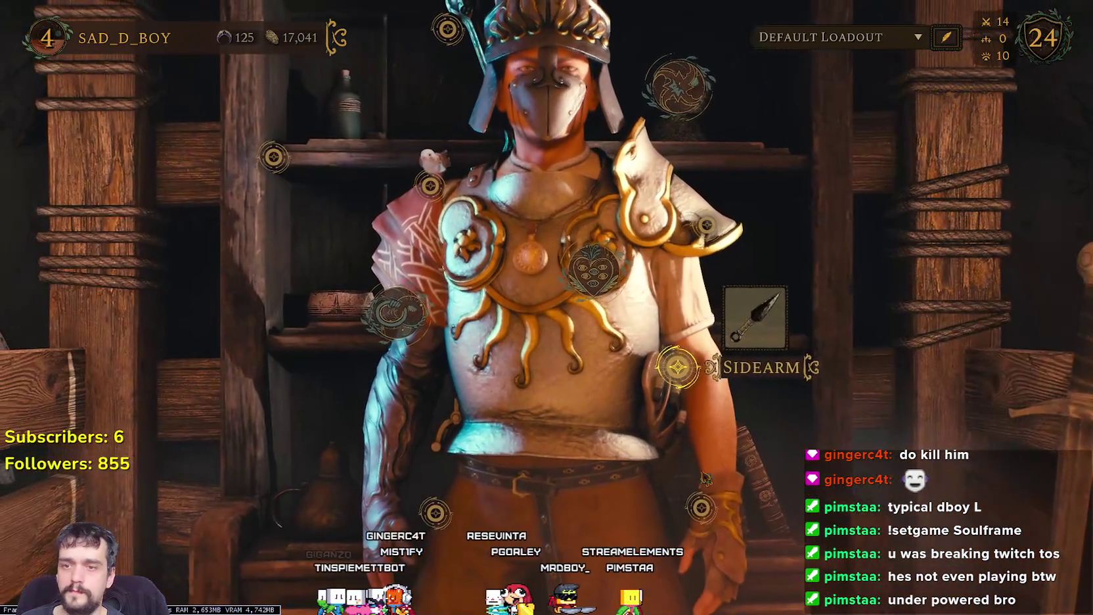
mouse_move(643, 467)
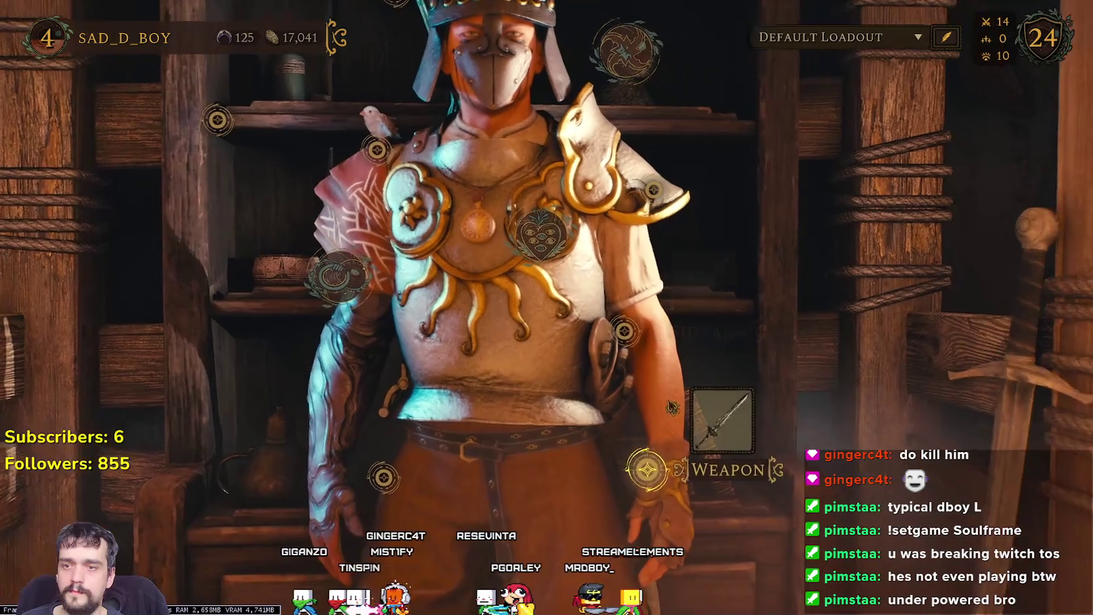
click(690, 423)
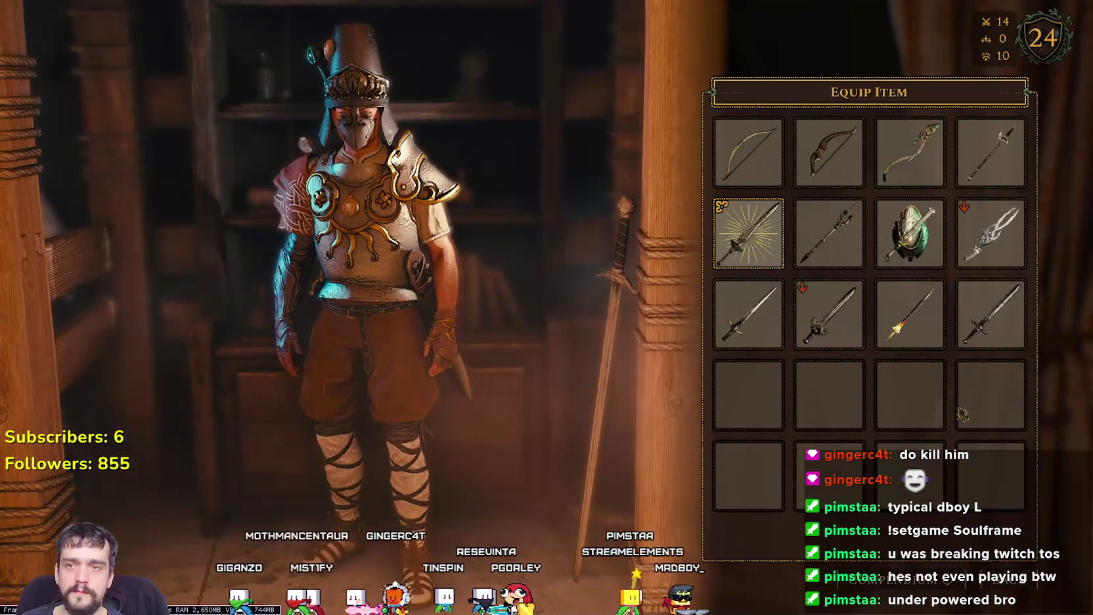
key(Escape)
key(Escape)
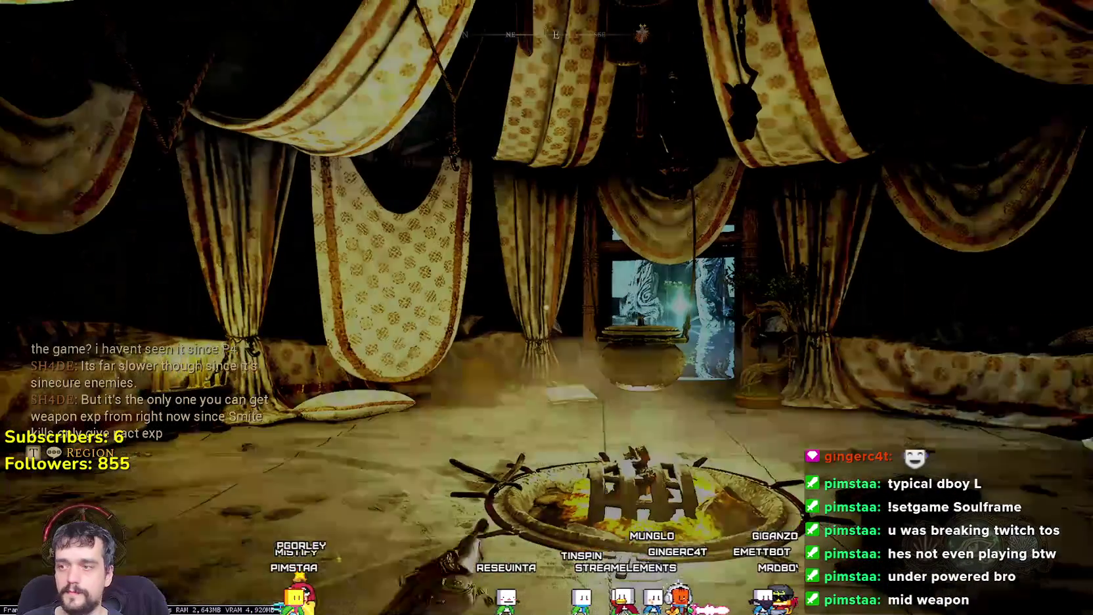
Step: Open the loadout at the shelf and equip the Everflame rune in the wheel's centre
key(w)
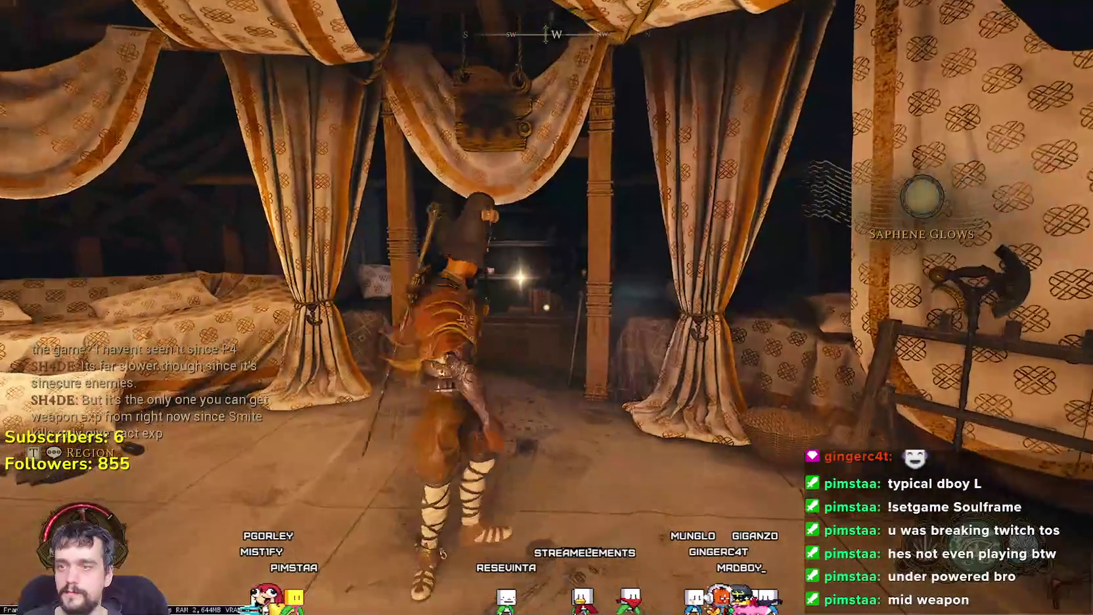
key(w)
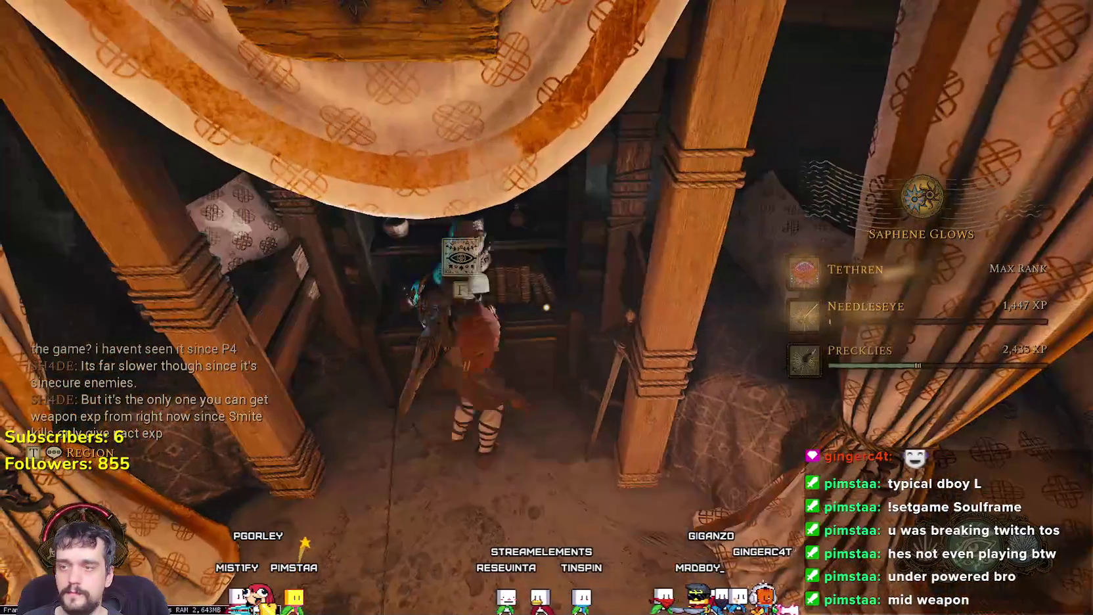
key(f)
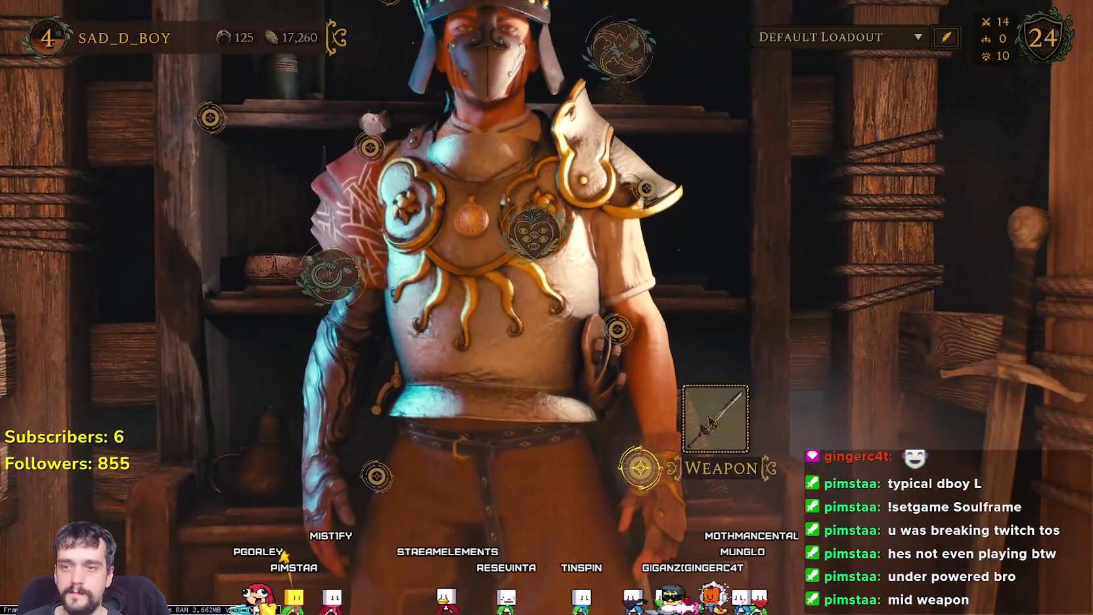
click(667, 474)
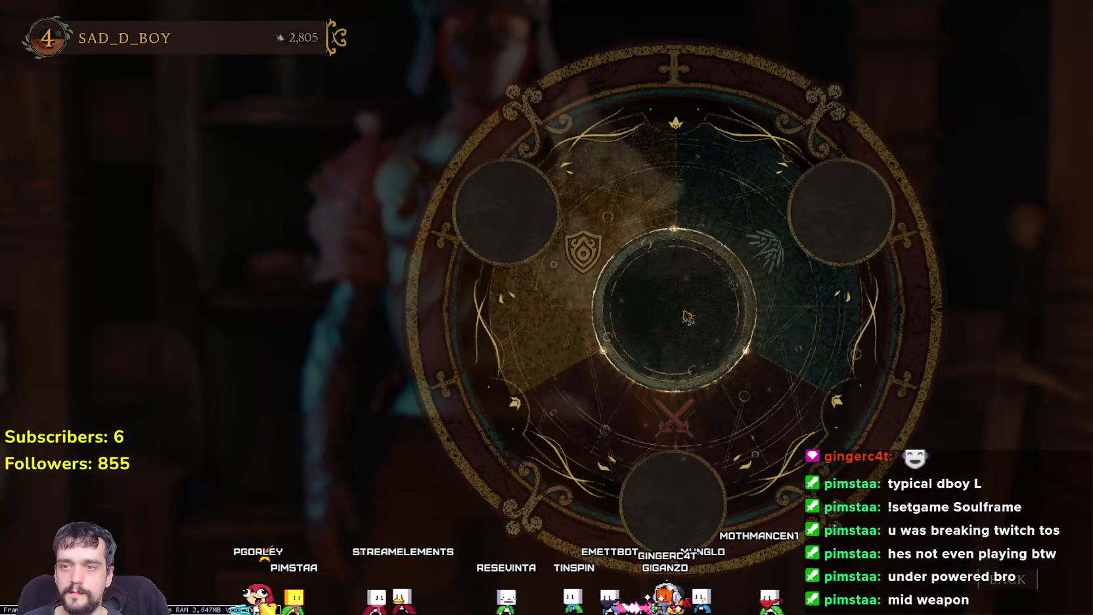
click(694, 350)
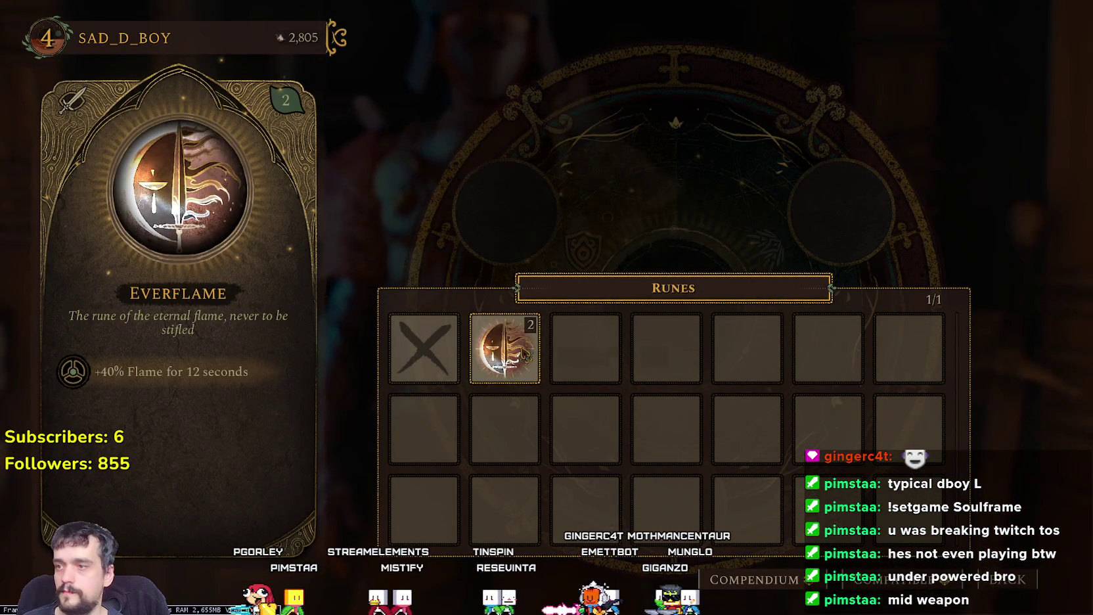
click(525, 355)
Step: Slot Mercurial lower-left, Highborn lower-right and Mercurial upper-right totems
click(623, 485)
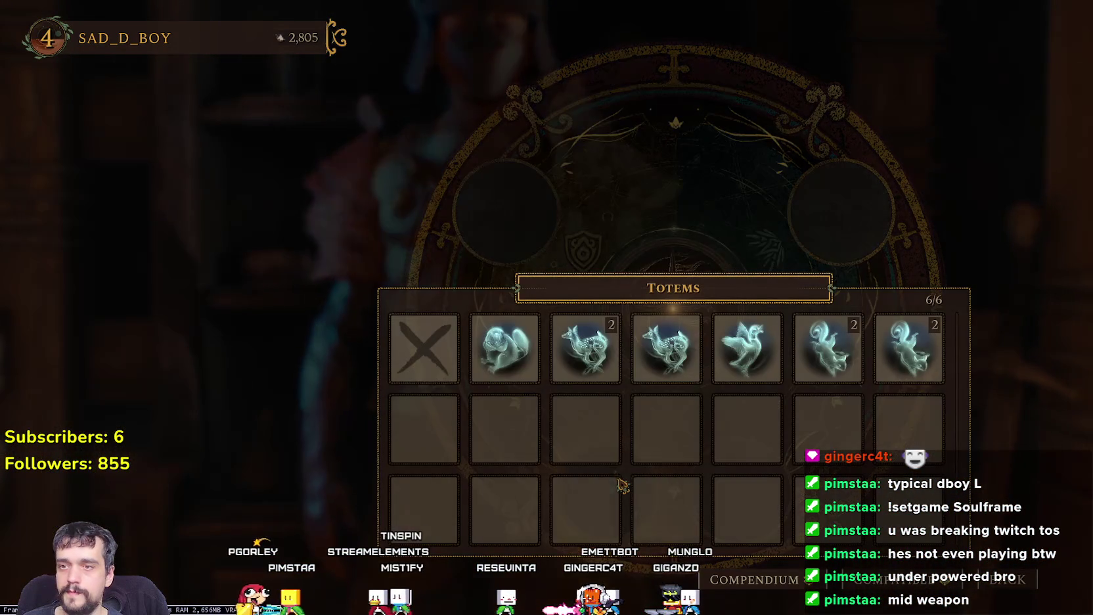
click(895, 362)
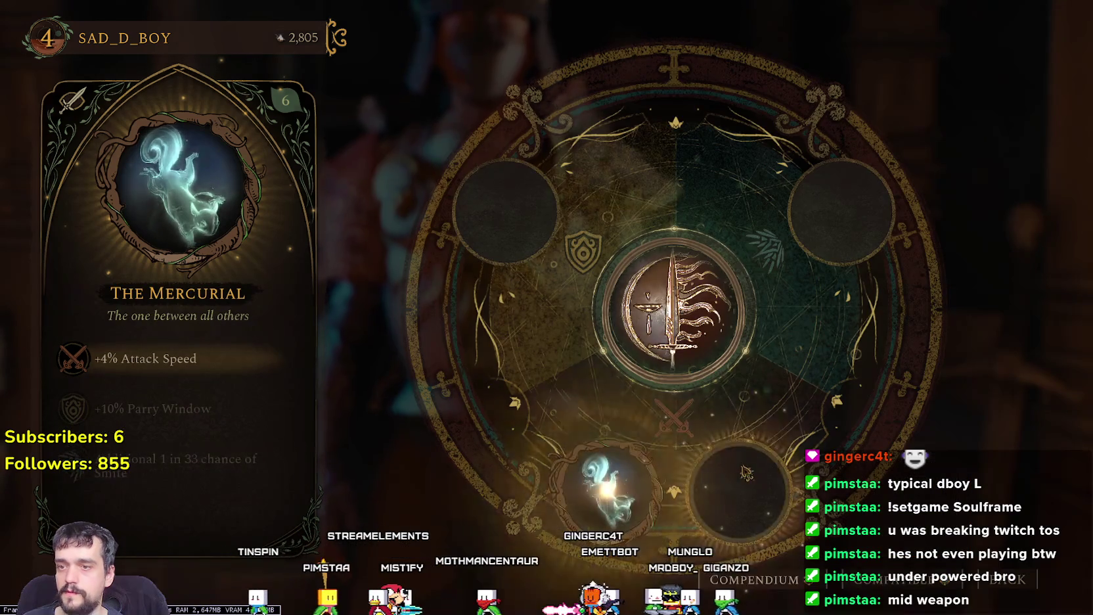
click(746, 473)
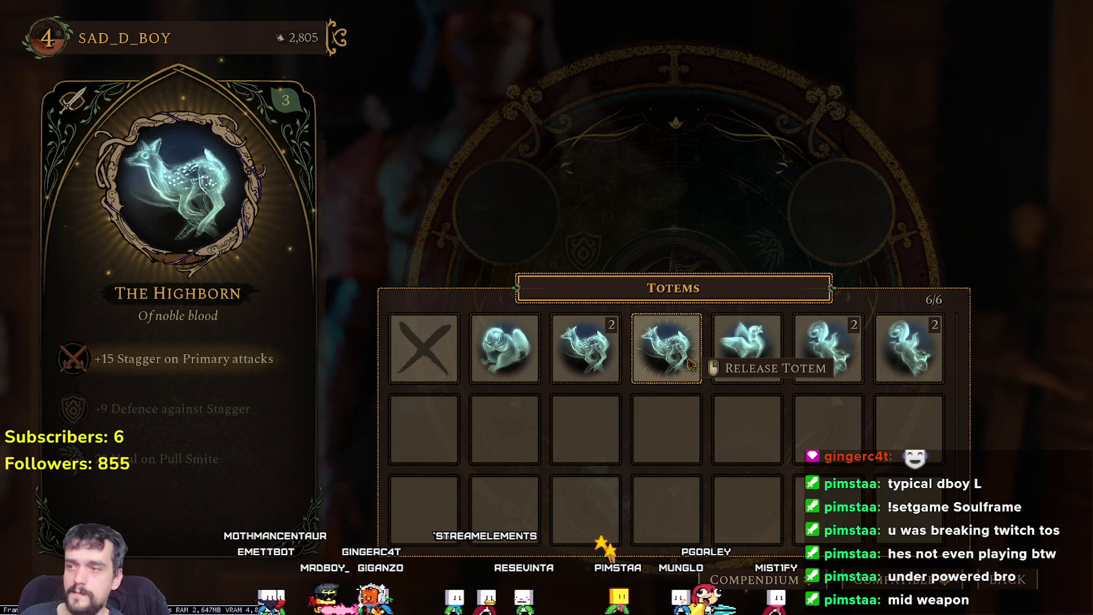
click(667, 349)
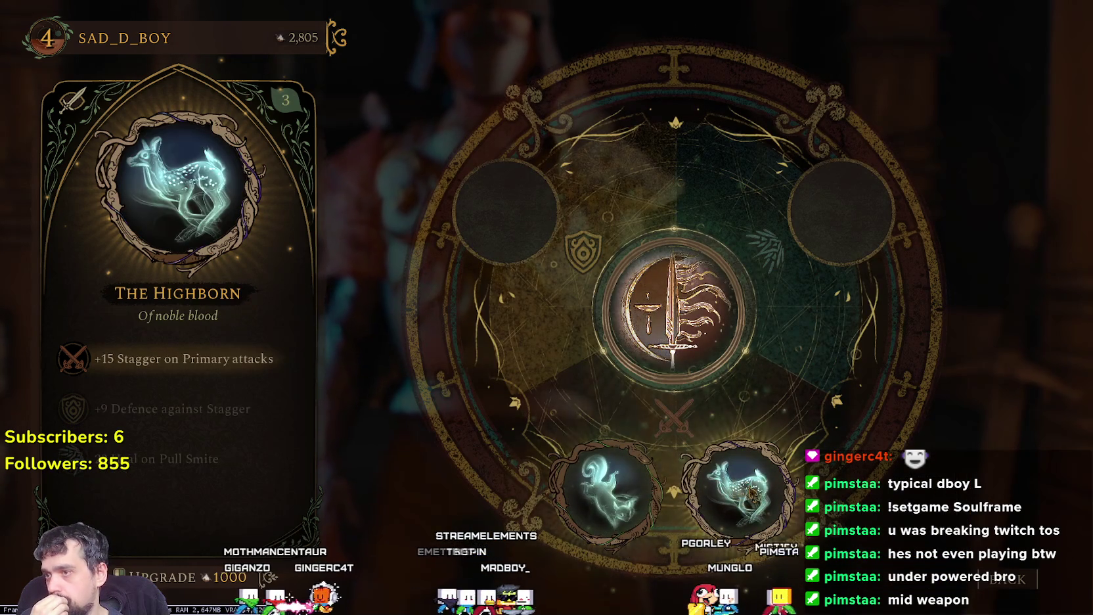
click(862, 224)
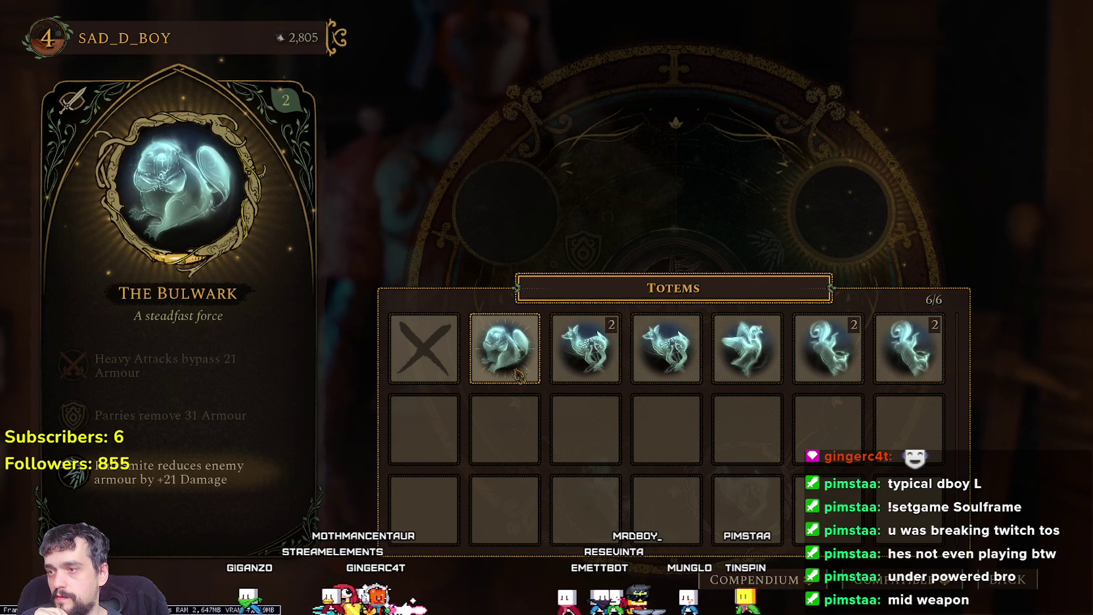
click(887, 371)
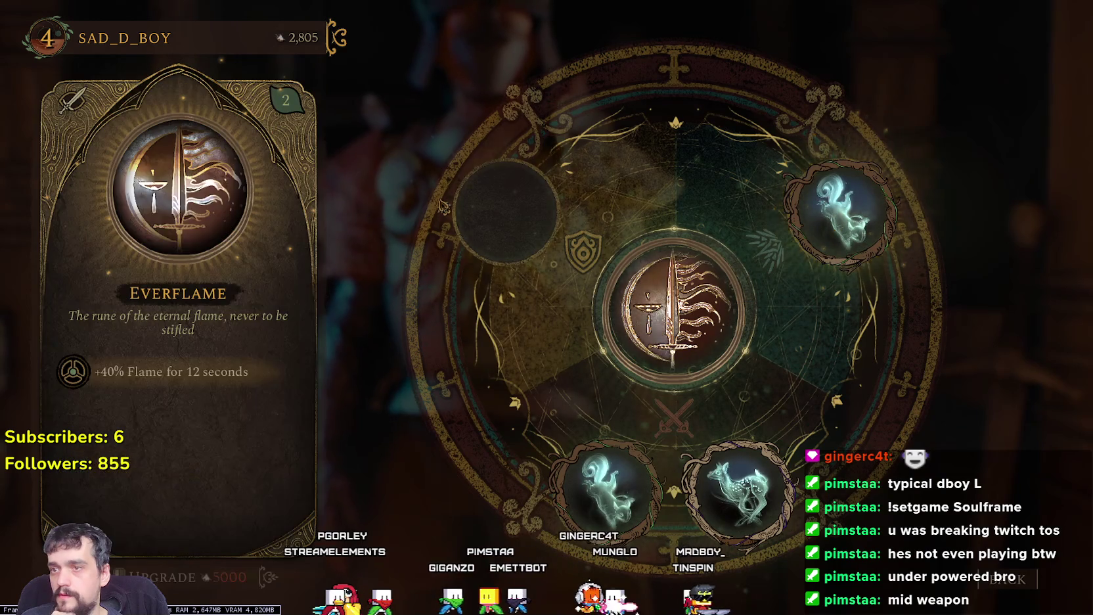
Step: Replace the Highborn in the upper-left slot with The Sodden totem and leave the wheel
click(459, 209)
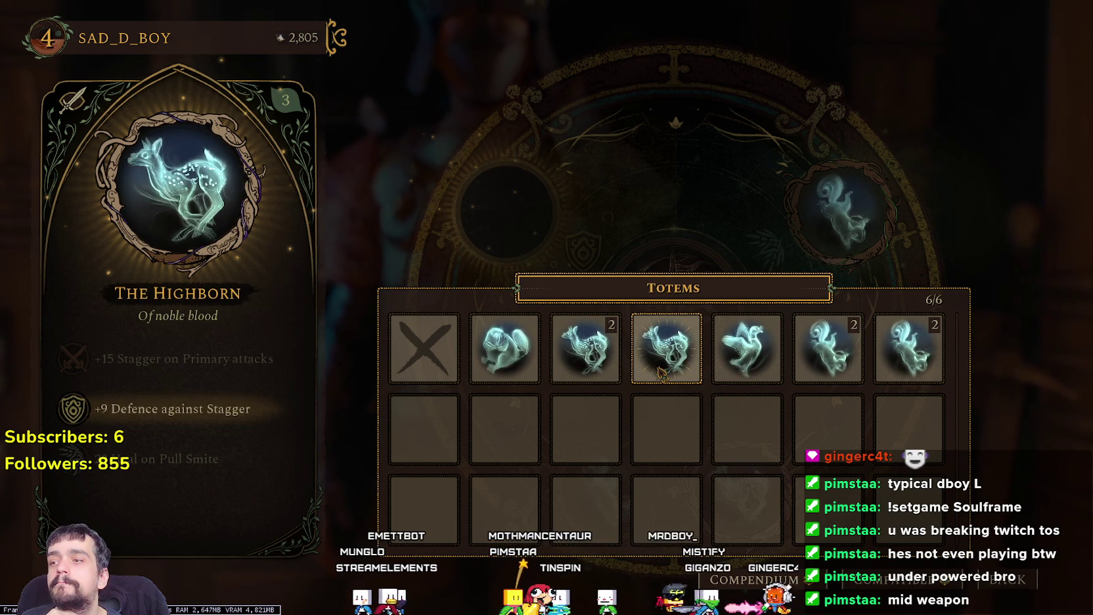
click(661, 372)
click(735, 491)
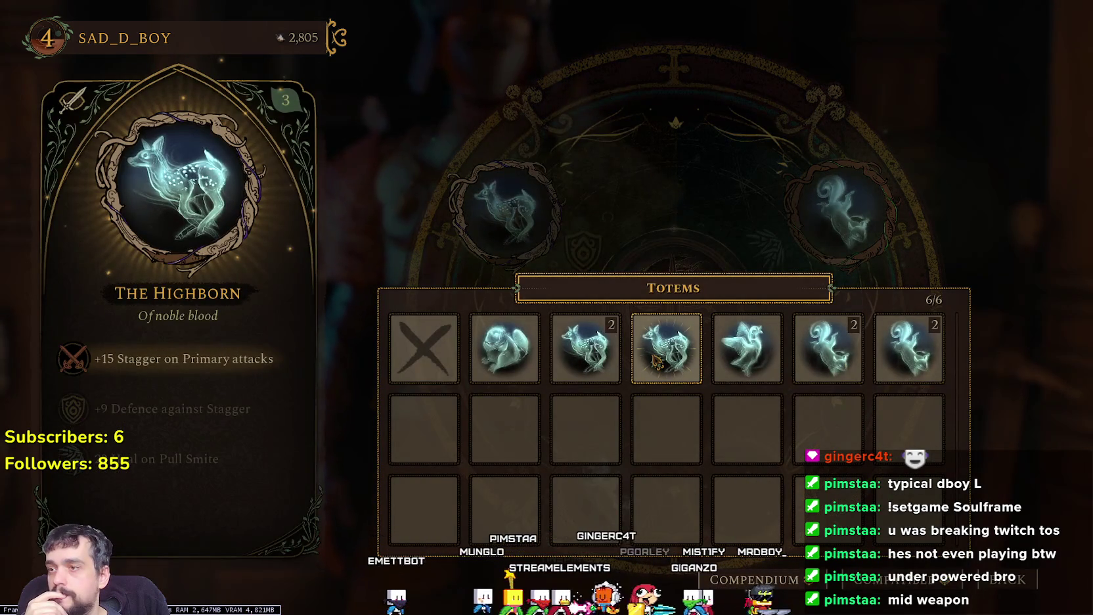
click(656, 363)
click(586, 474)
mouse_move(600, 372)
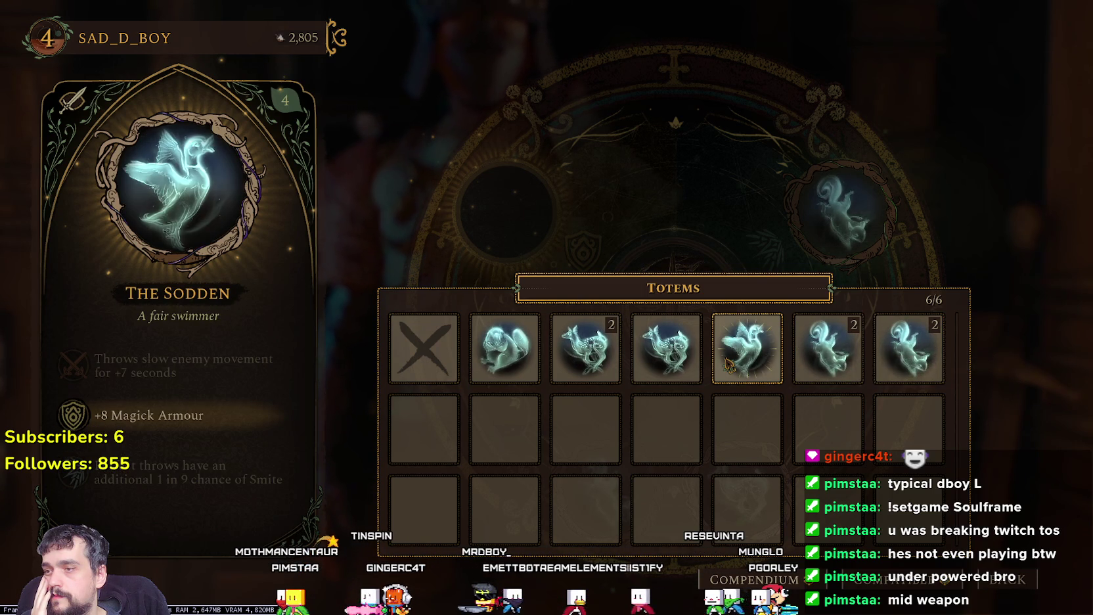
click(752, 358)
key(Escape)
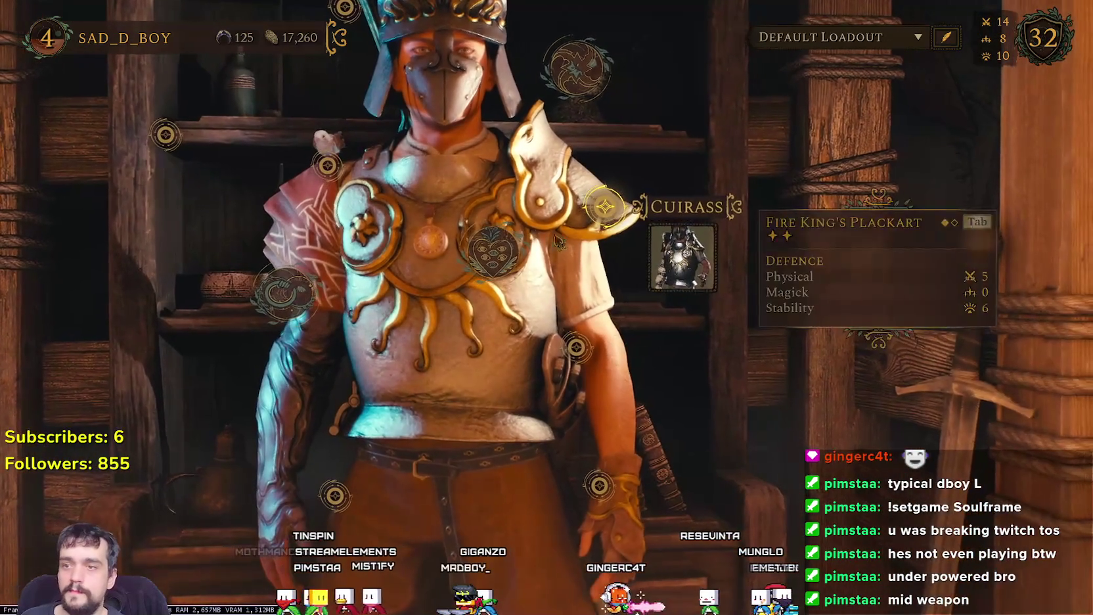
Step: Open the Greatsword tree in Combat Arts and unlock the Headlong skill
click(510, 253)
click(883, 404)
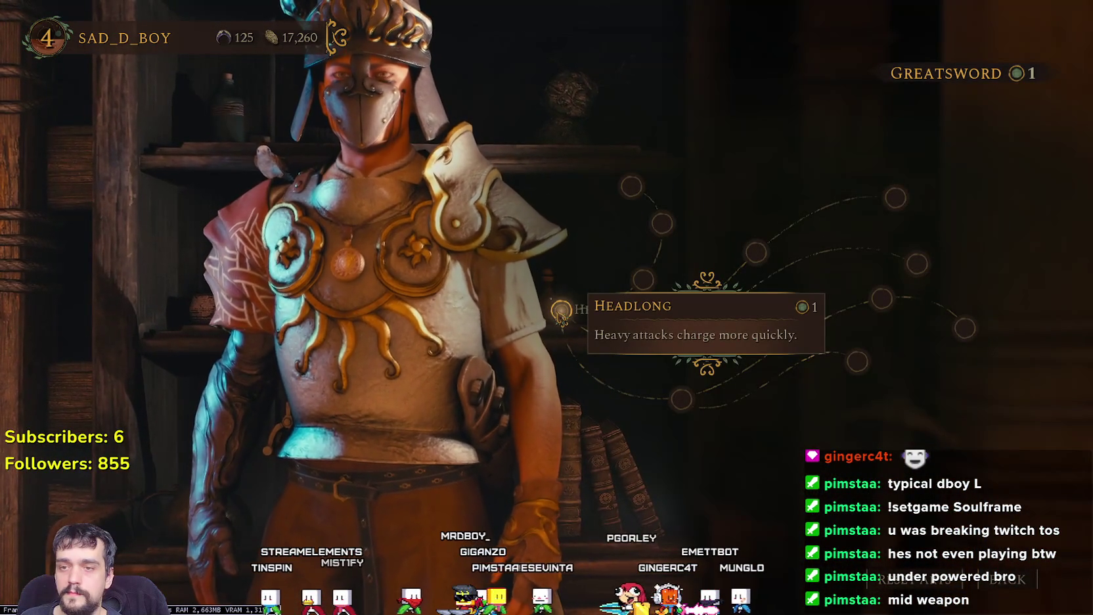
click(560, 311)
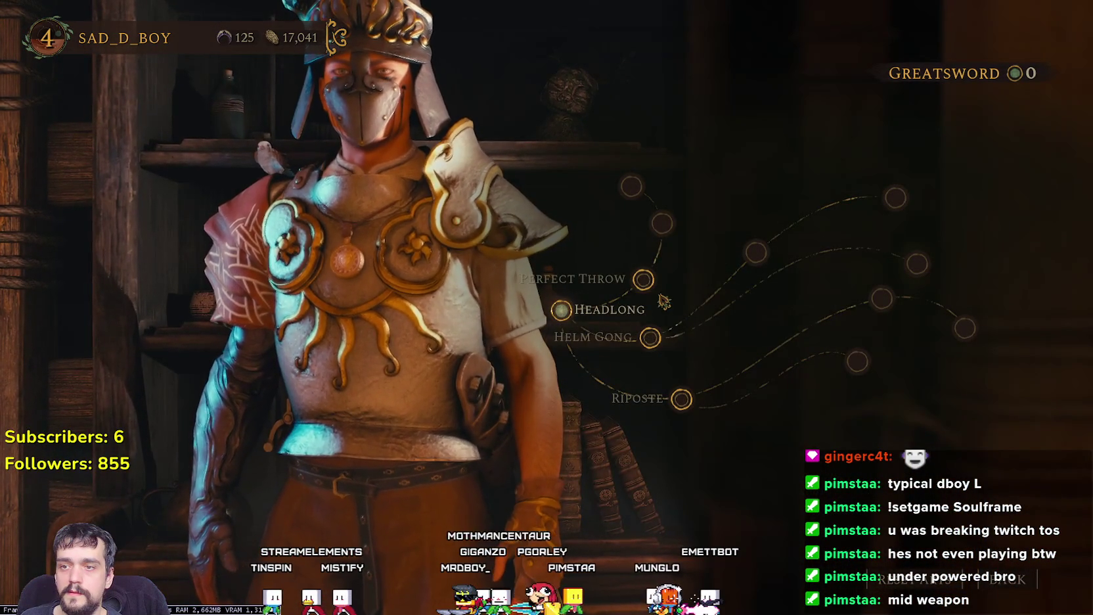
Step: Preview the other Greatsword skills, then back out of the tree and return to gameplay
mouse_move(655, 286)
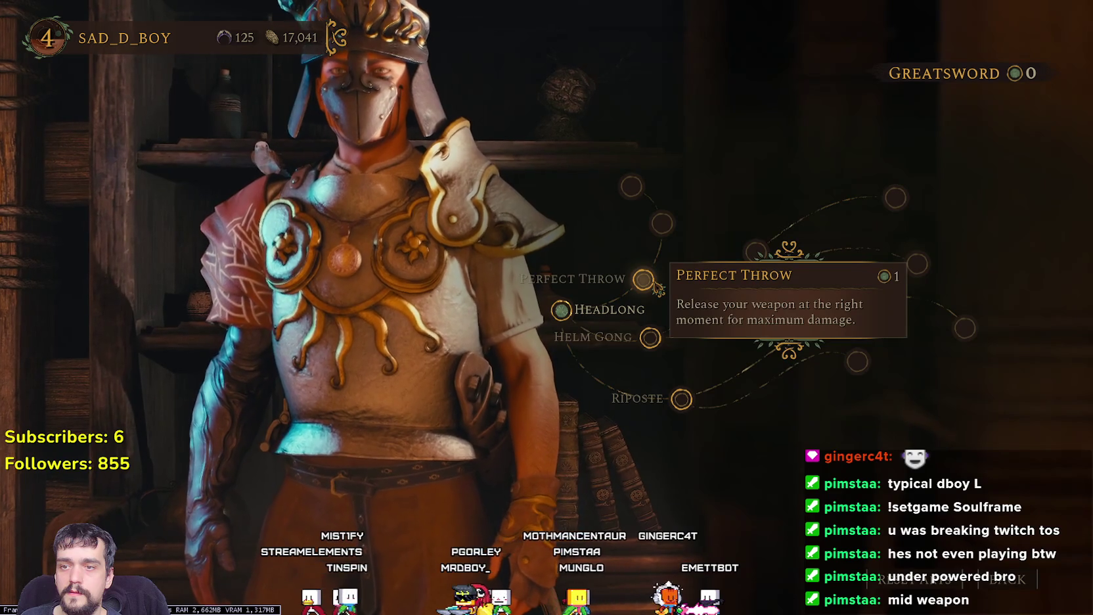
mouse_move(677, 233)
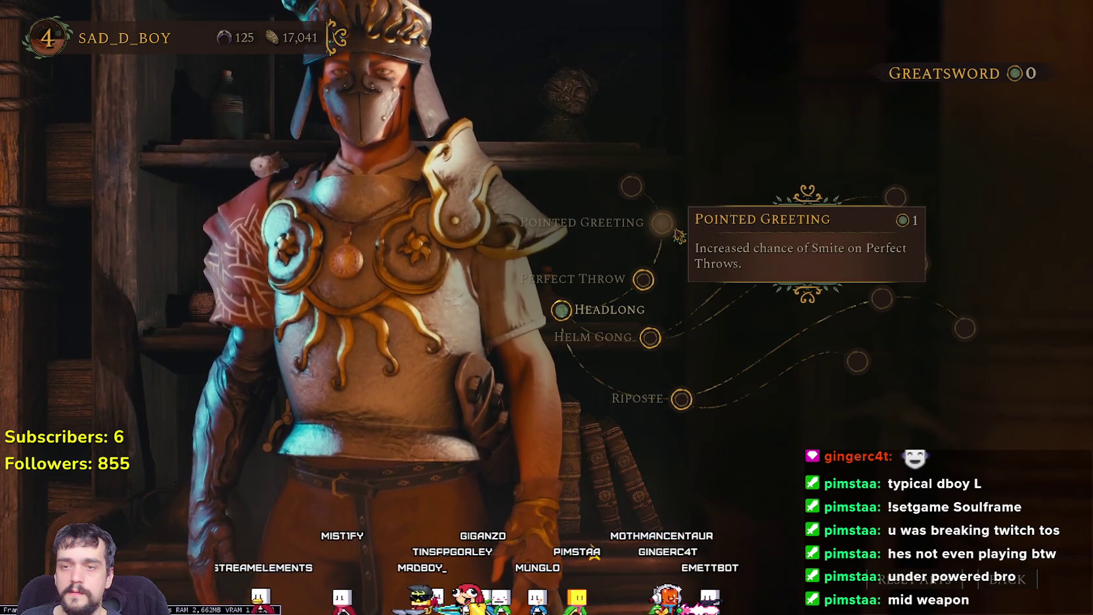
mouse_move(646, 189)
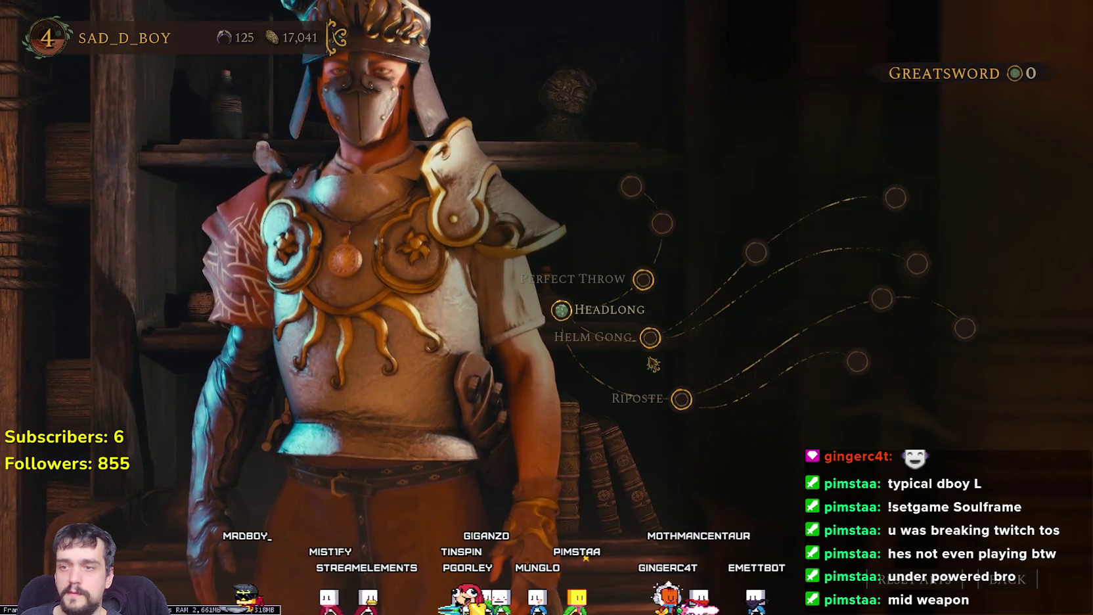
mouse_move(652, 355)
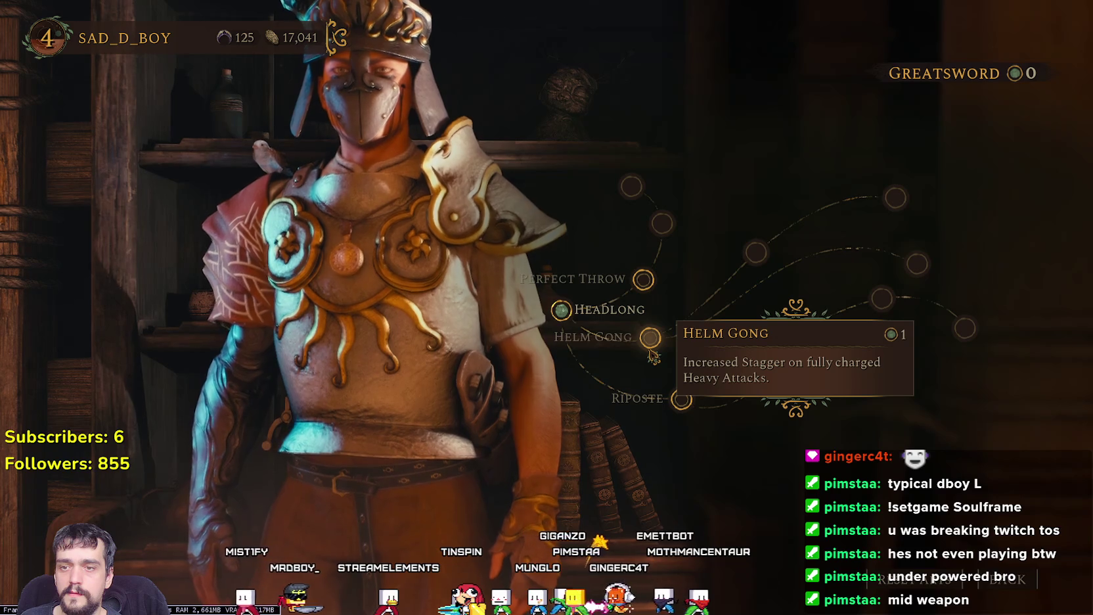
mouse_move(686, 406)
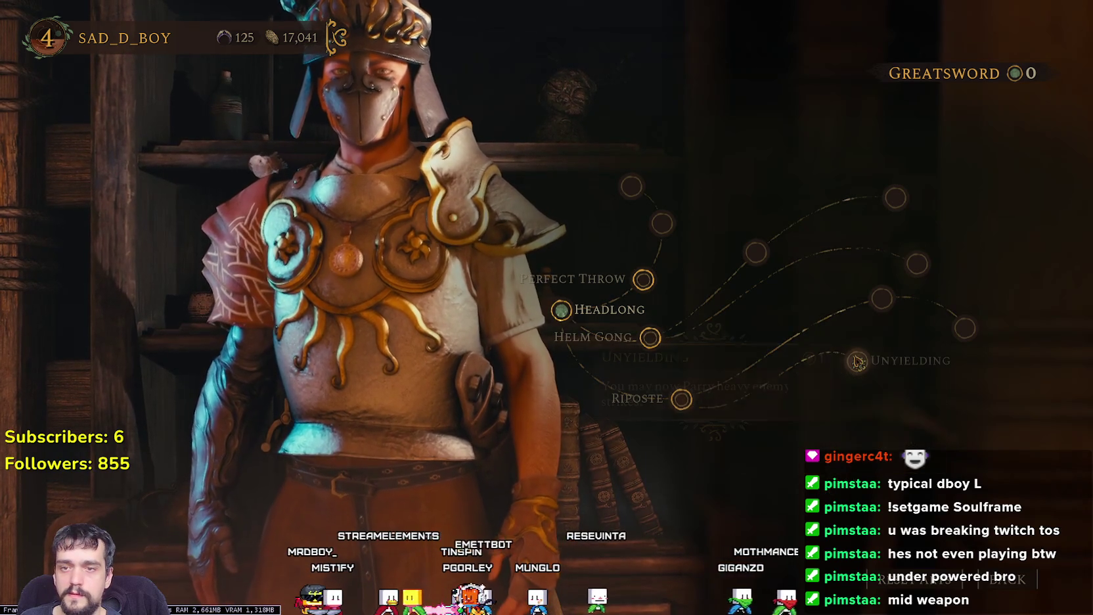
mouse_move(859, 361)
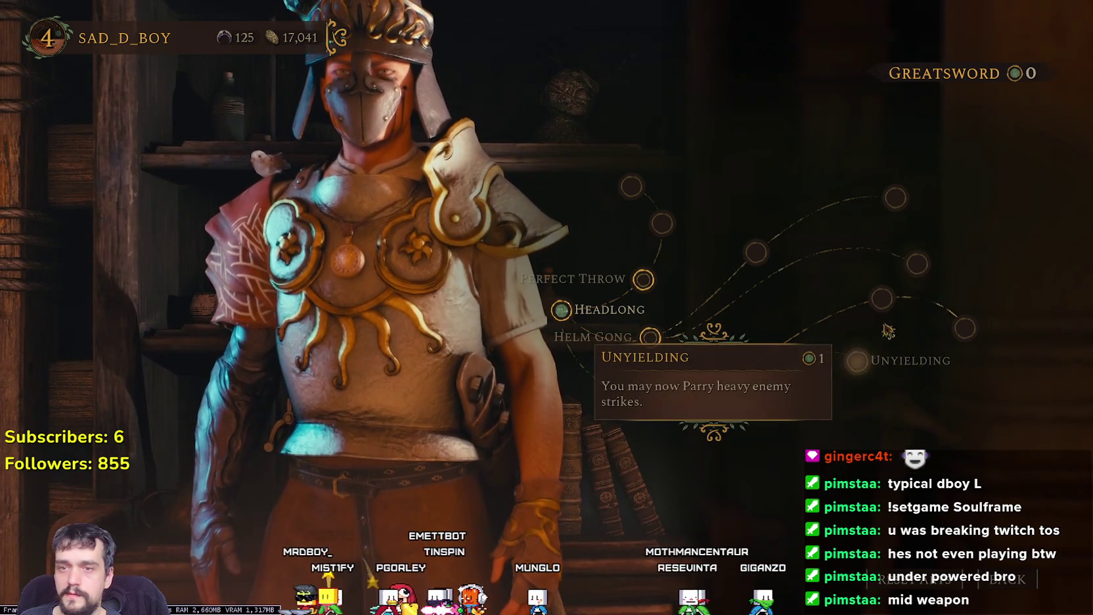
mouse_move(891, 301)
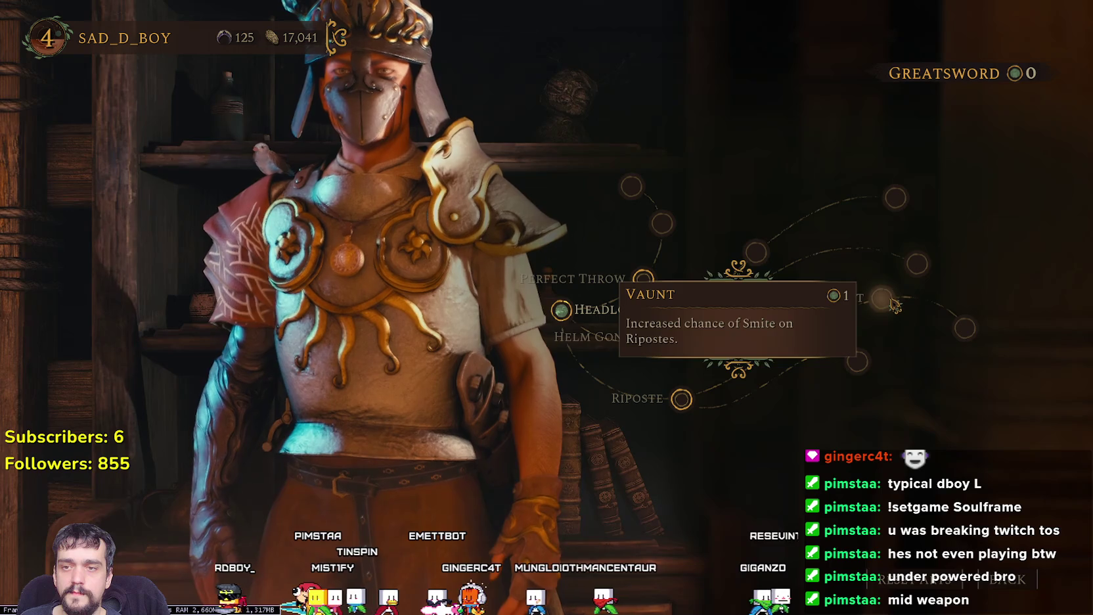
mouse_move(977, 335)
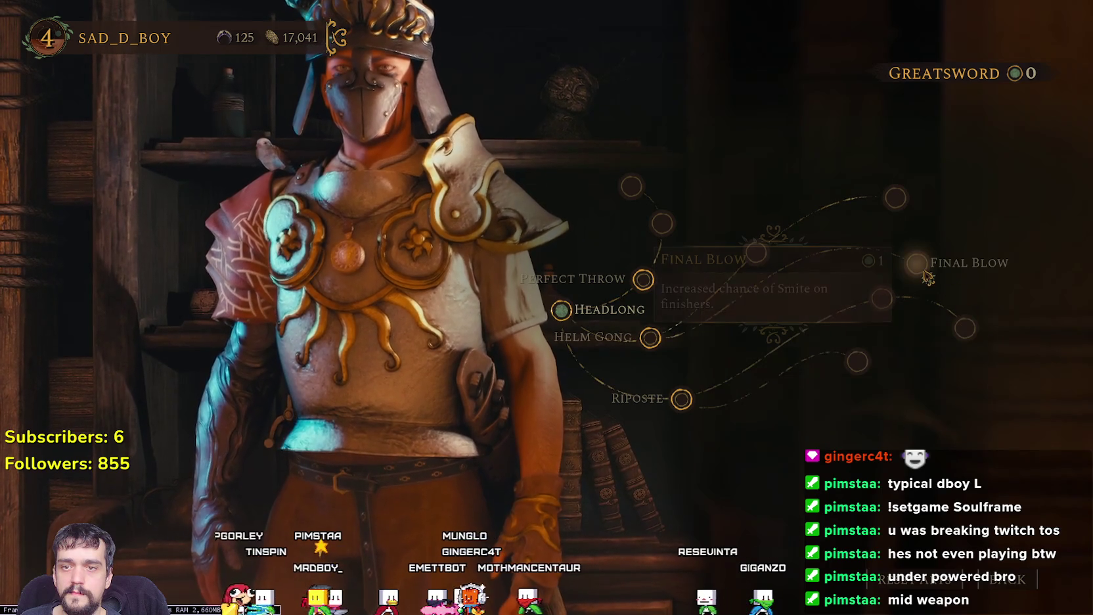
mouse_move(926, 277)
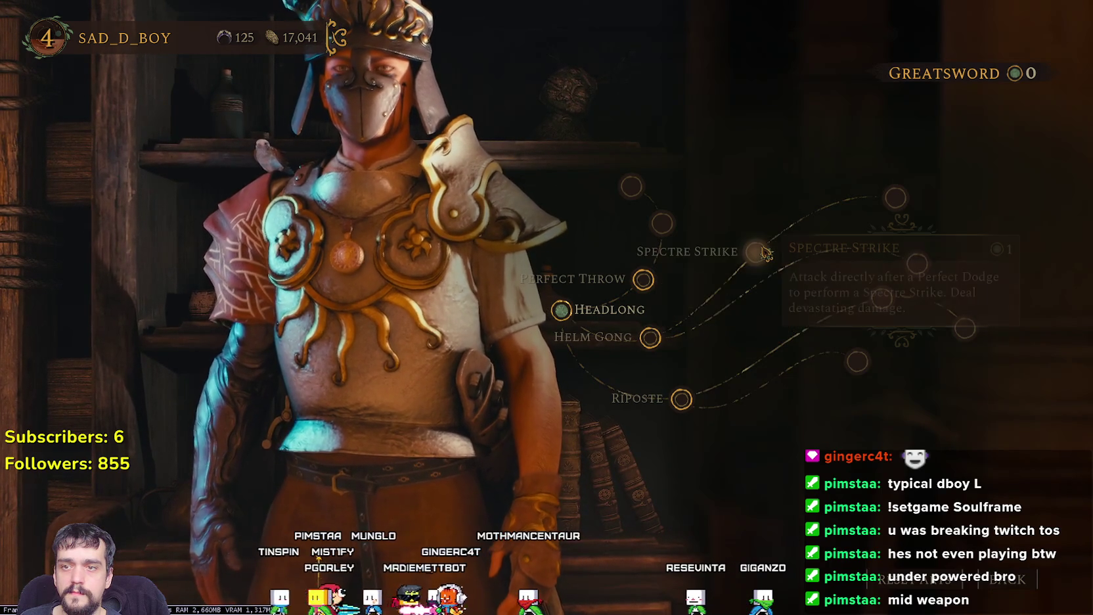
mouse_move(766, 254)
mouse_move(909, 208)
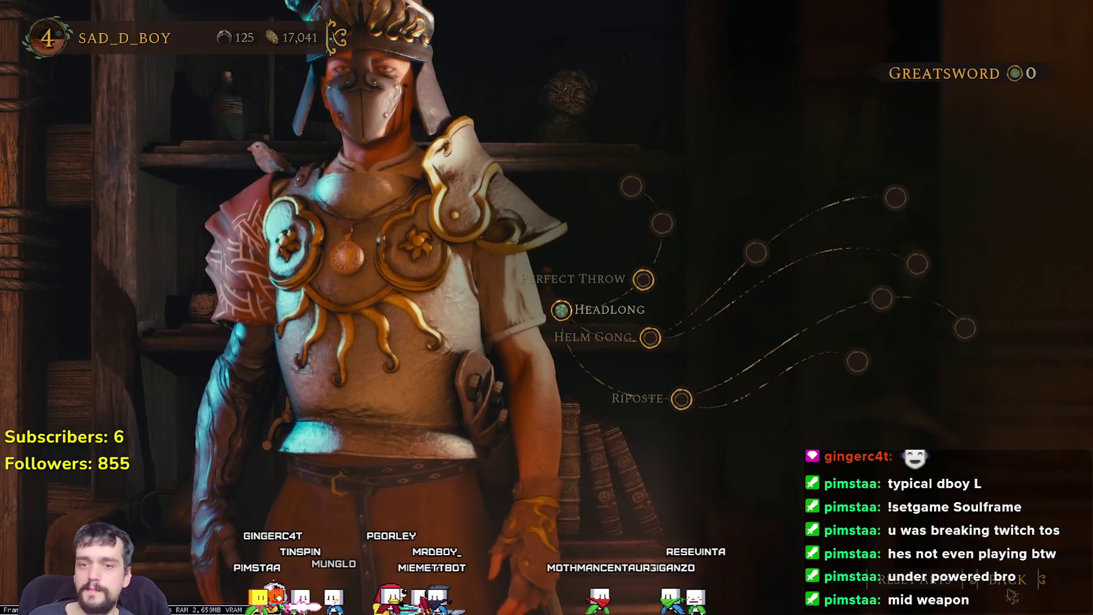
click(1011, 595)
key(Escape)
Step: Walk out of the tent and run across the meadow toward the trees
key(w)
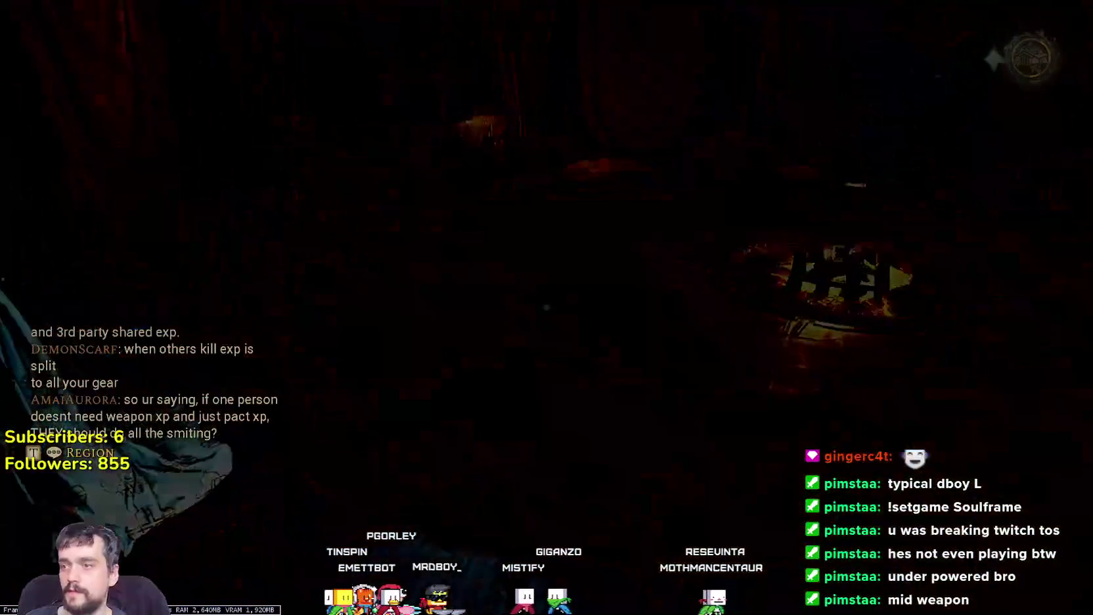
key(w)
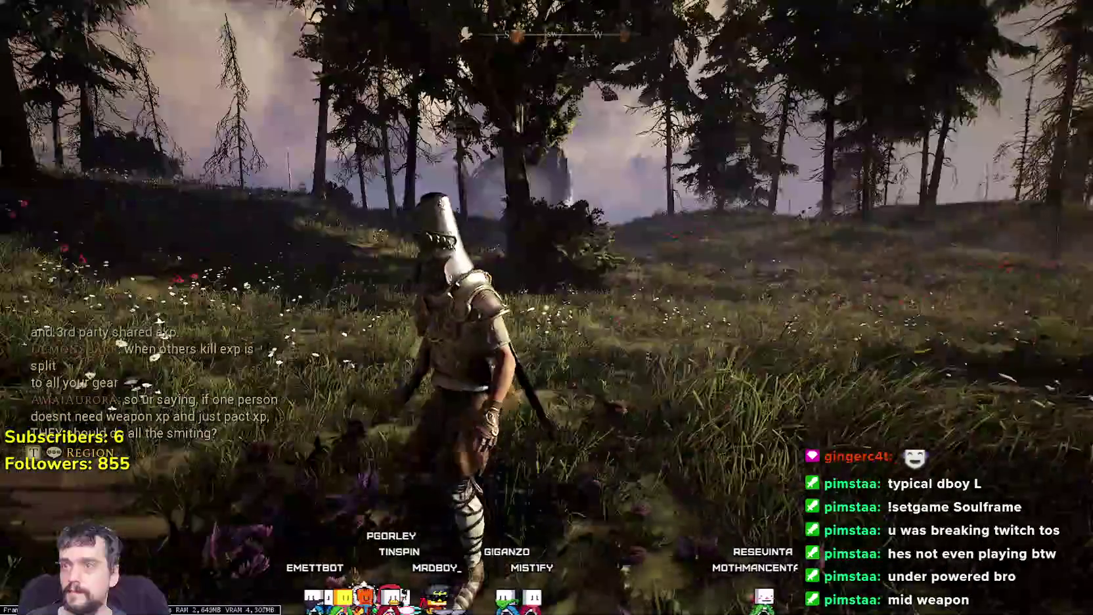
key(w)
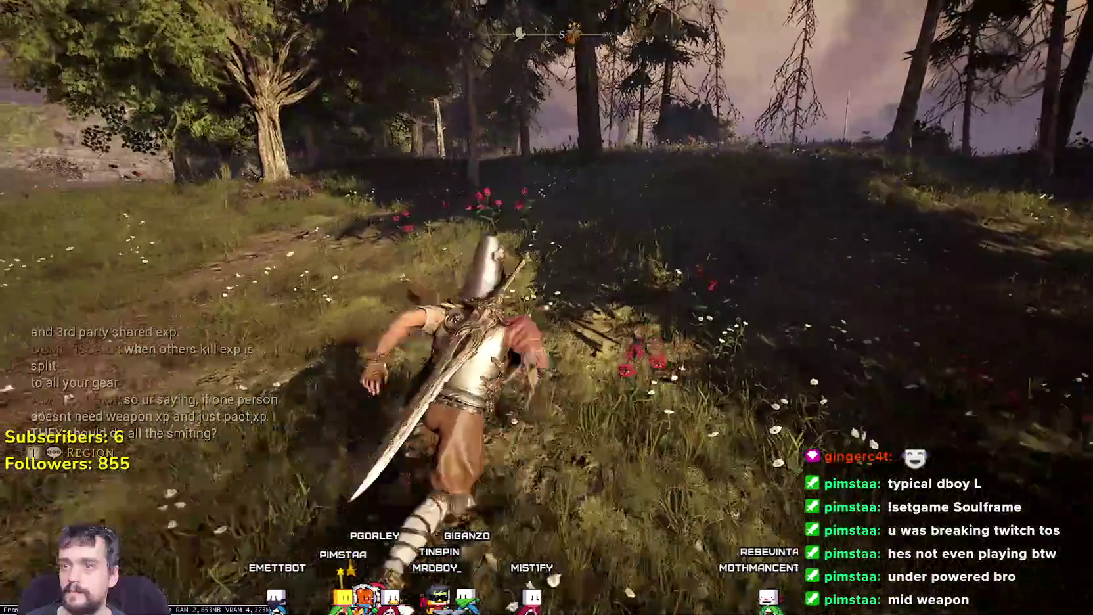
key(w)
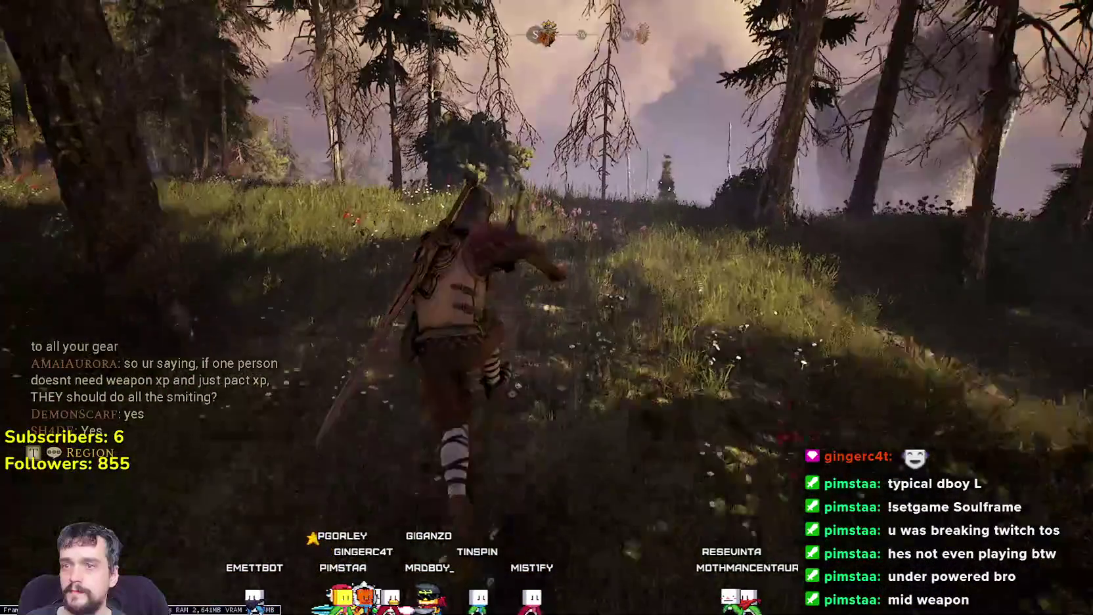
key(w)
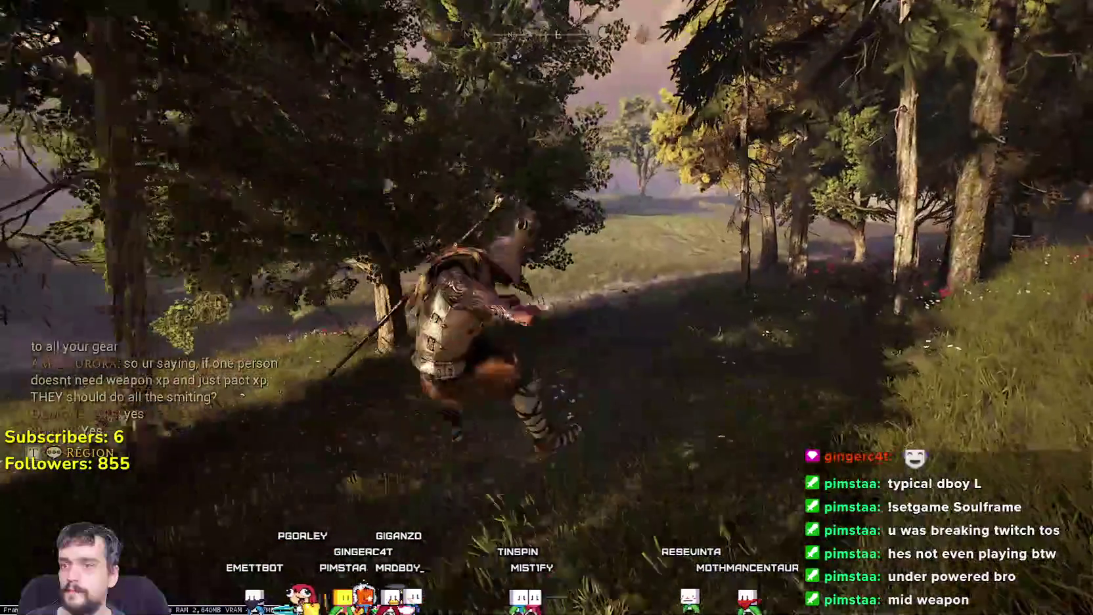
key(w)
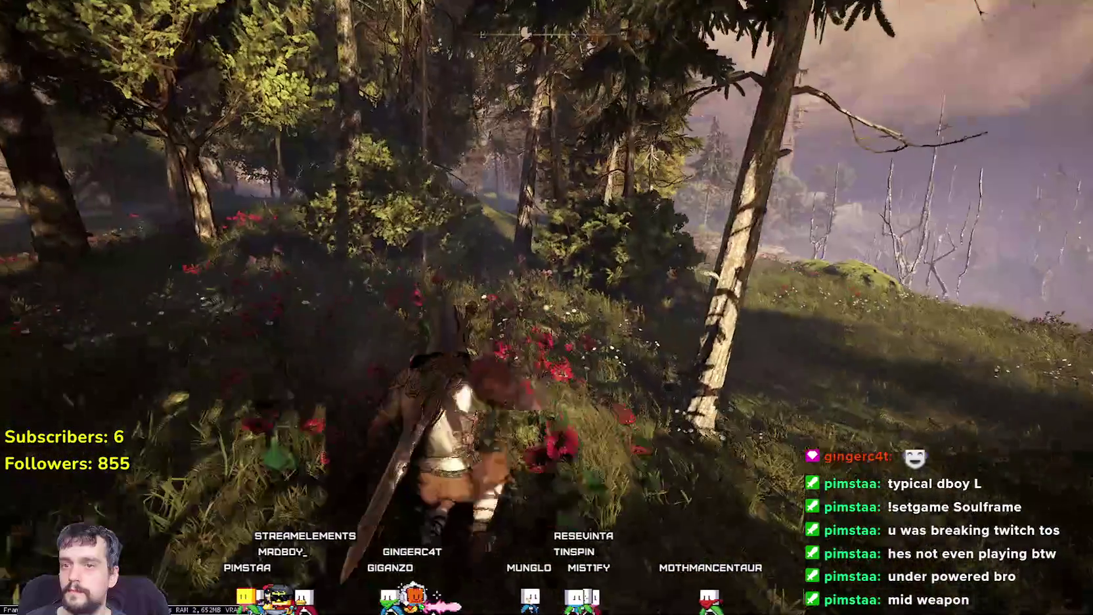
Step: Run along the forest path and dodge as an antlered level 16 enemy engages
key(w)
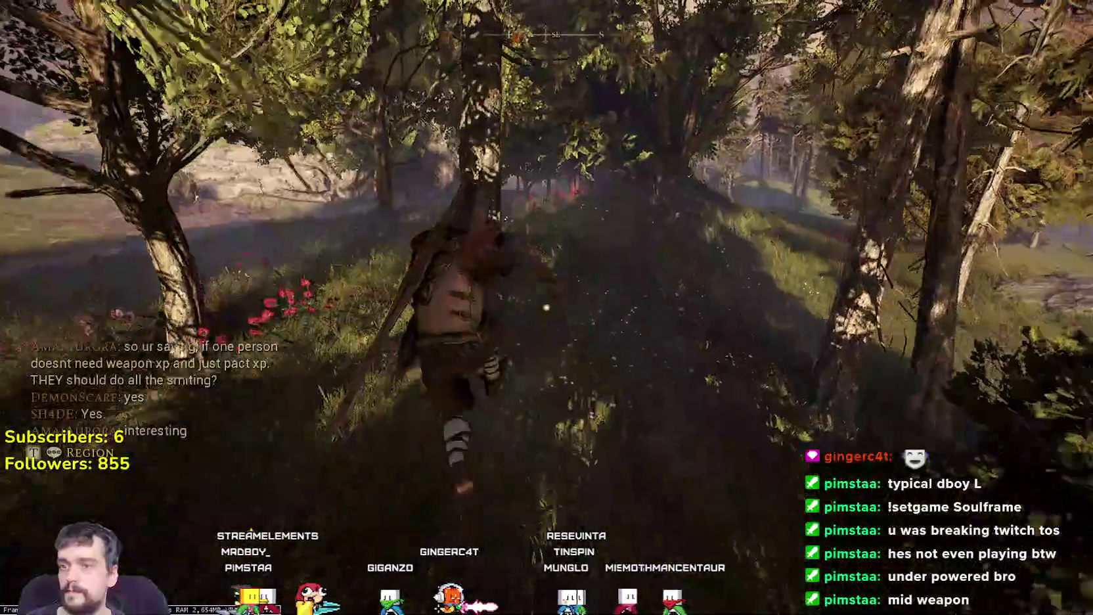
key(w)
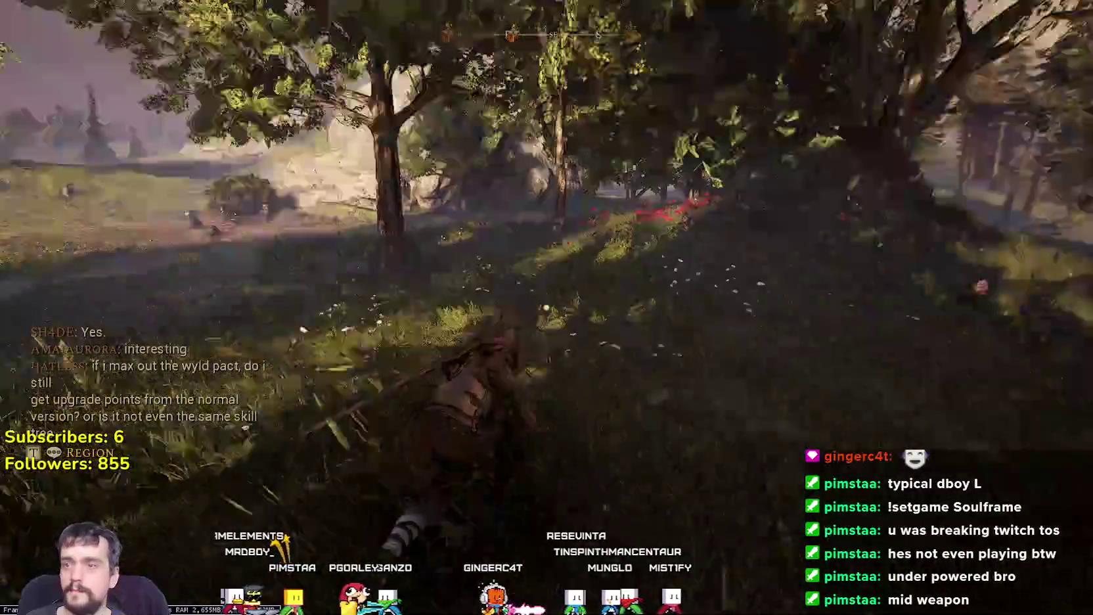
key(w)
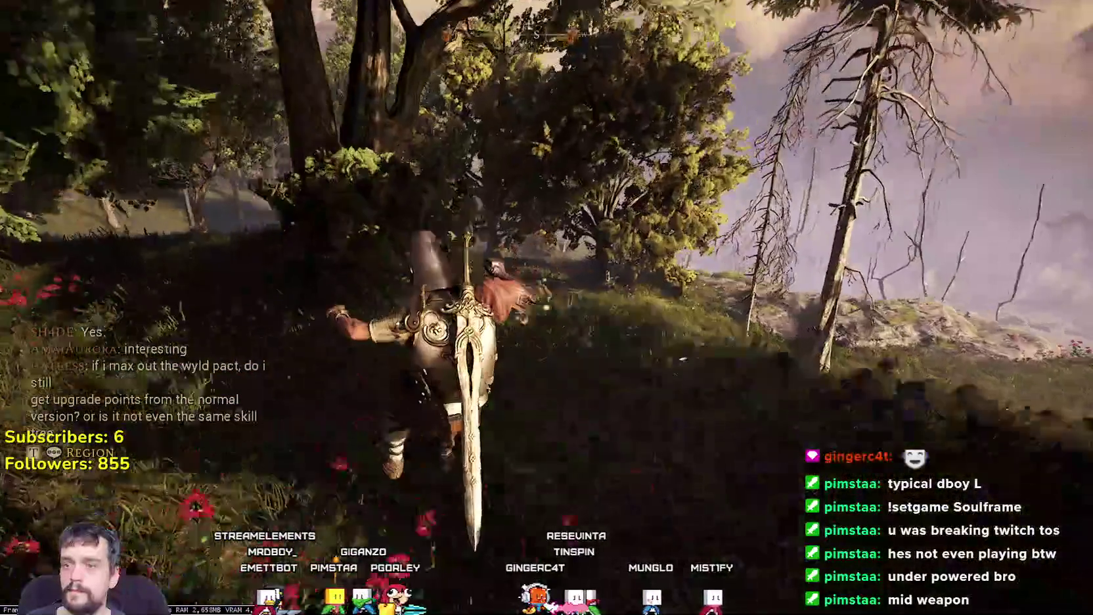
key(w)
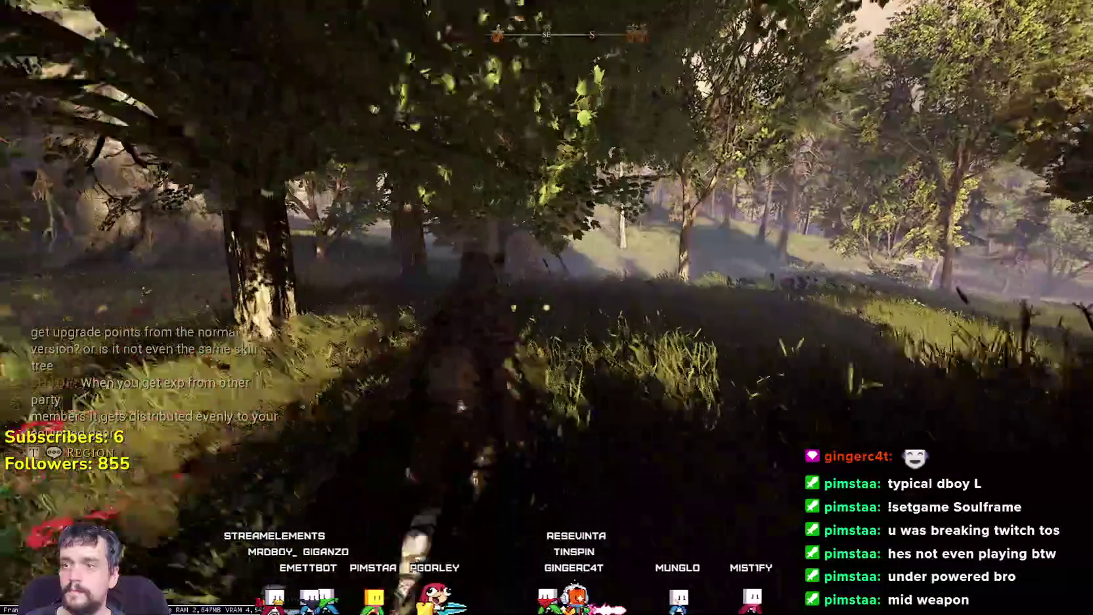
key(w)
key(w)
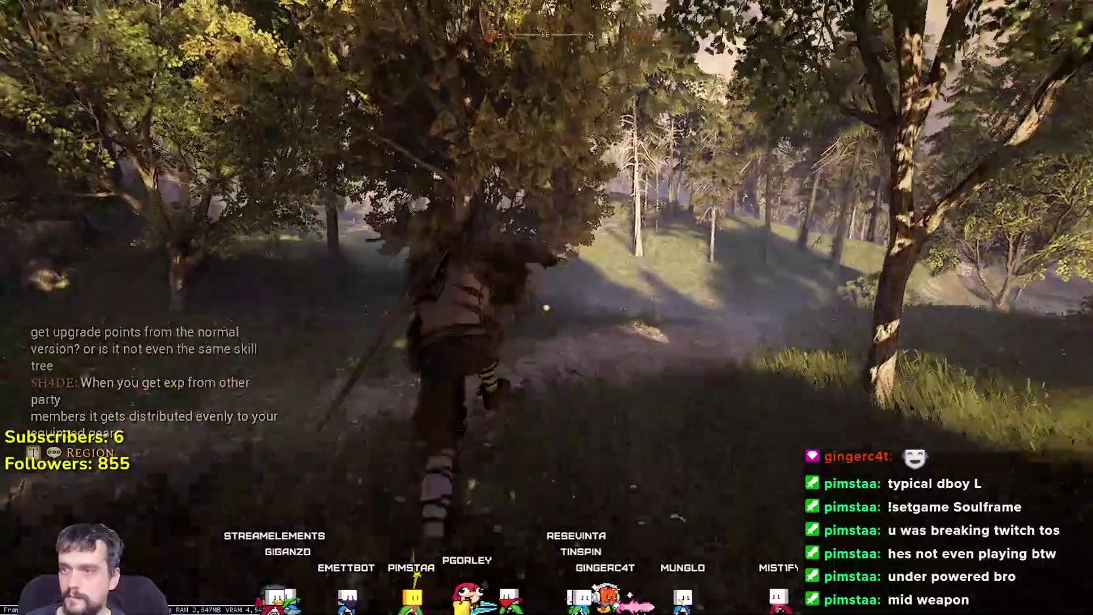
key(space)
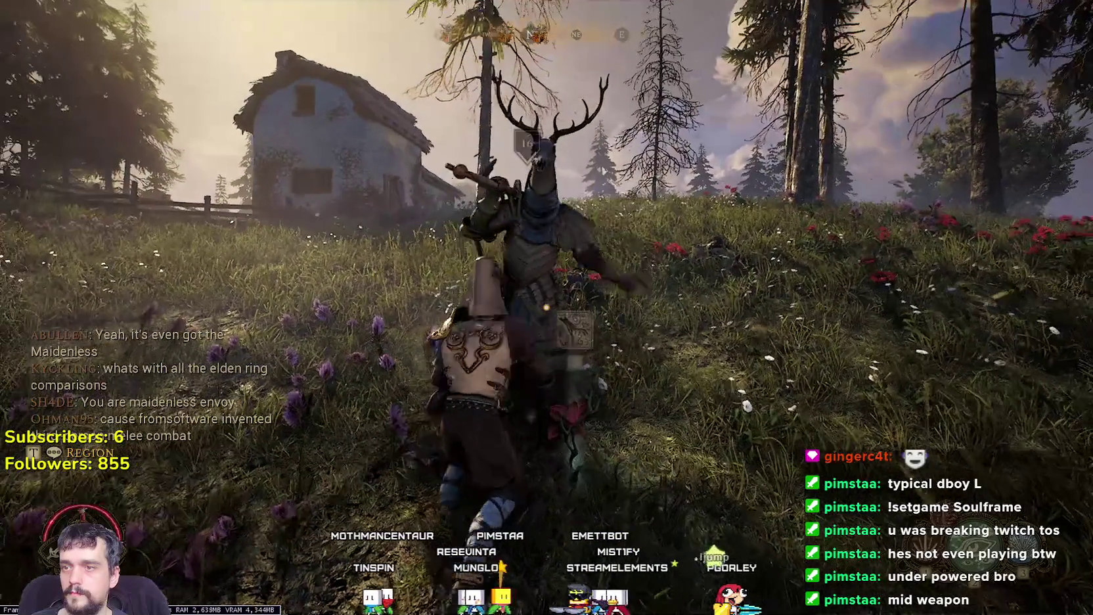
Step: Strike the enemy, then open the Midrath map and quit the game via the exit icon
click(547, 307)
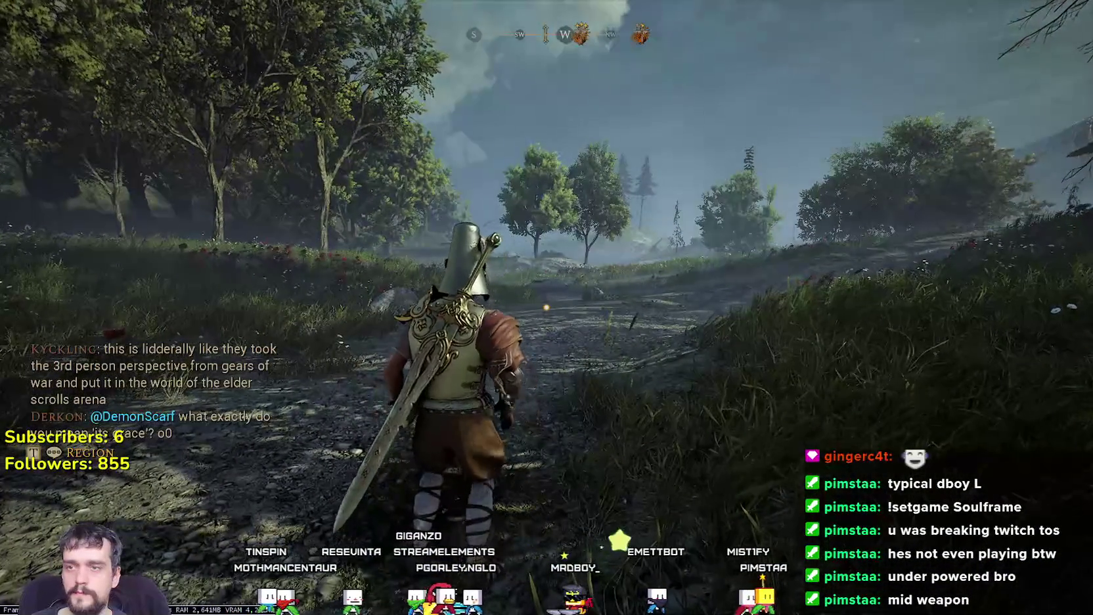
key(m)
click(1036, 31)
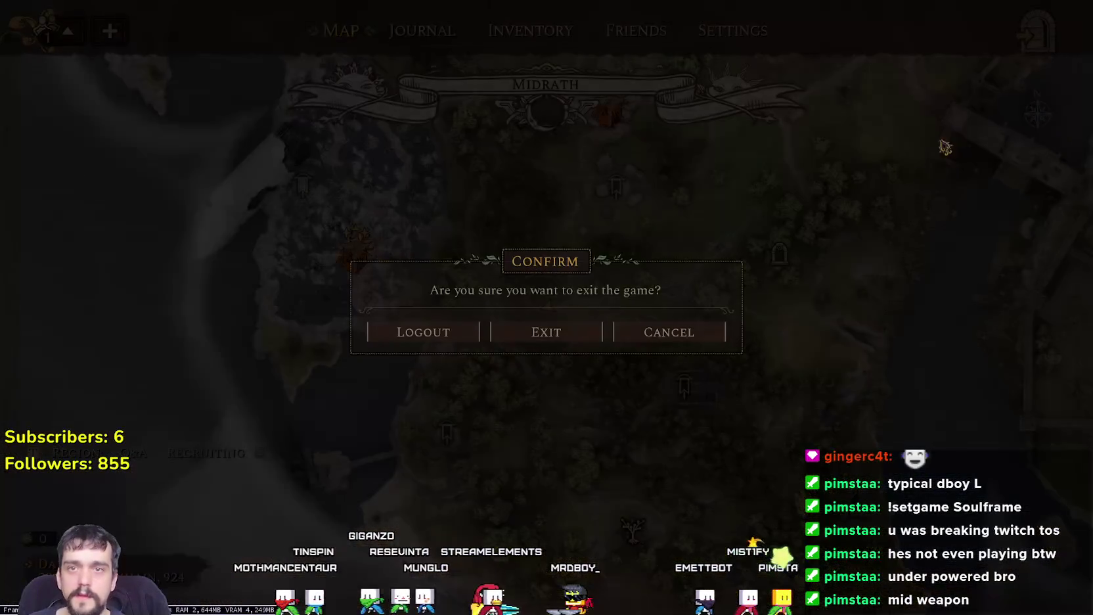
click(557, 329)
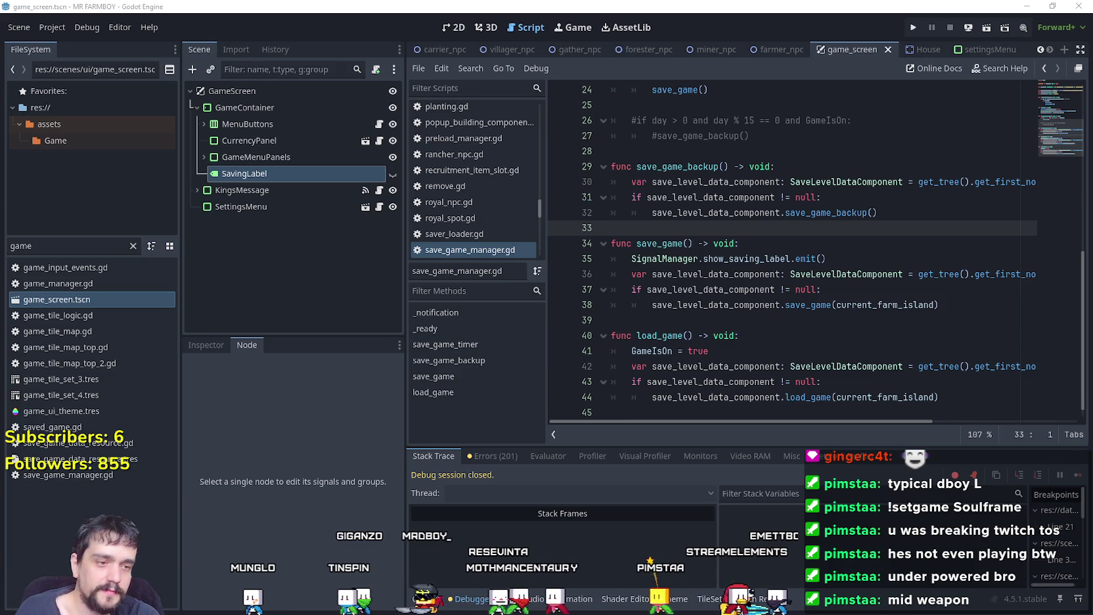
click(618, 150)
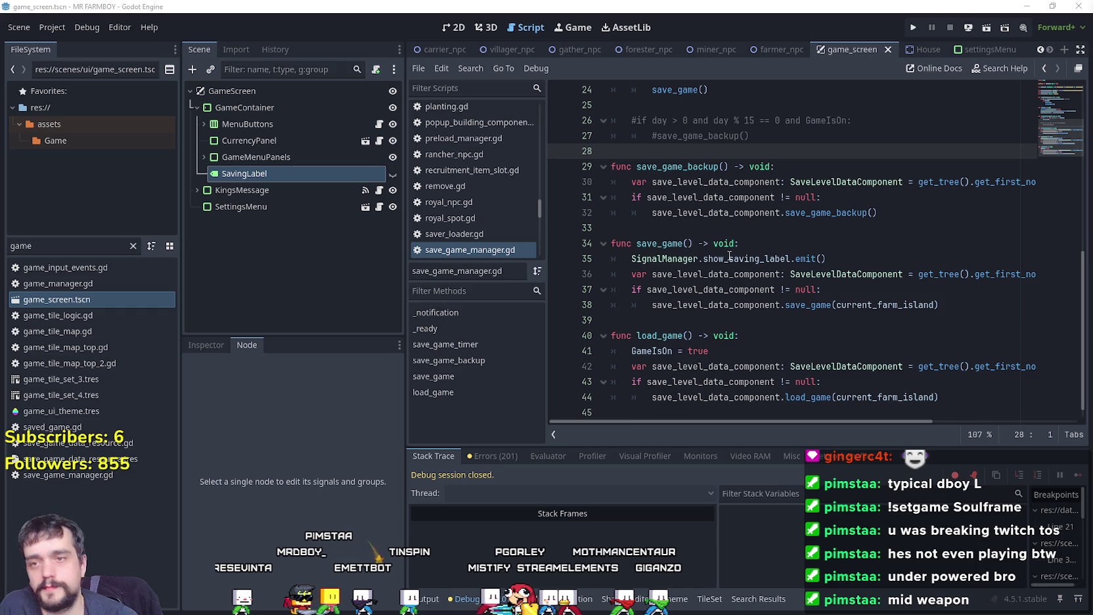
click(742, 230)
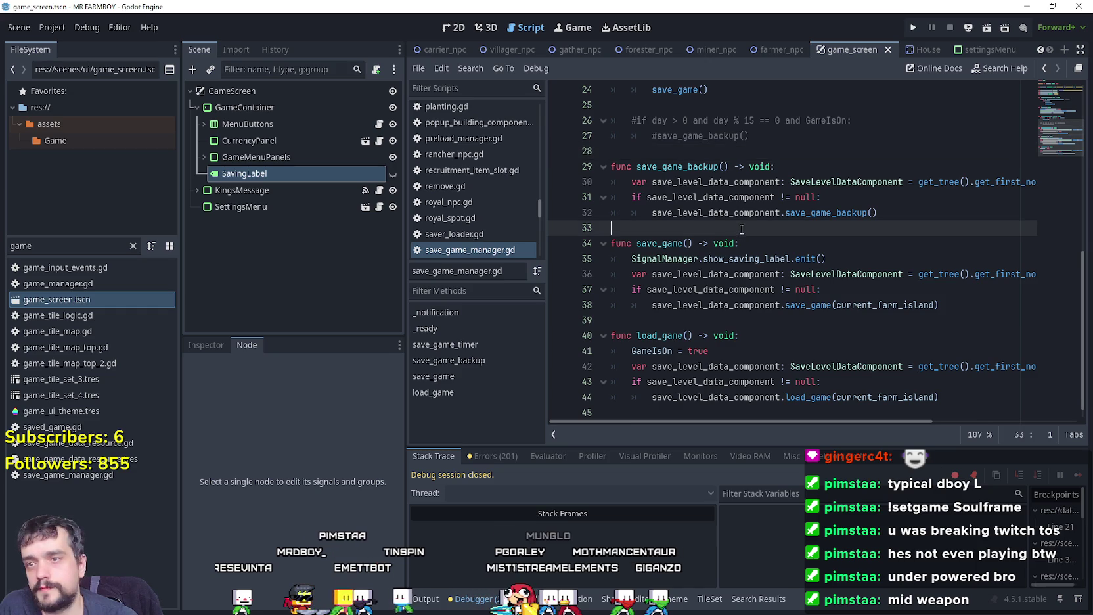
click(915, 26)
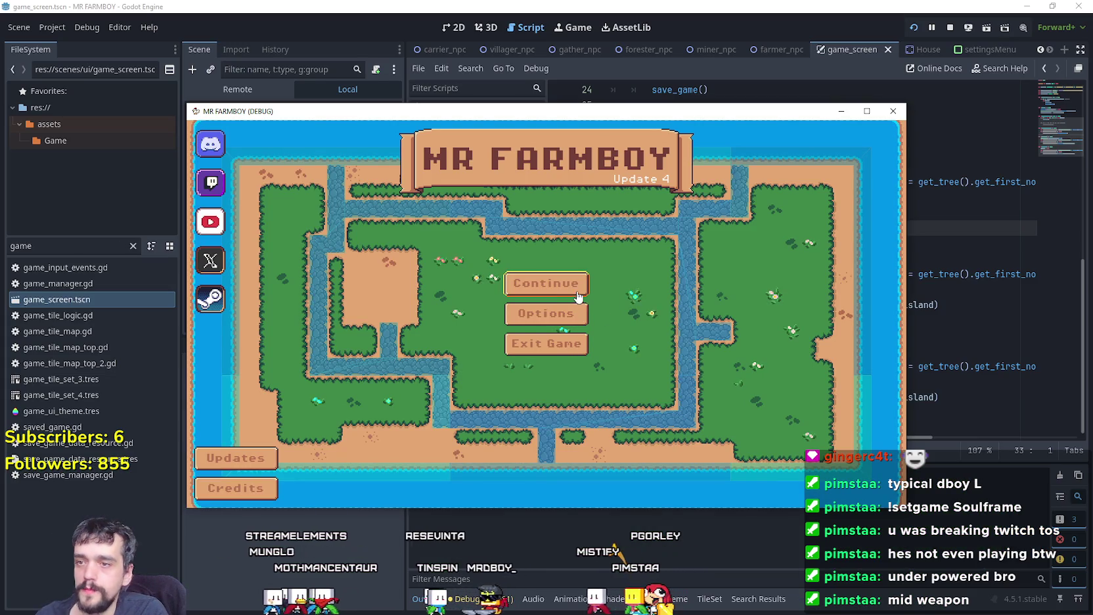
Step: Open the save list in Mr Farmboy and load Save 8
click(576, 287)
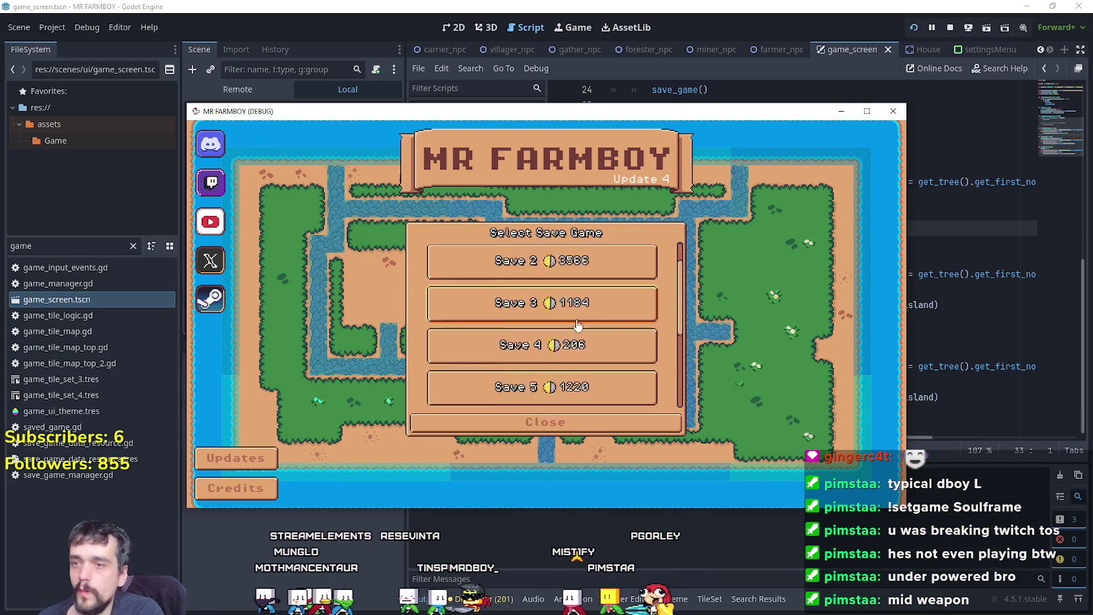
click(563, 348)
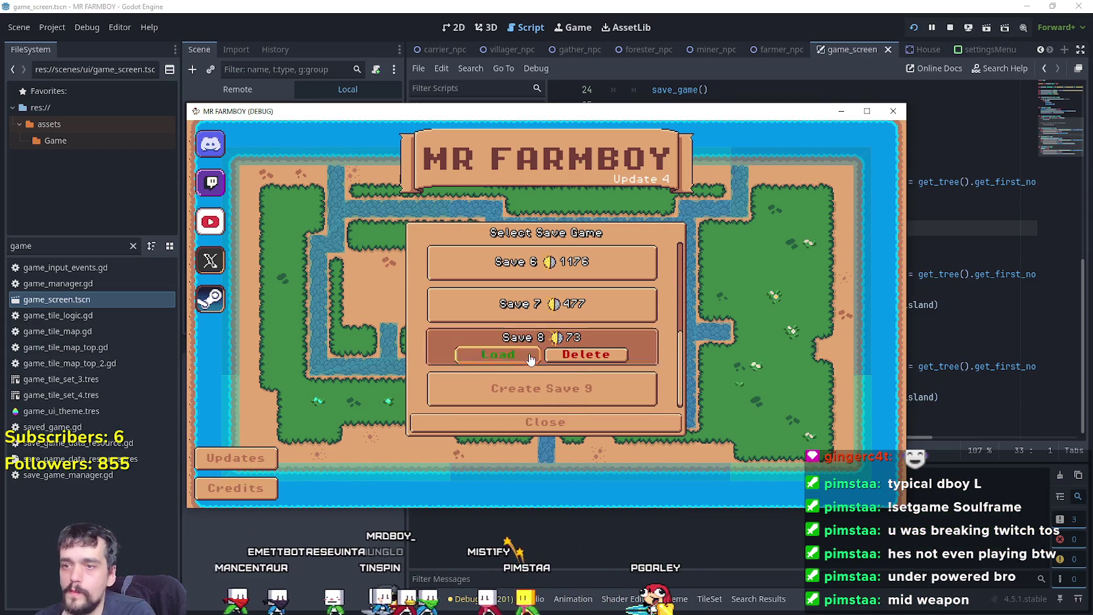
click(530, 357)
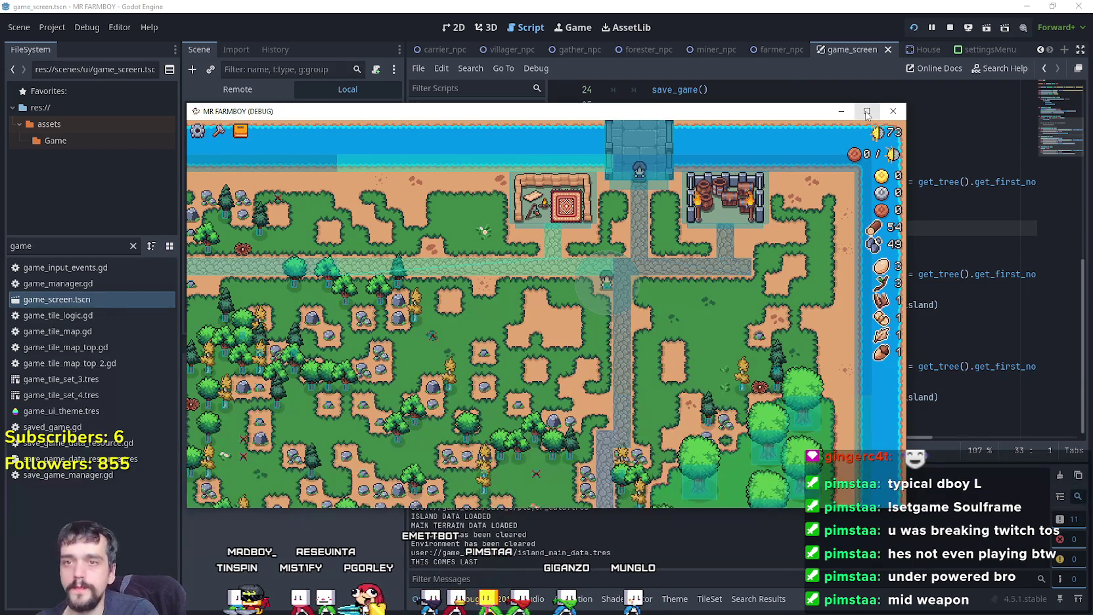
Step: Maximize the MR FARMBOY window, close the Merchant's Outpost panel, then stop the game with F8
click(866, 111)
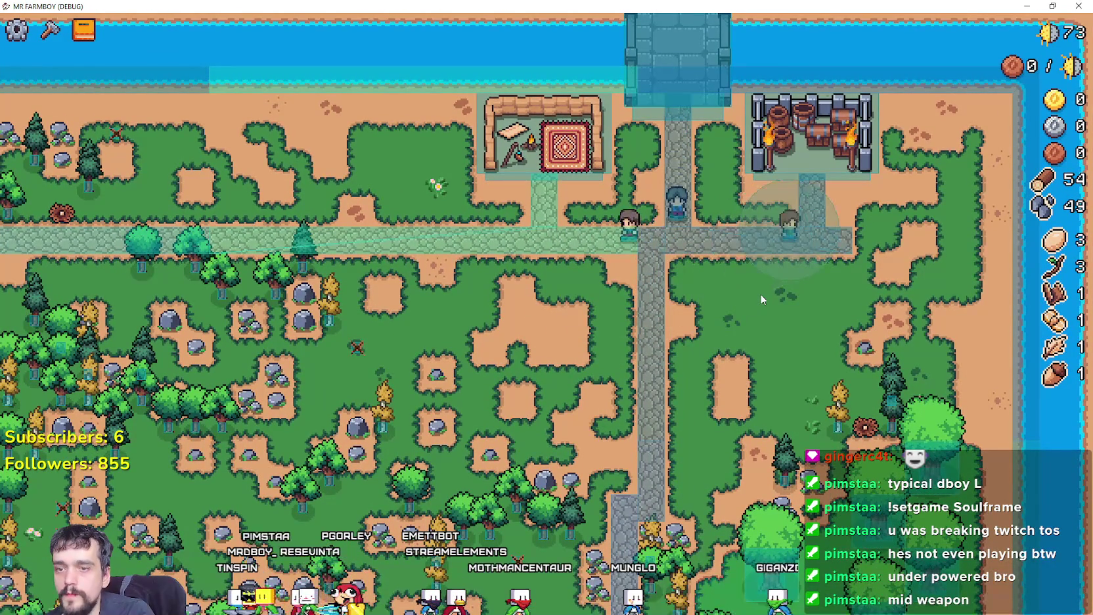
scroll(723, 275, up, 3)
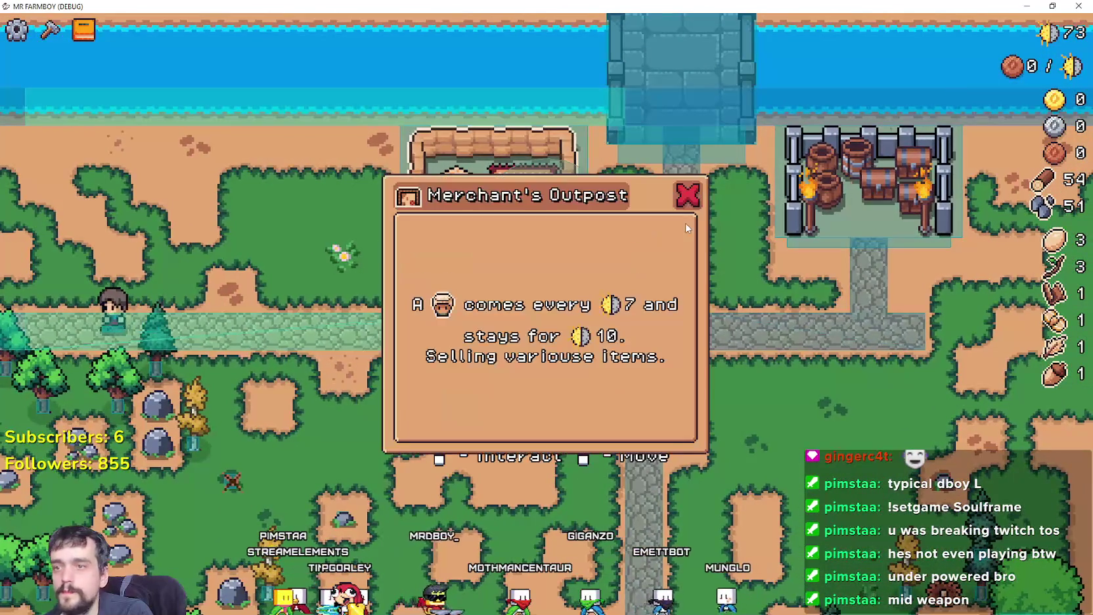
click(687, 195)
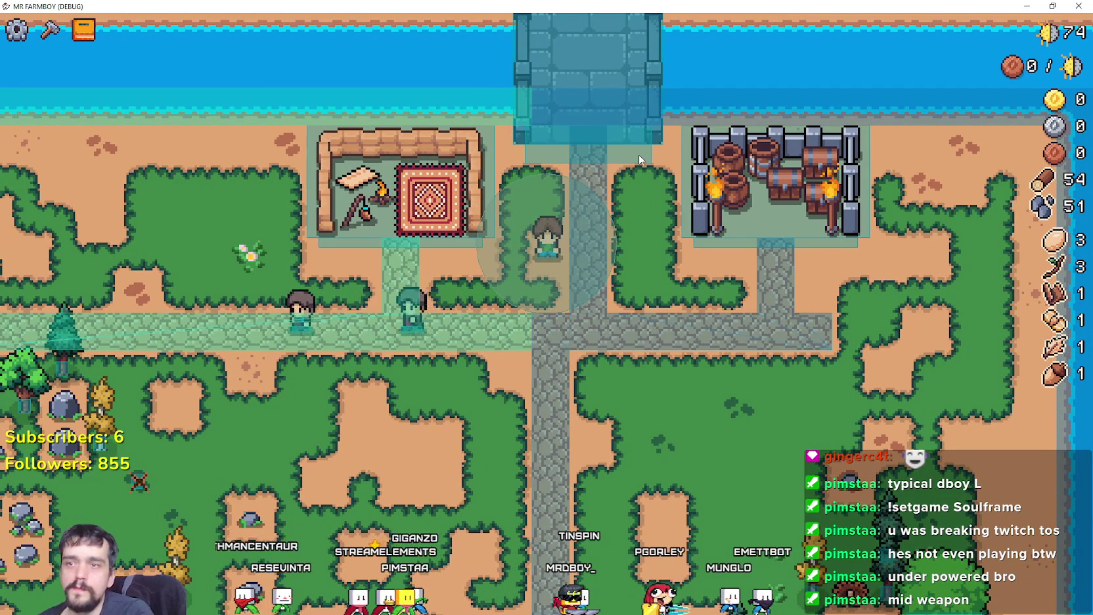
key(F8)
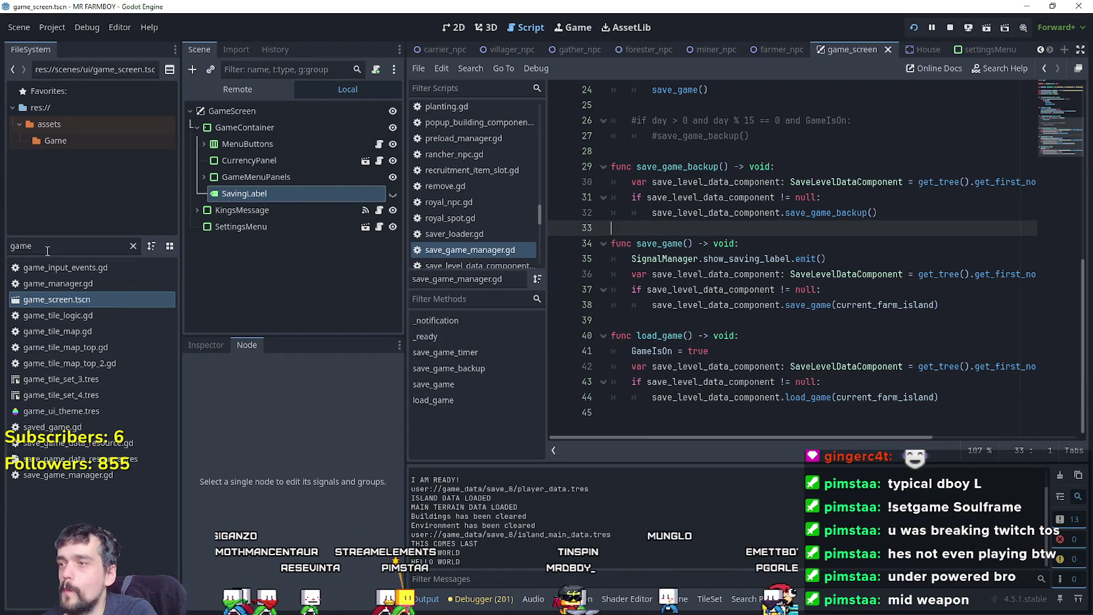
Step: Open the RoyalSpot scene and review its royal_spot.gd script around line 41
text(royal)
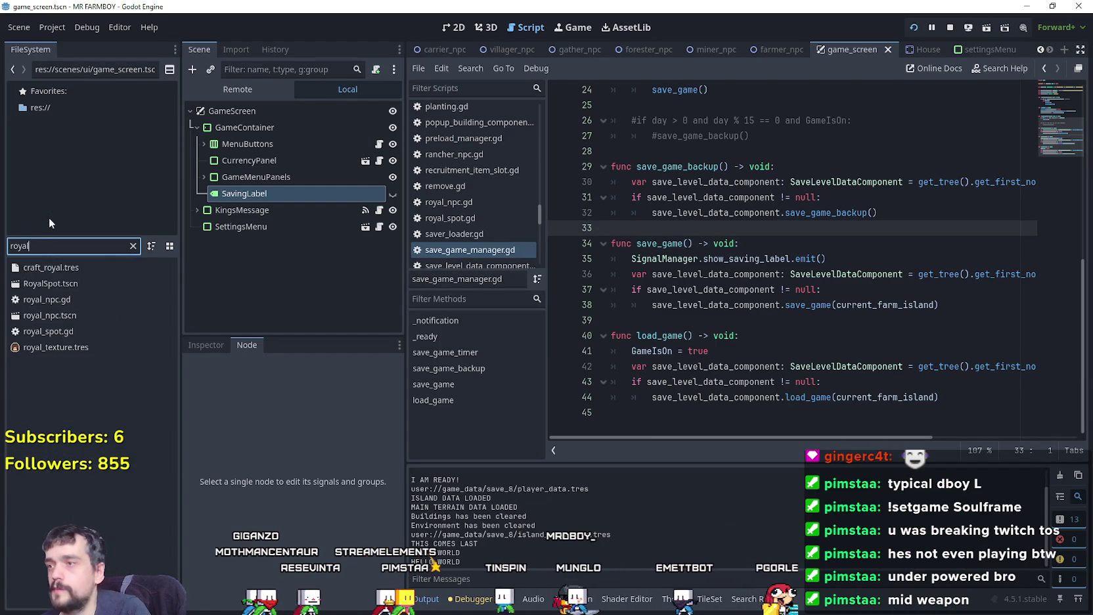
double_click(53, 283)
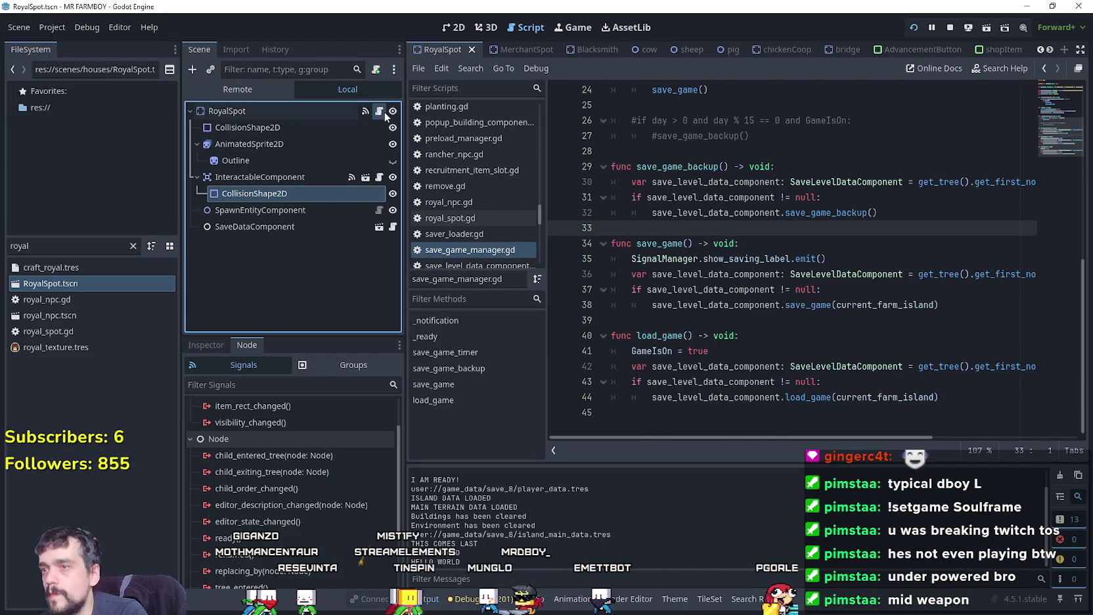
click(385, 112)
scroll(818, 322, down, 5)
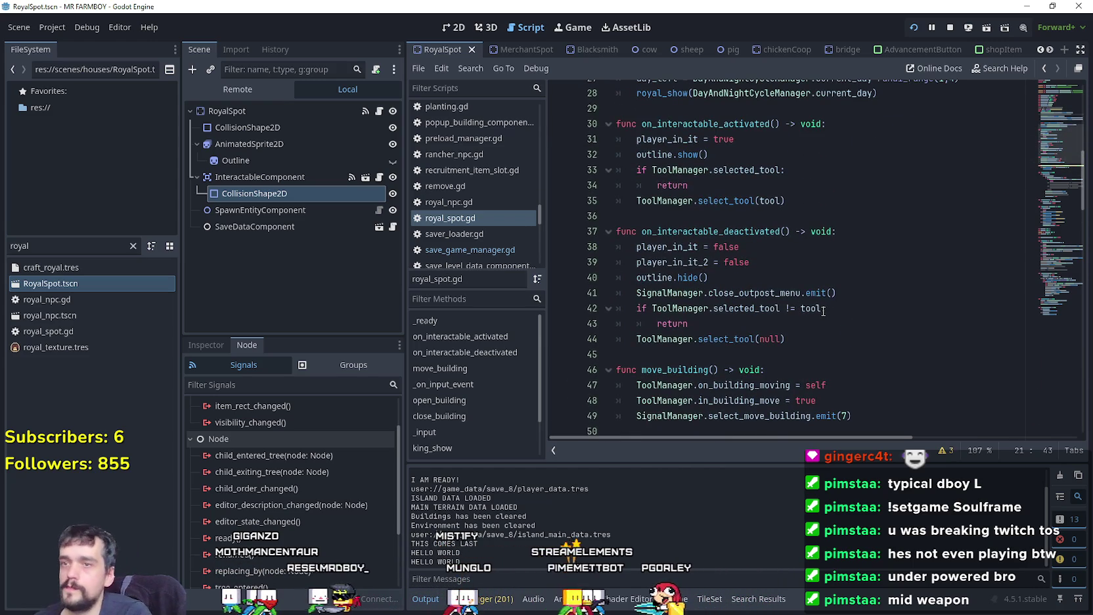
mouse_move(823, 311)
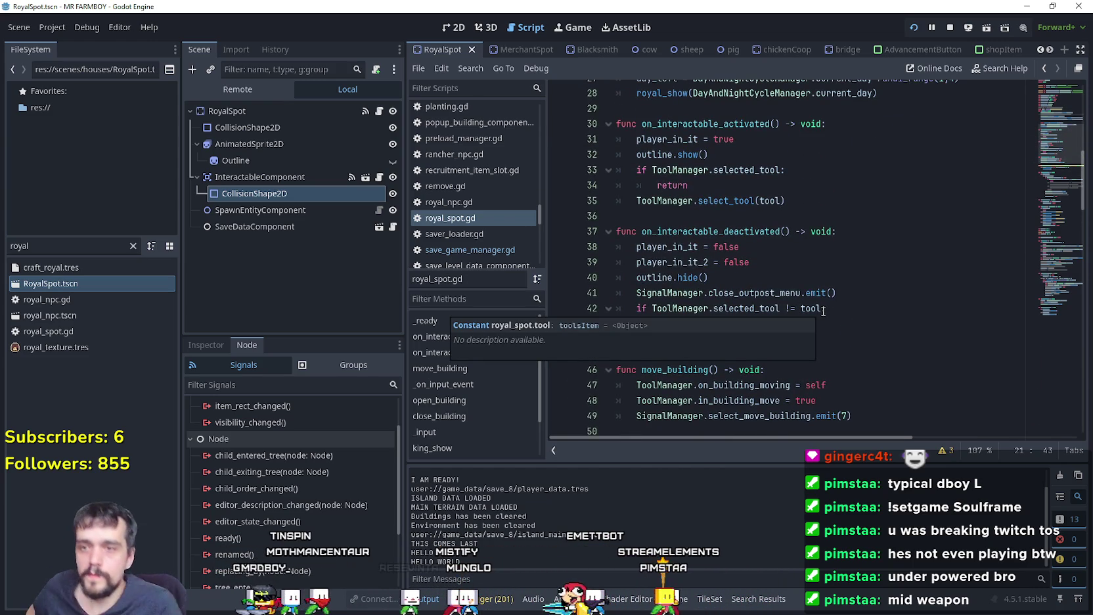
click(822, 293)
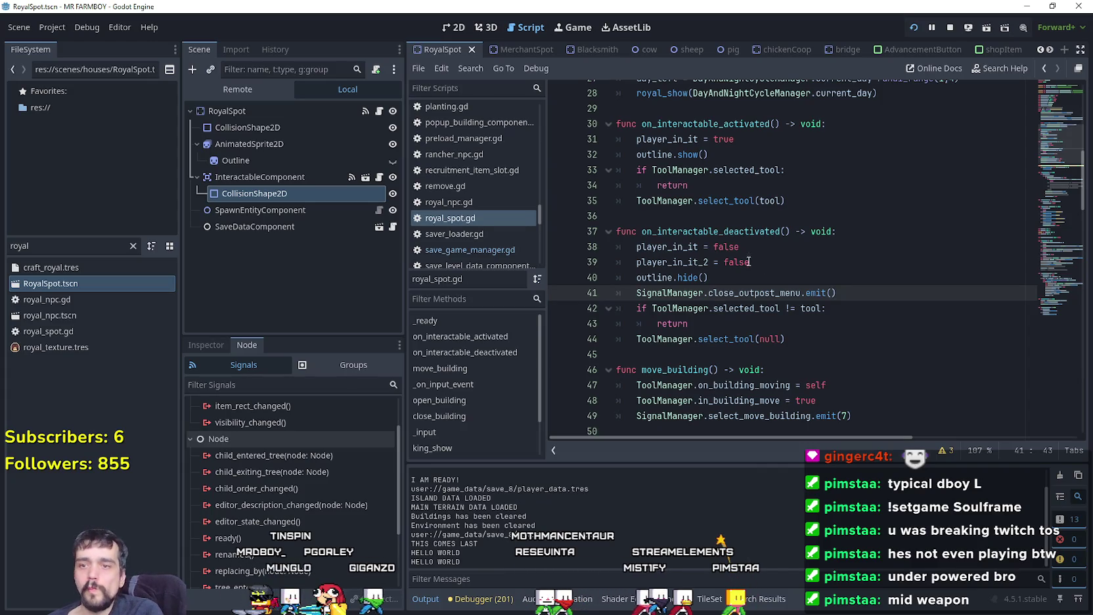
scroll(808, 320, up, 7)
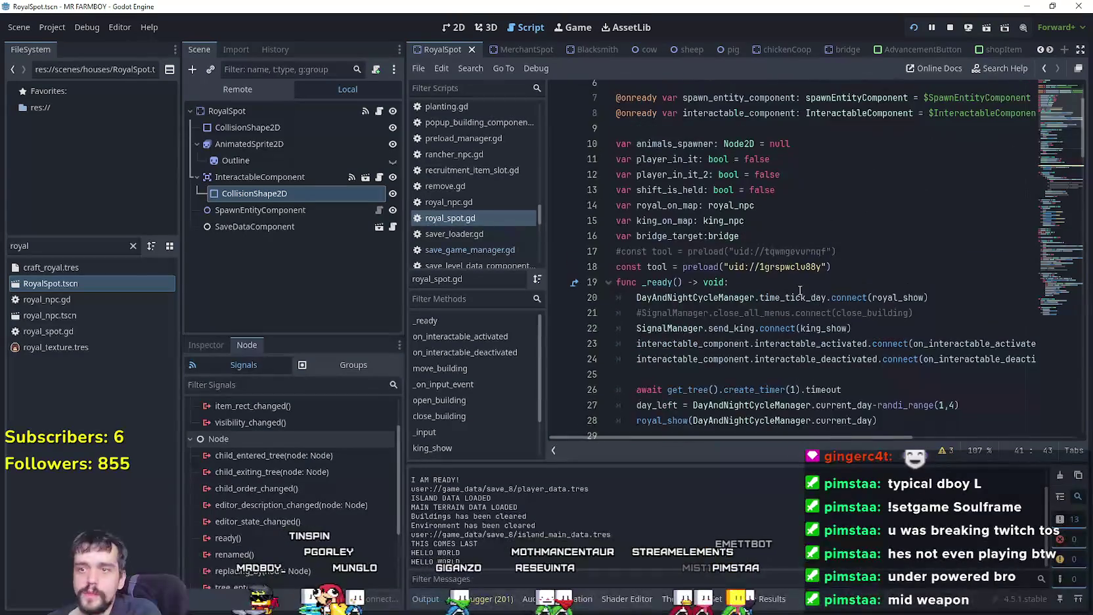
scroll(796, 284, down, 6)
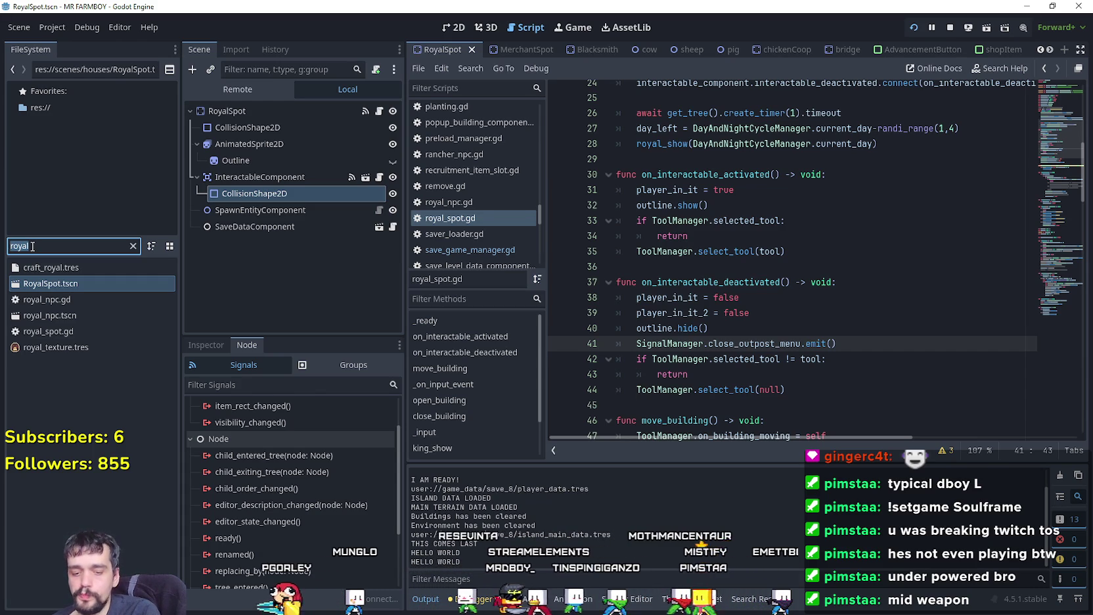
Step: Clear the file filter, open the data/items/tools folder, and select buildings.tres
key(BackSpace)
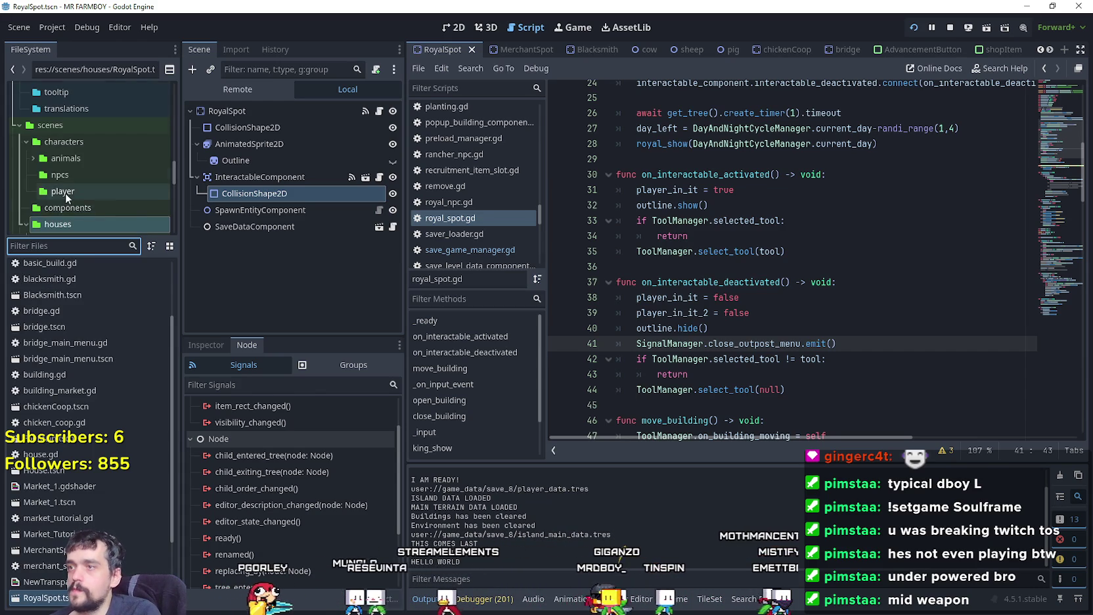
scroll(100, 150, up, 4)
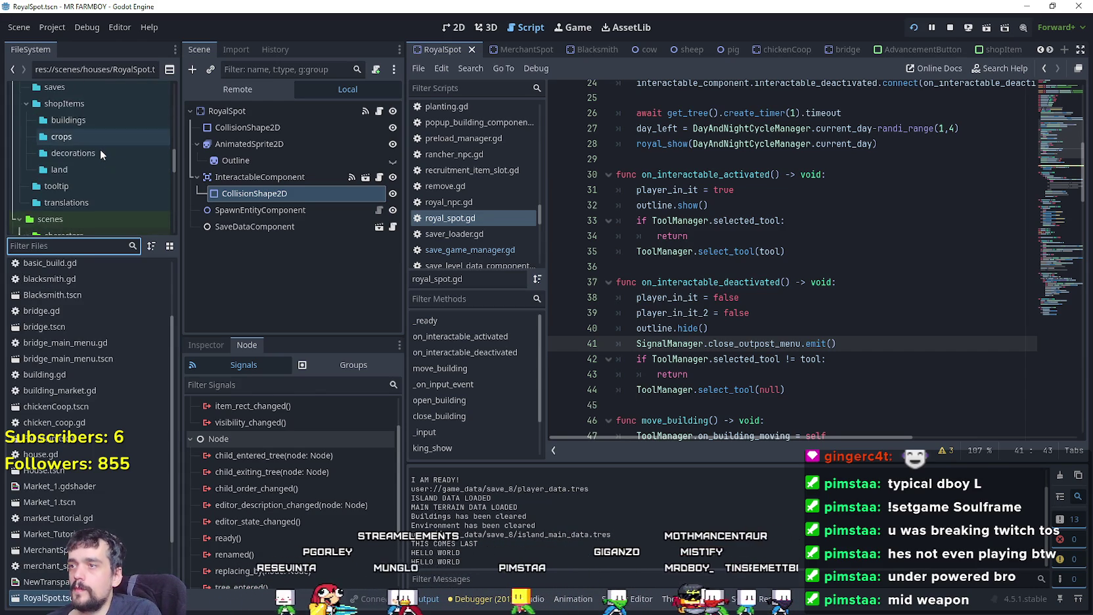
scroll(102, 161, up, 2)
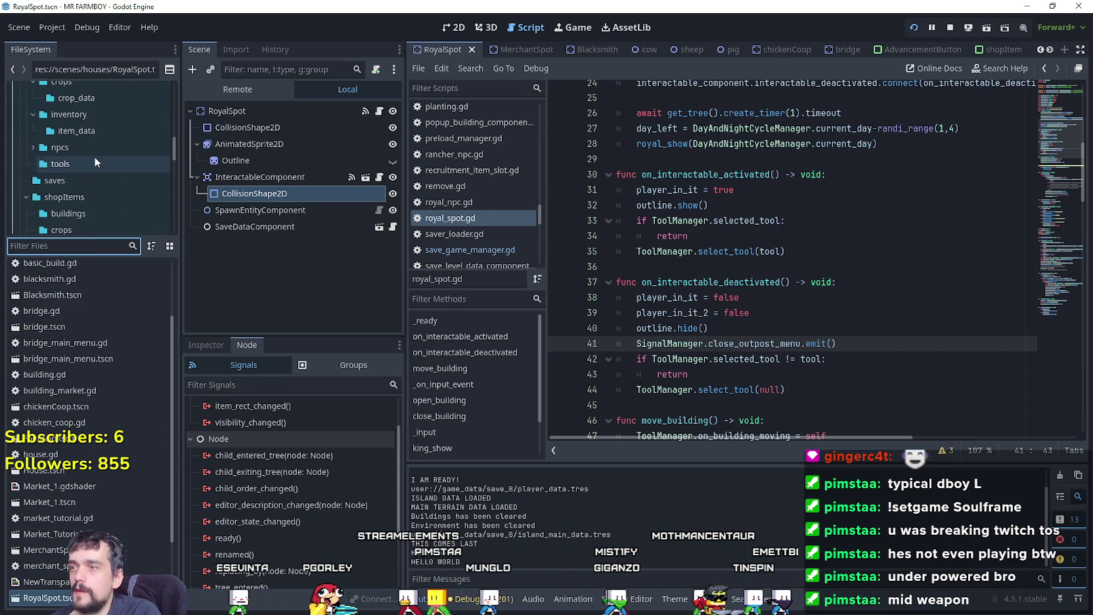
click(94, 161)
click(80, 287)
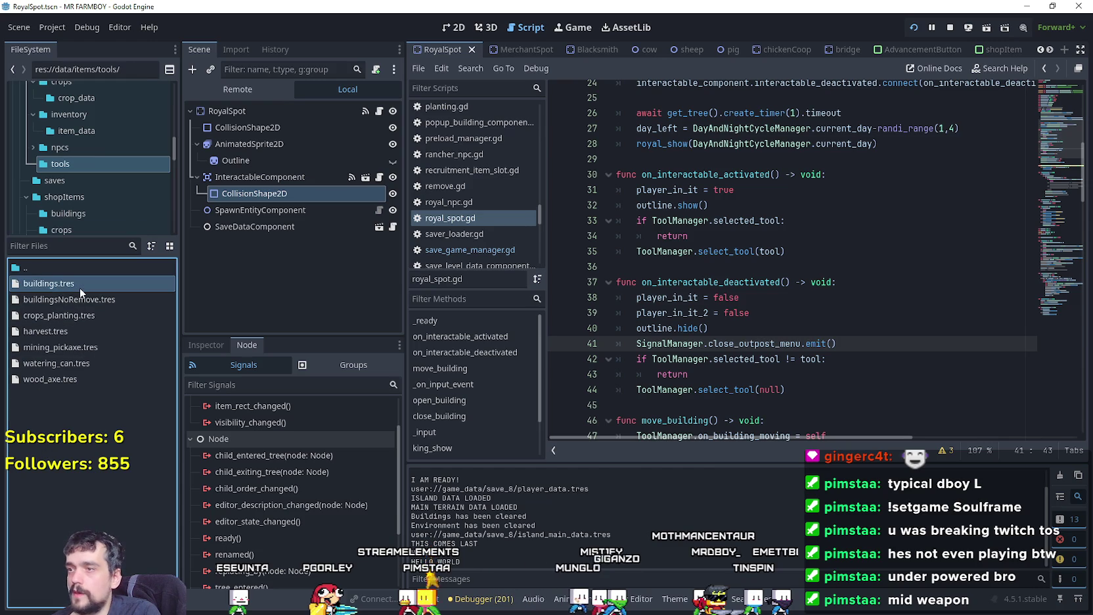
Step: Duplicate buildings.tres as interactOnly.tres
click(197, 346)
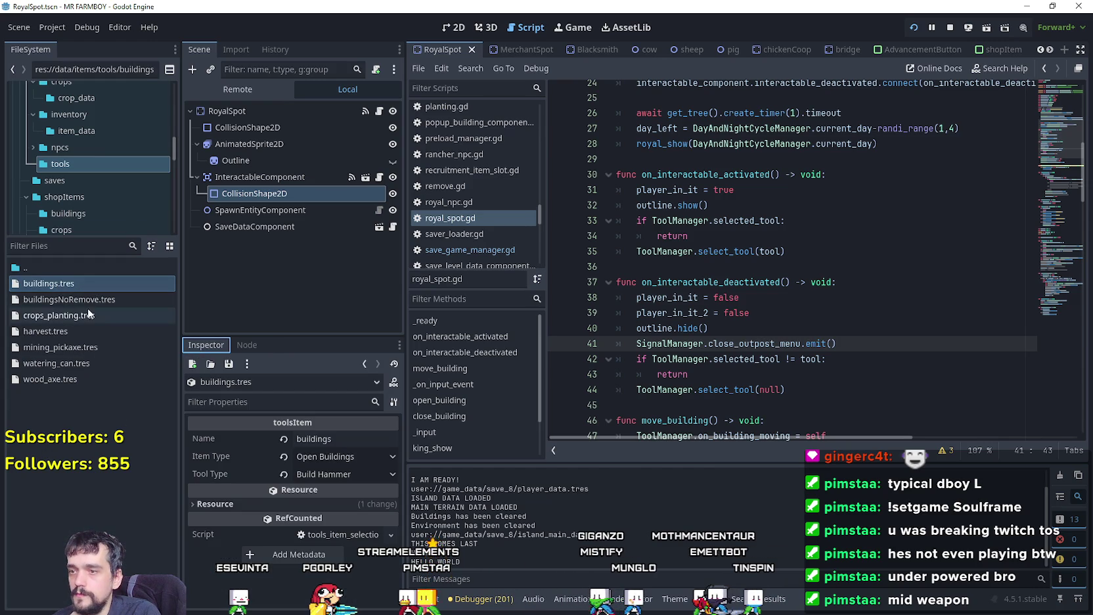
right_click(94, 284)
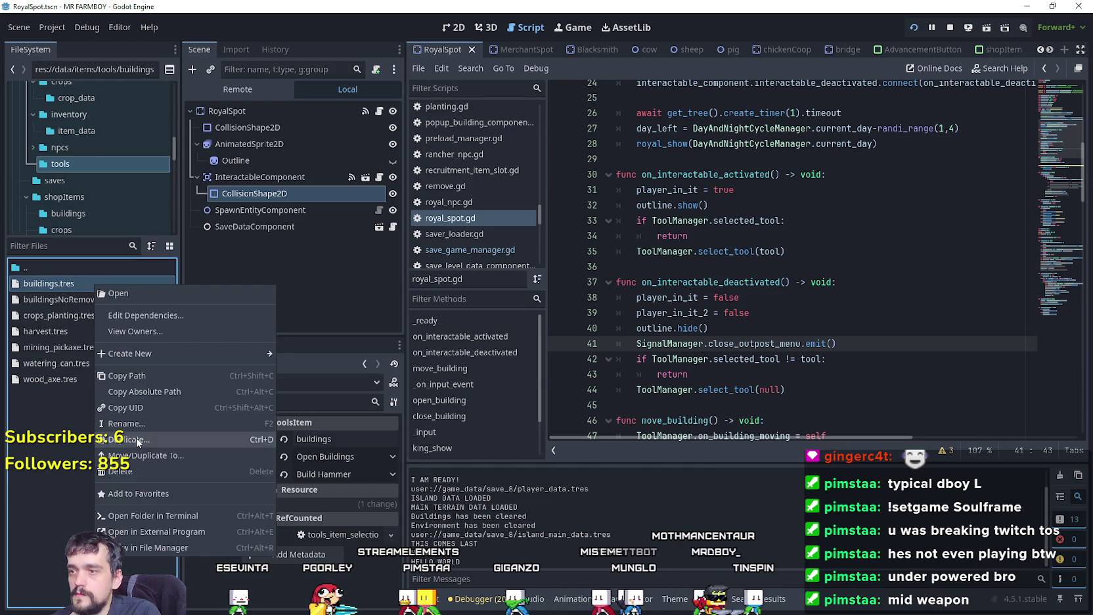
click(100, 432)
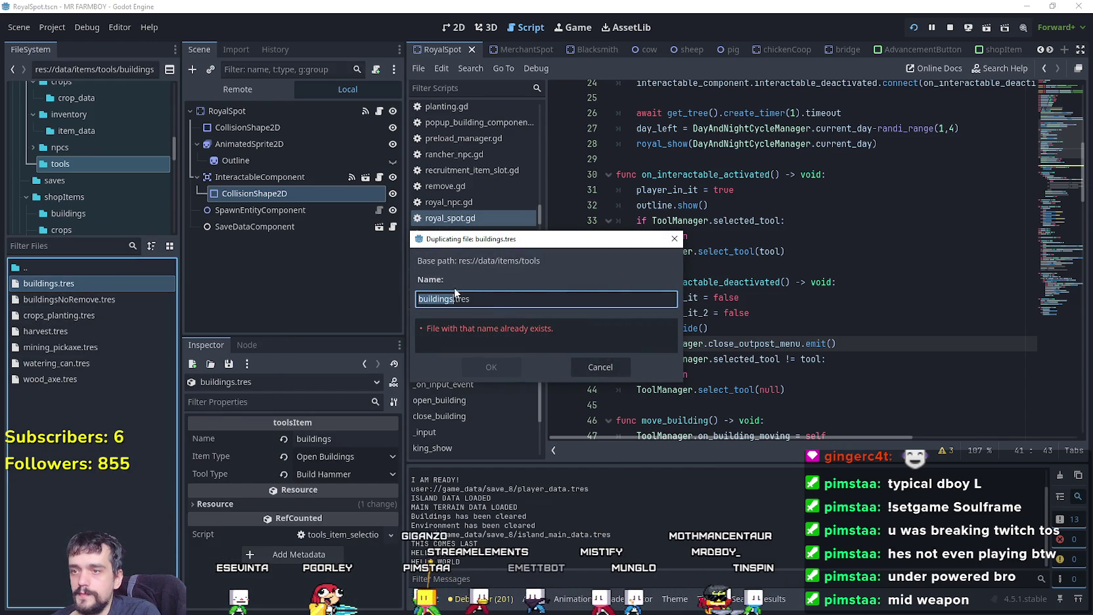
text(intera)
text(ctOnly)
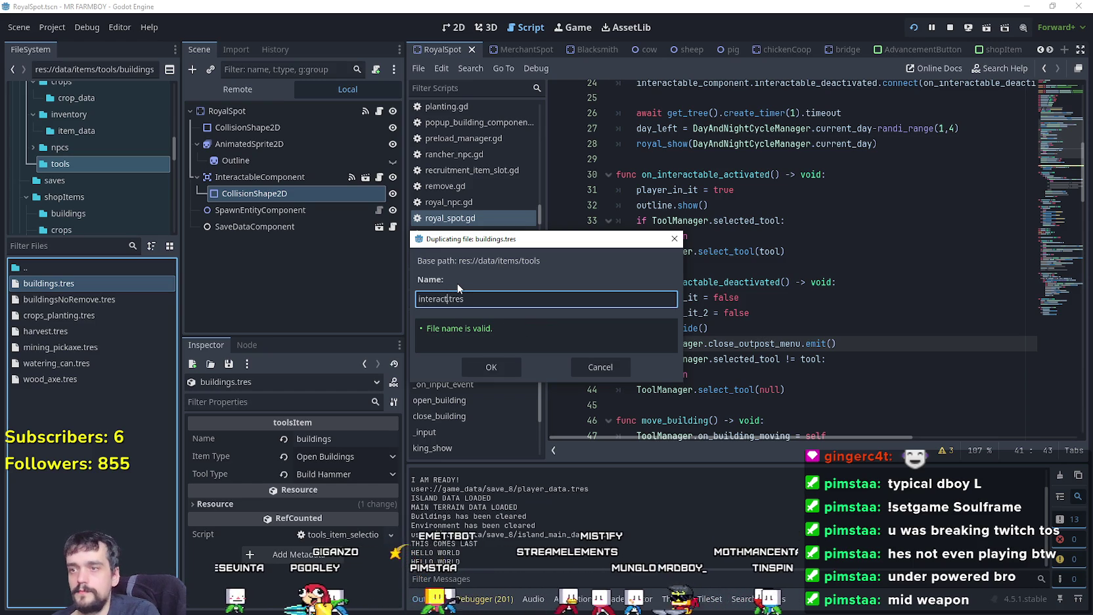
click(489, 367)
Step: Set the interactOnly resource's Name to 'interact', leaving Item Type unchanged
click(84, 352)
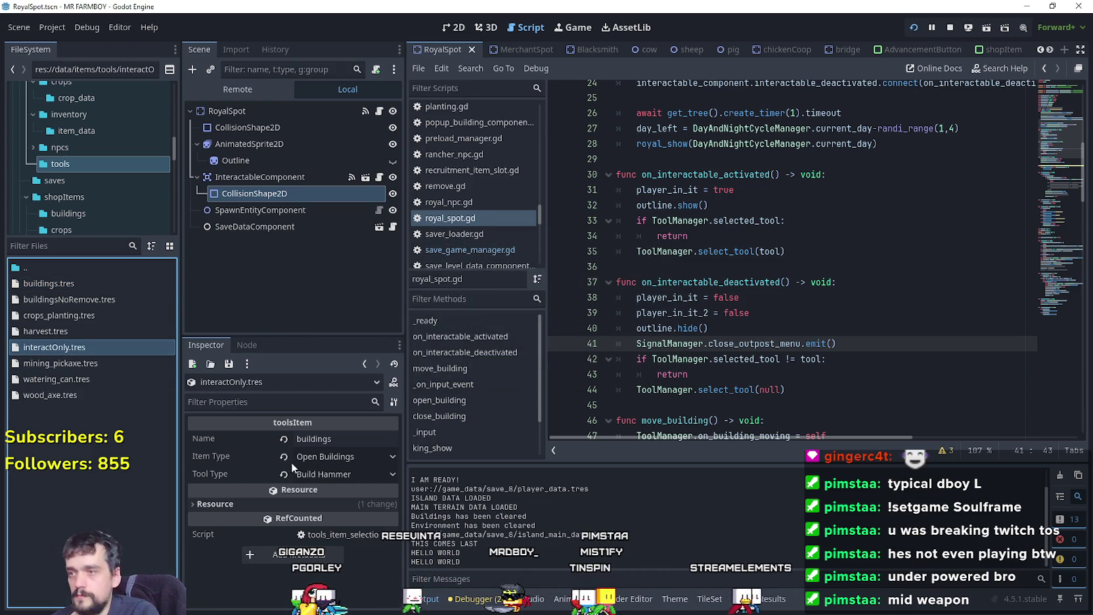
click(226, 440)
text(interact)
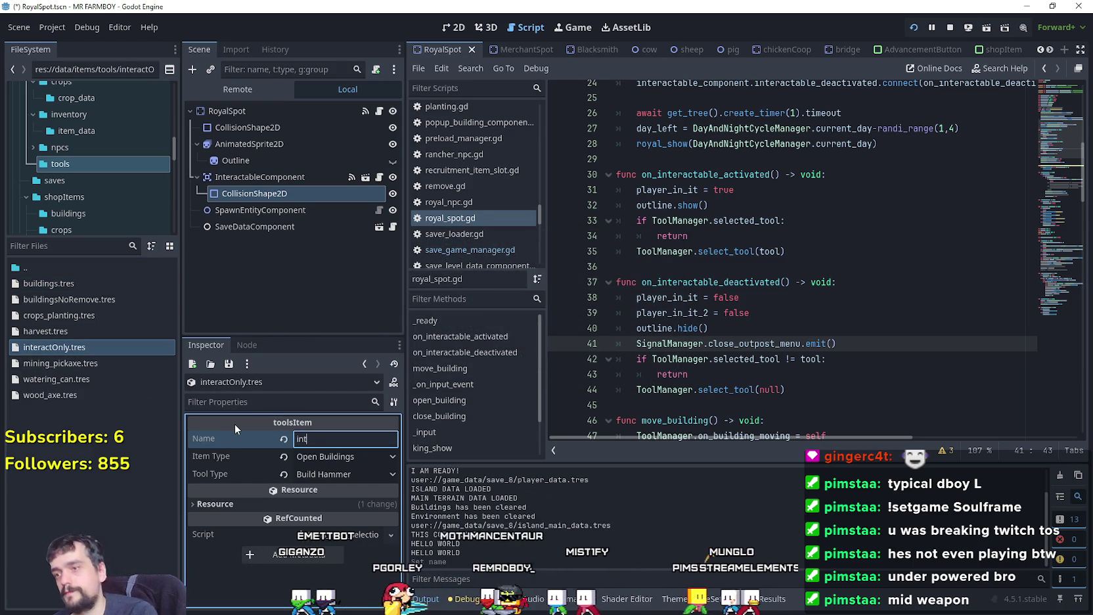
click(359, 455)
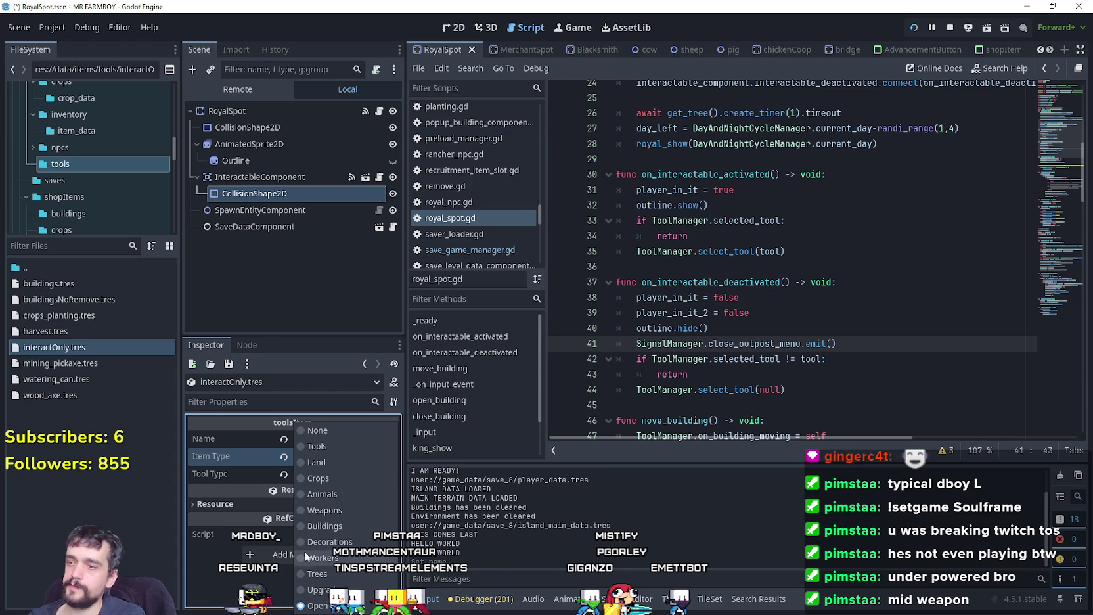
click(305, 295)
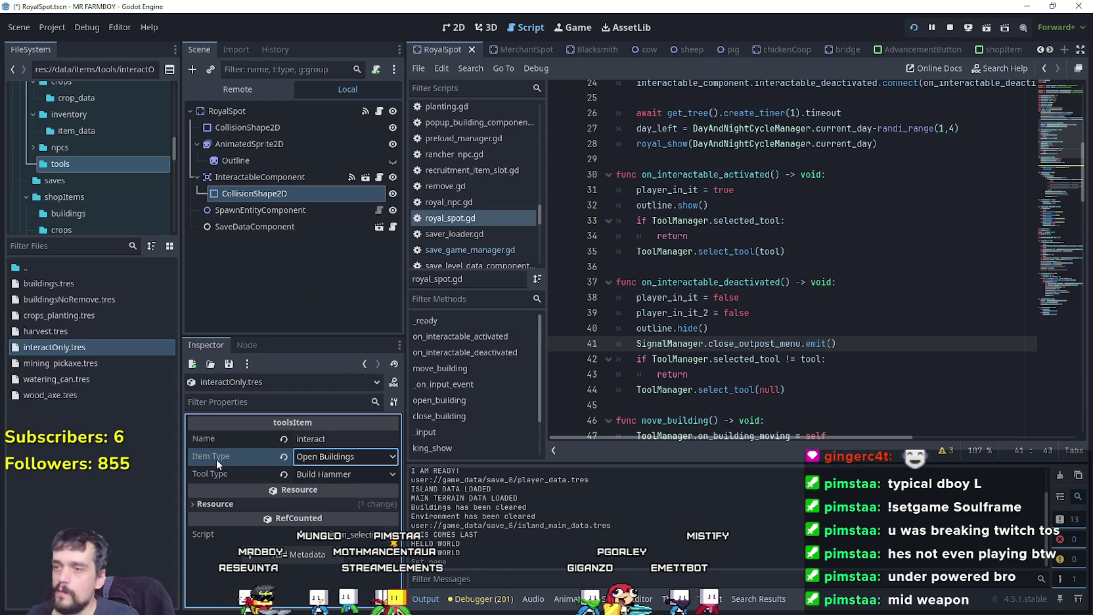
mouse_move(211, 461)
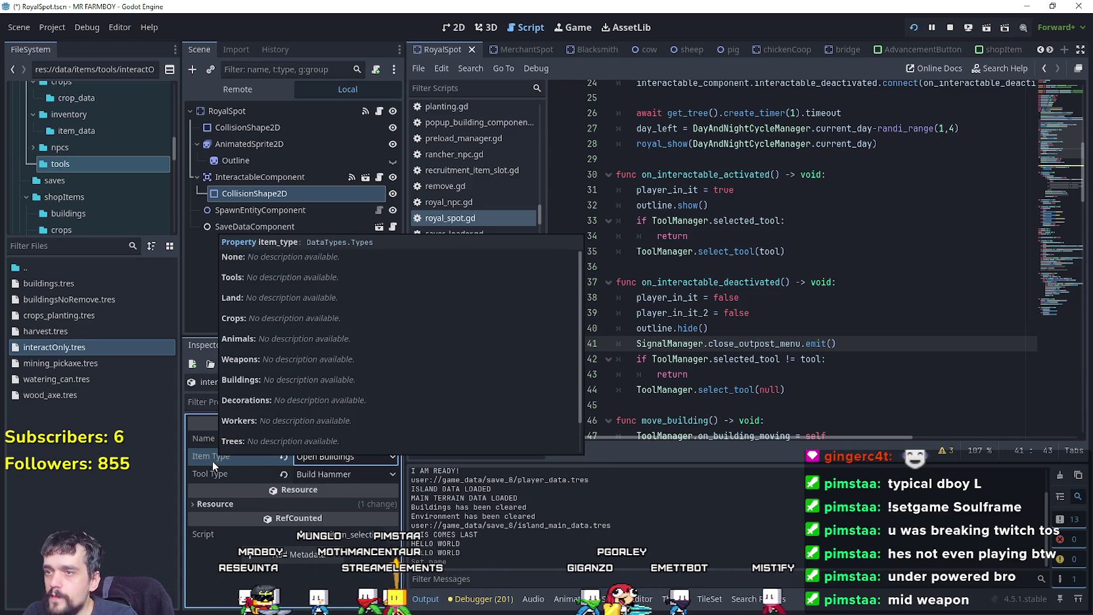
click(816, 318)
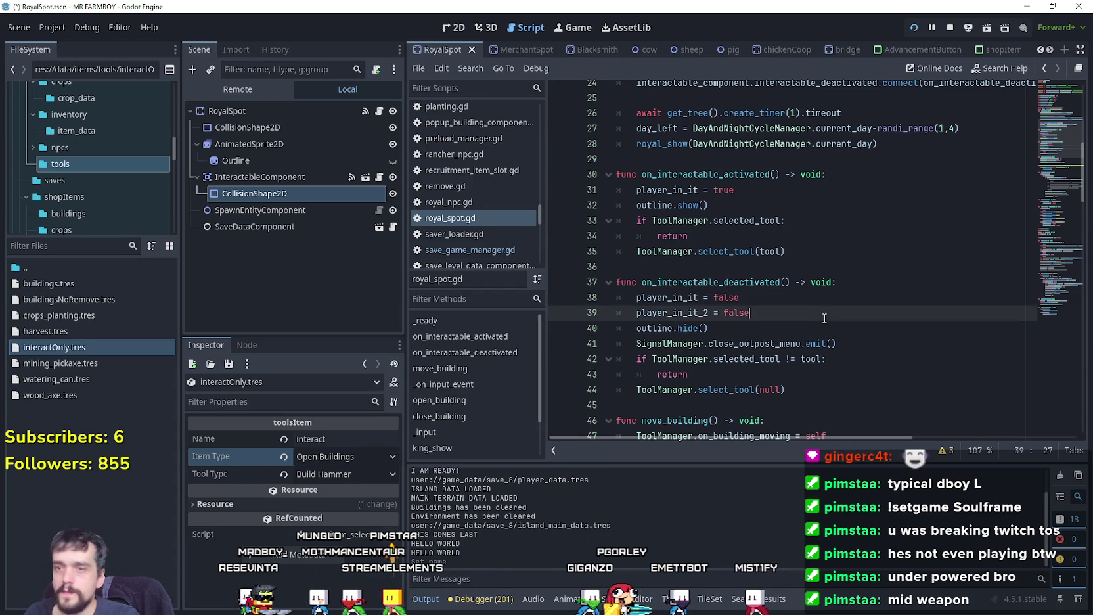
click(76, 247)
Step: Open data_types.gd and search it for 'Typ' to find the Types enum
text(typ)
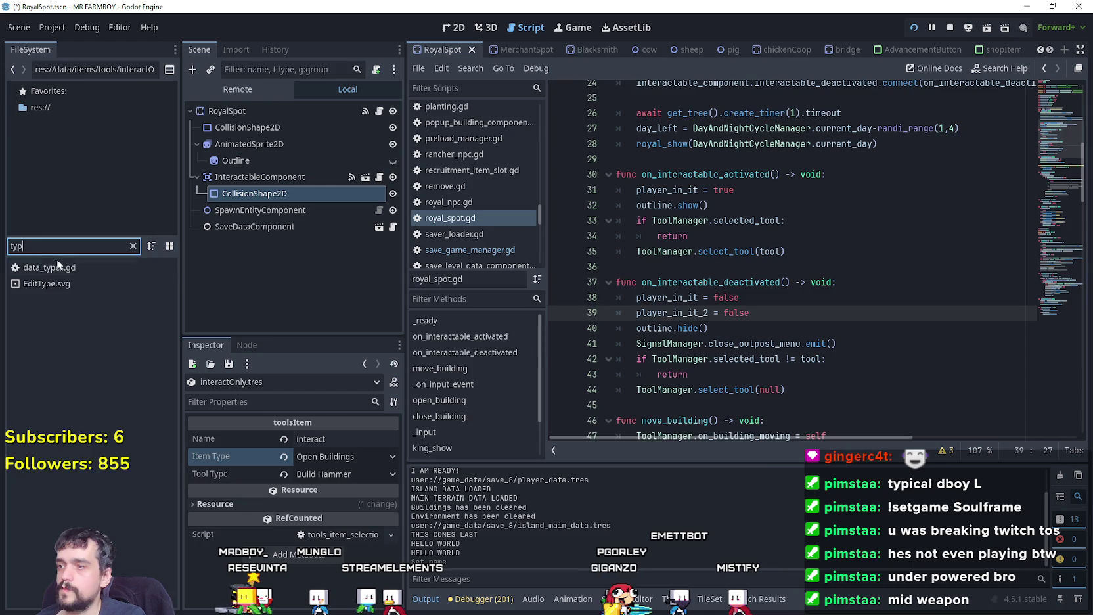
double_click(50, 267)
scroll(968, 327, down, 2)
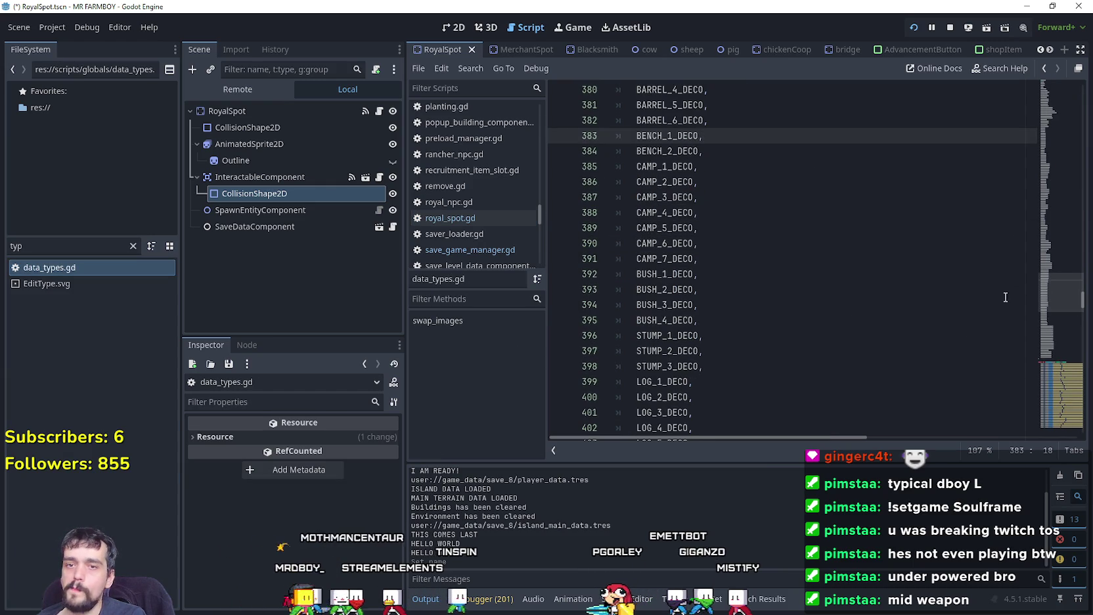
click(897, 293)
key(ctrl+f)
text(Typ)
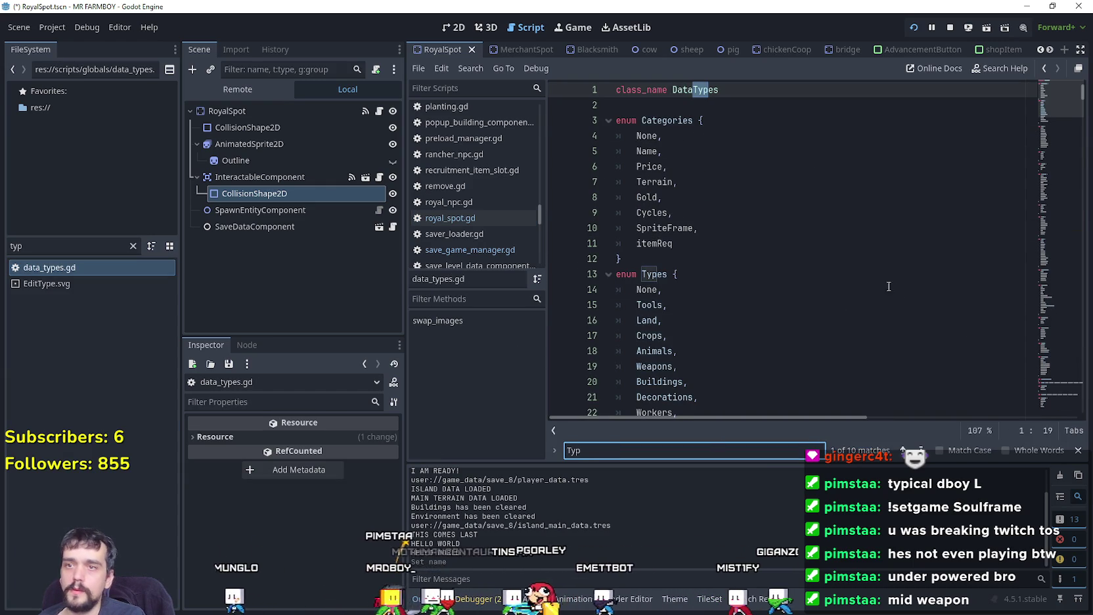
Step: Add a comma and a new Interact entry after openBuildings, then save the script
scroll(702, 308, down, 3)
click(703, 308)
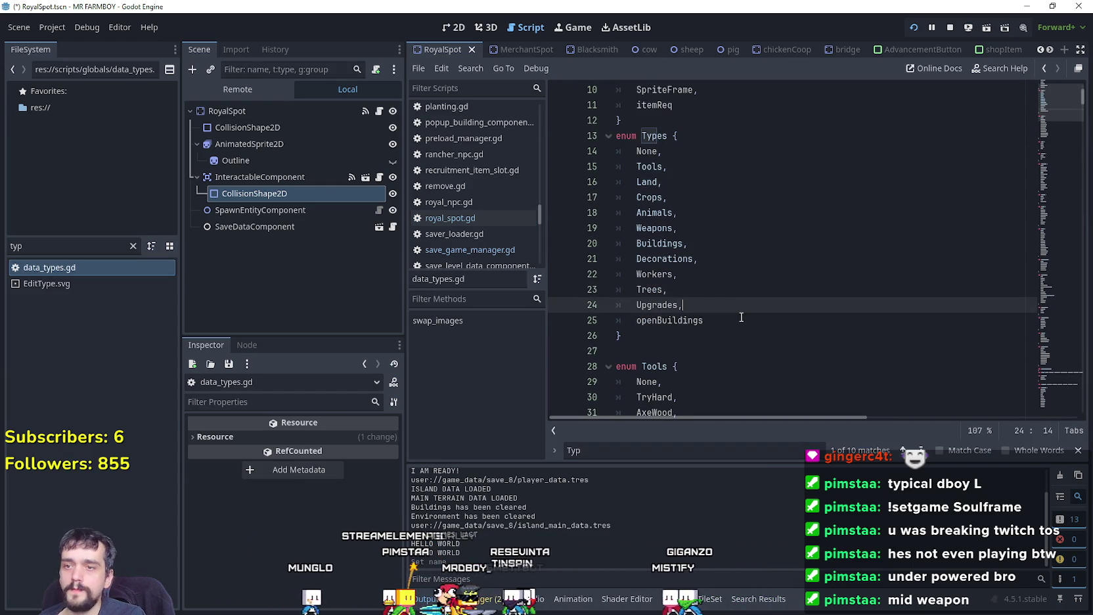
key(Down)
text(,)
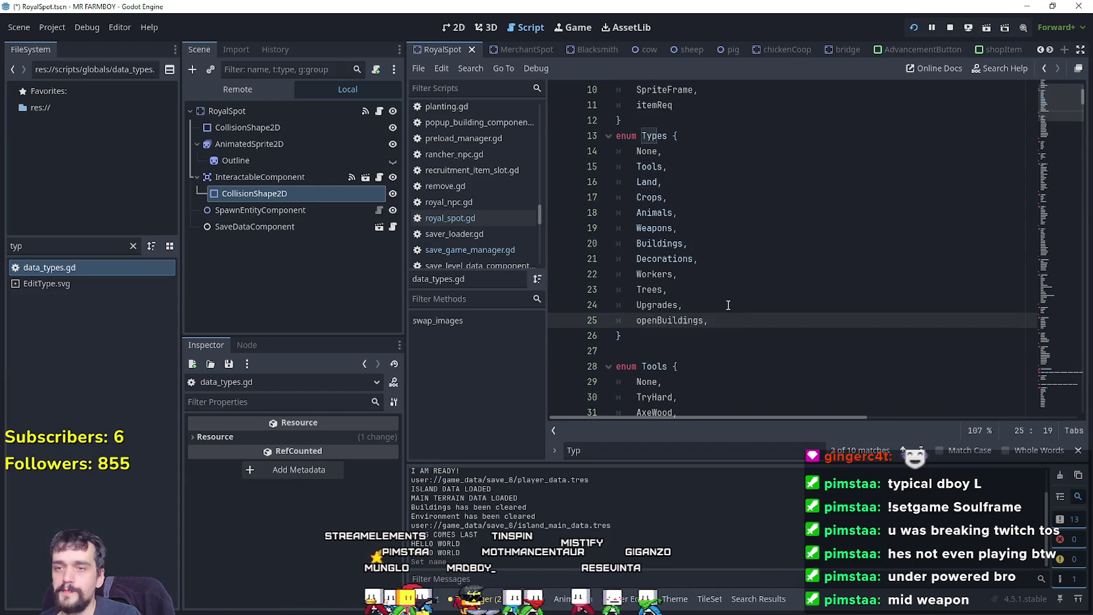
key(Return)
text(Interact)
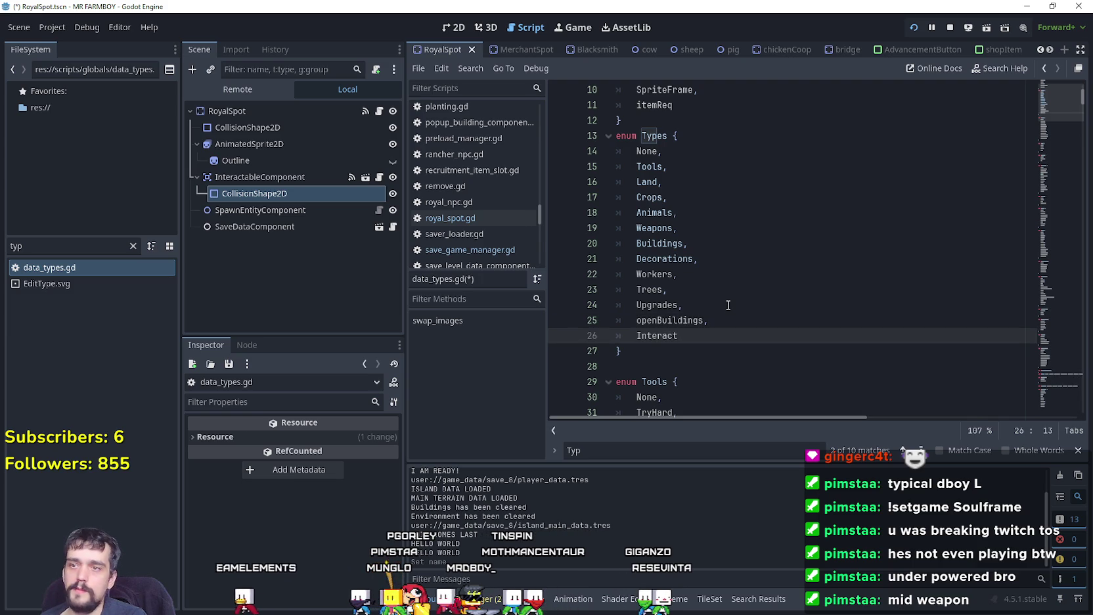
key(ctrl+s)
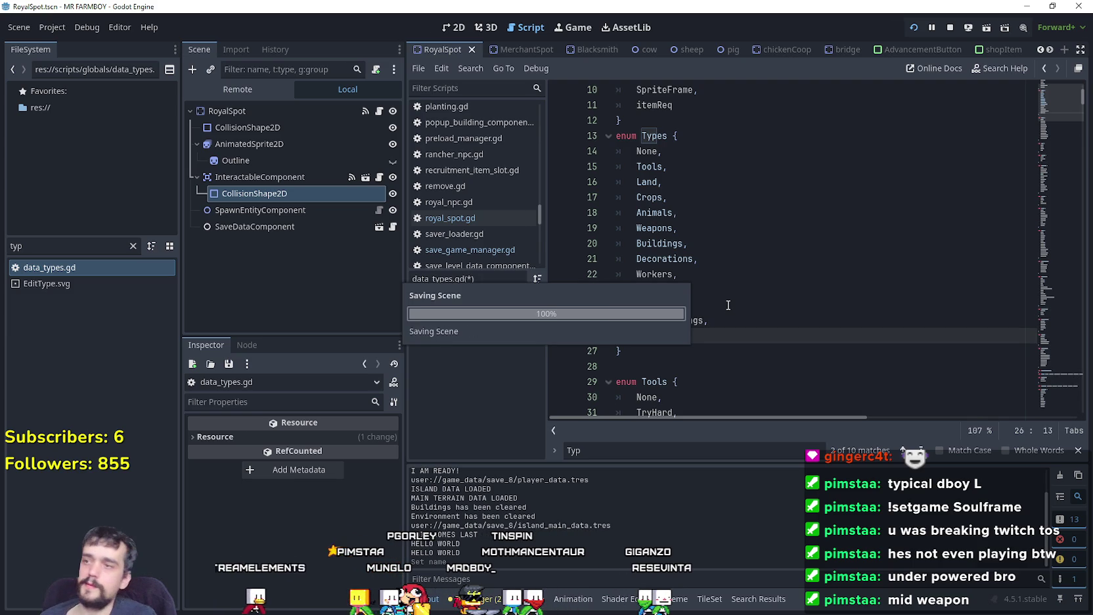
click(96, 269)
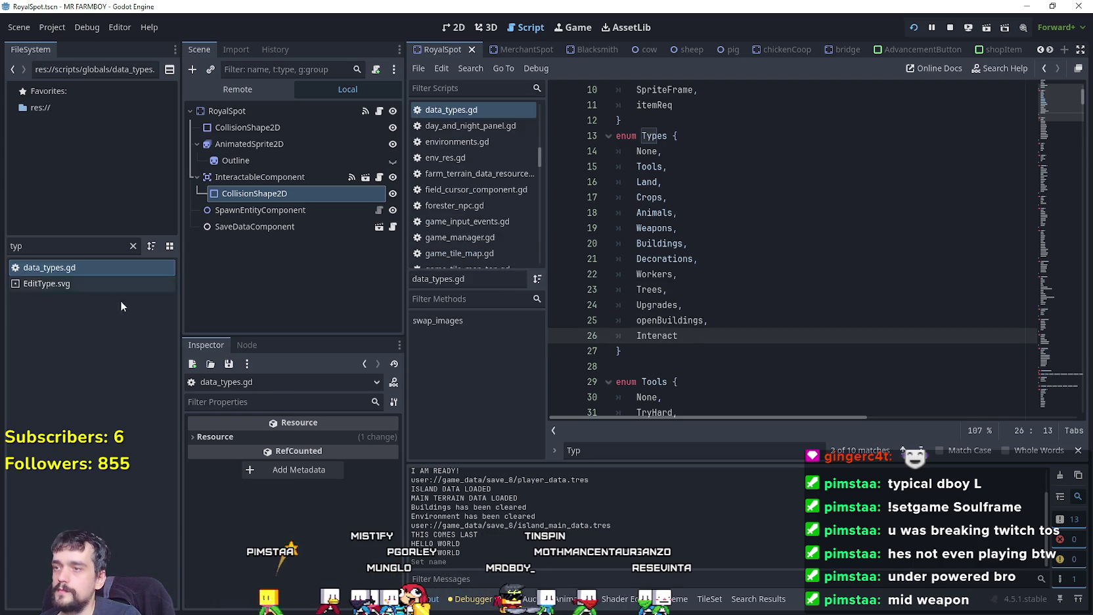
Step: Filter the files by 'tool' and select interactOnly.tres in the tools folder
click(65, 246)
key(BackSpace)
key(BackSpace)
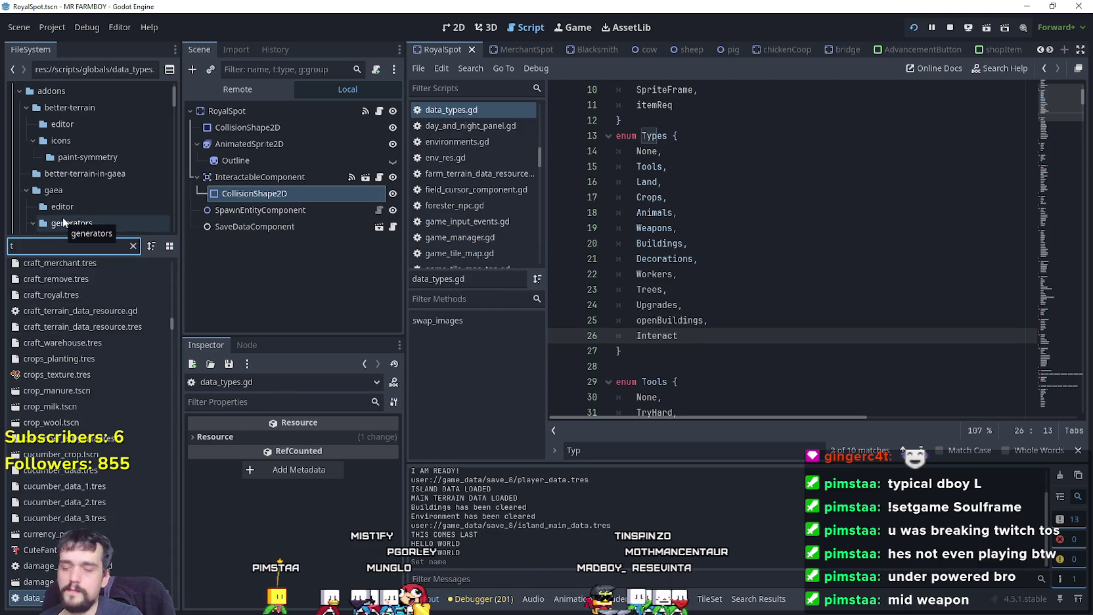
text(ool)
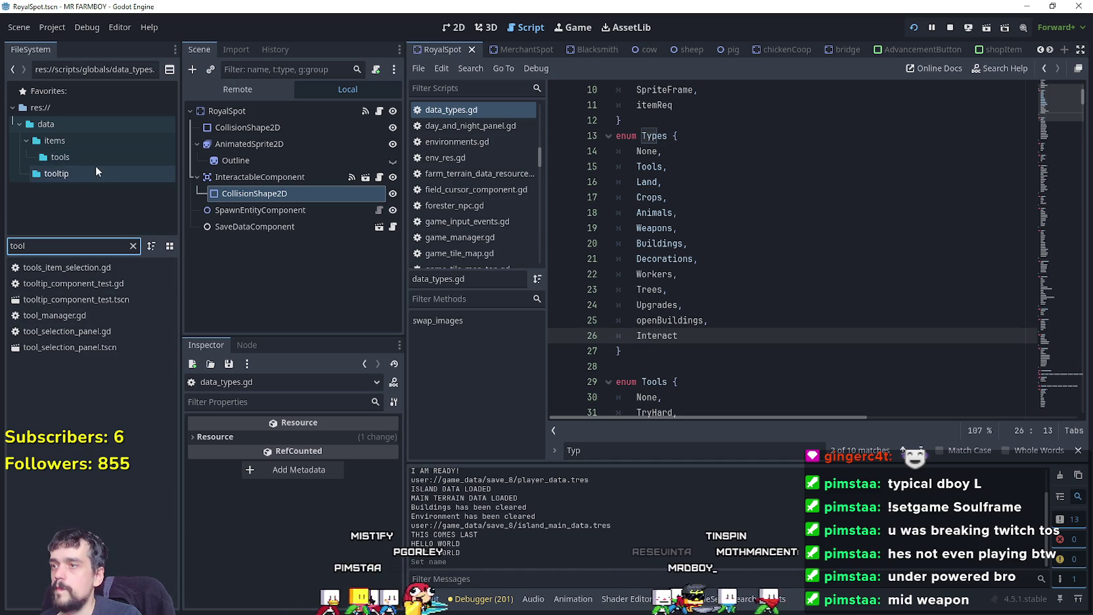
click(96, 160)
click(133, 245)
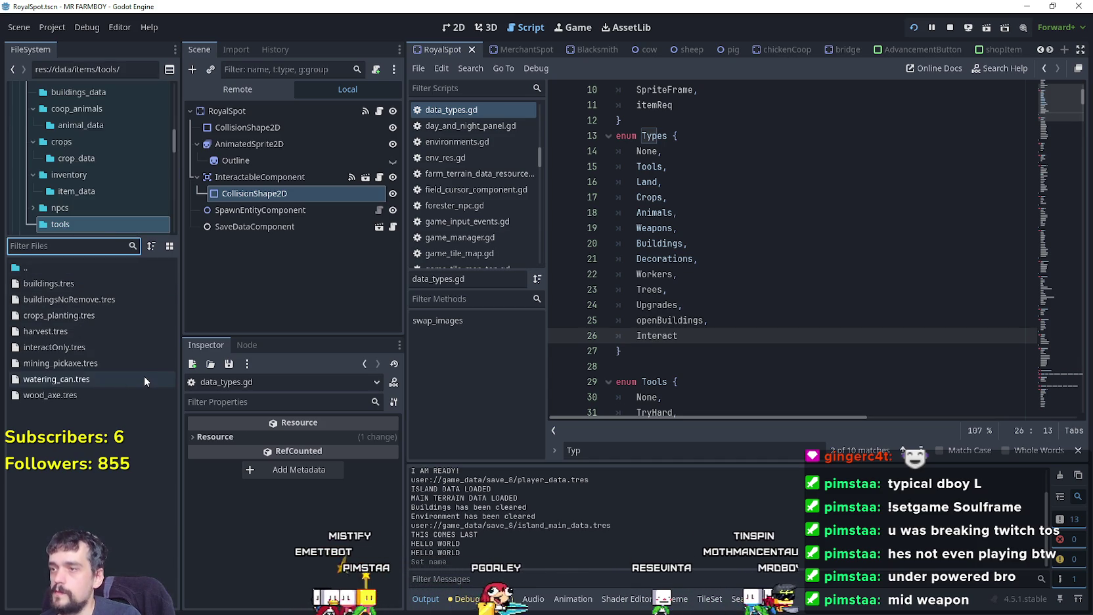
click(77, 348)
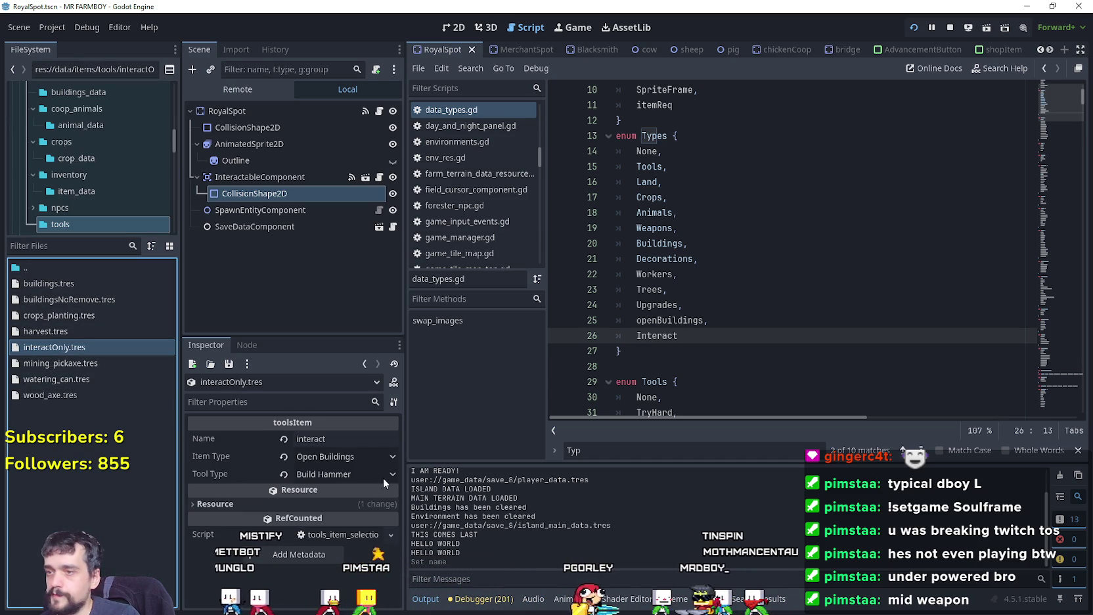
Step: Change interactOnly's Tool Type from Build Hammer to None, save, and stop the game
click(367, 458)
key(Escape)
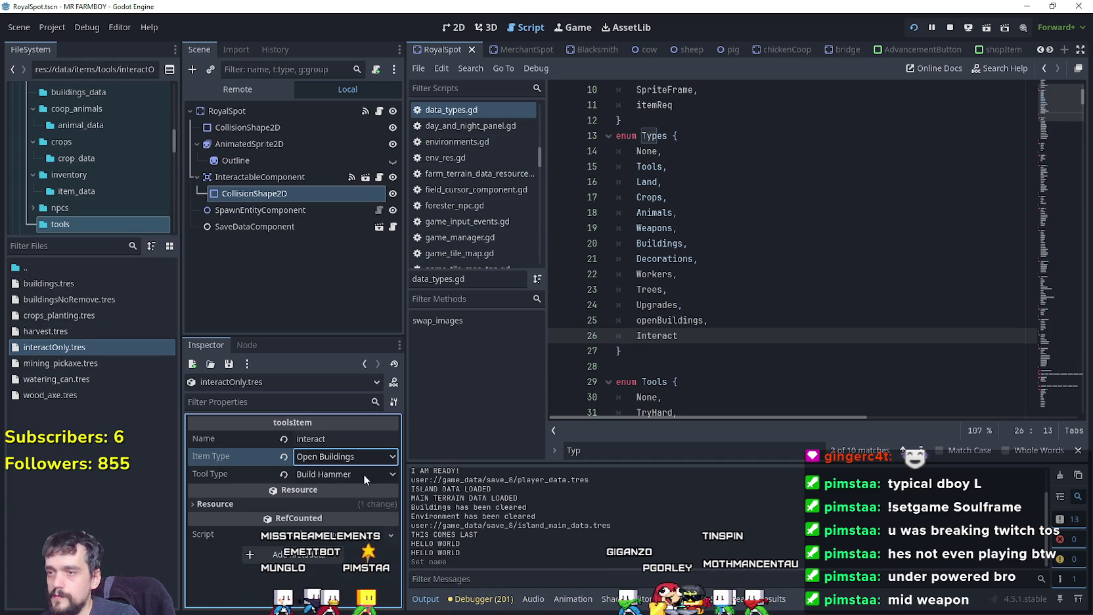
click(356, 471)
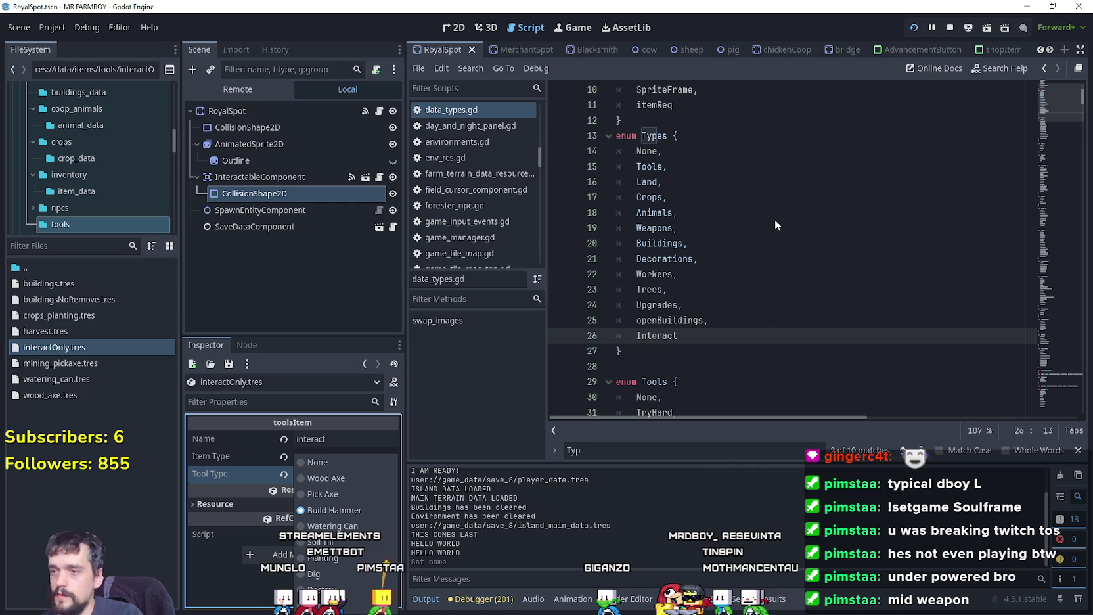
click(343, 459)
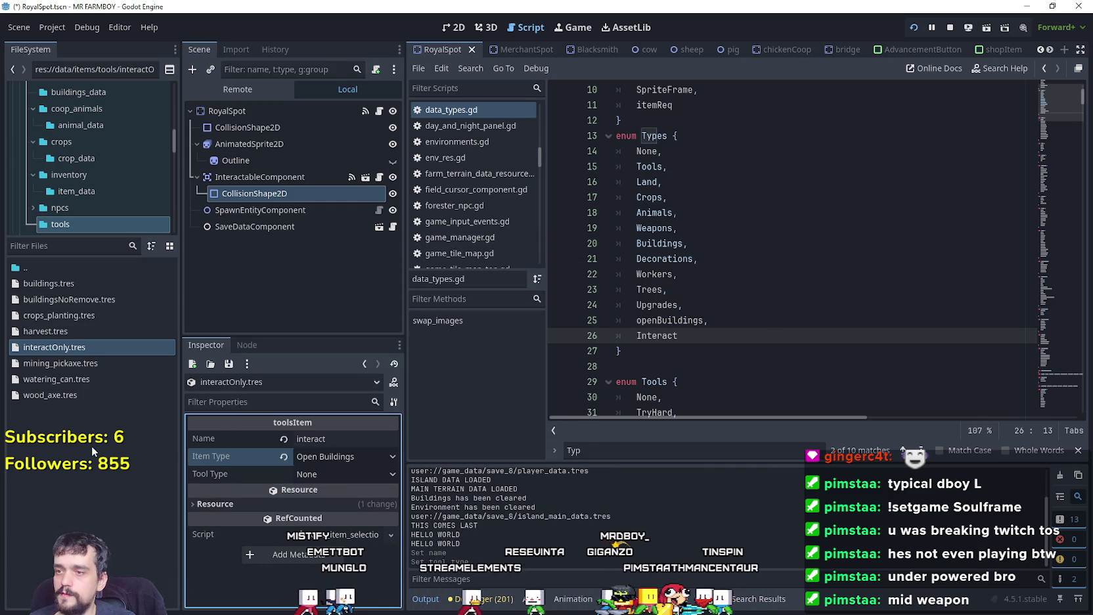
click(772, 241)
key(ctrl+s)
click(950, 29)
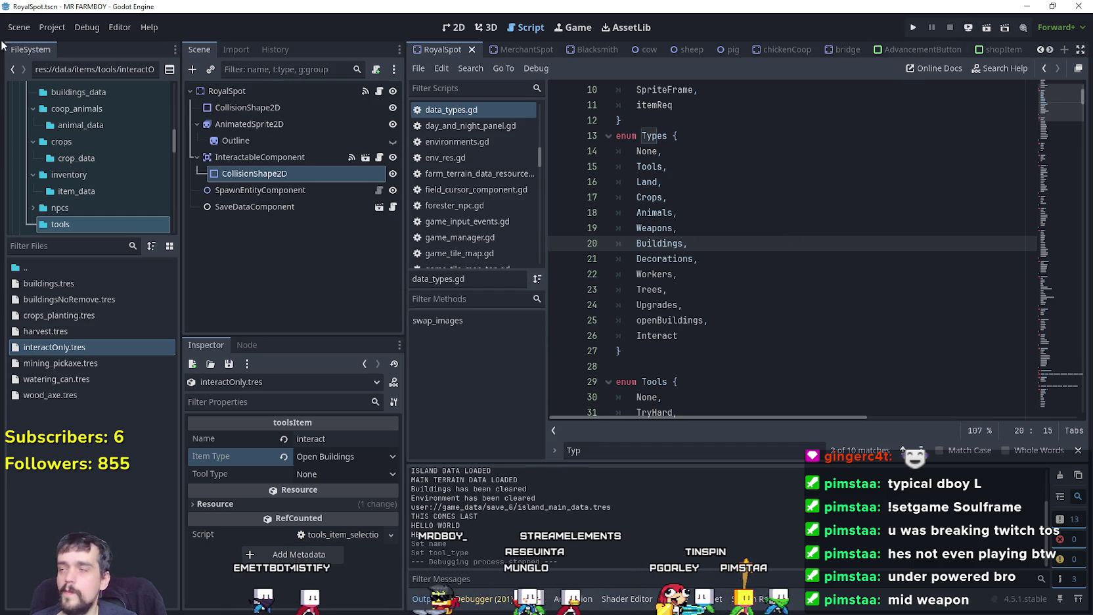
Step: Reload the current Mr Farmboy project via Project > Reload Current Project
click(52, 29)
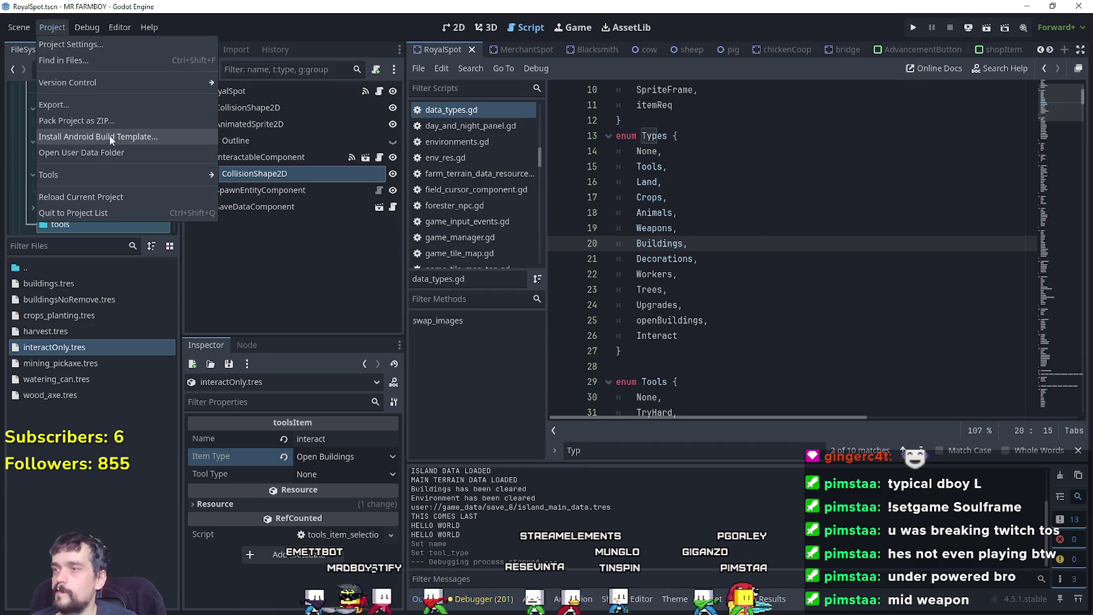
click(87, 27)
click(52, 27)
click(52, 27)
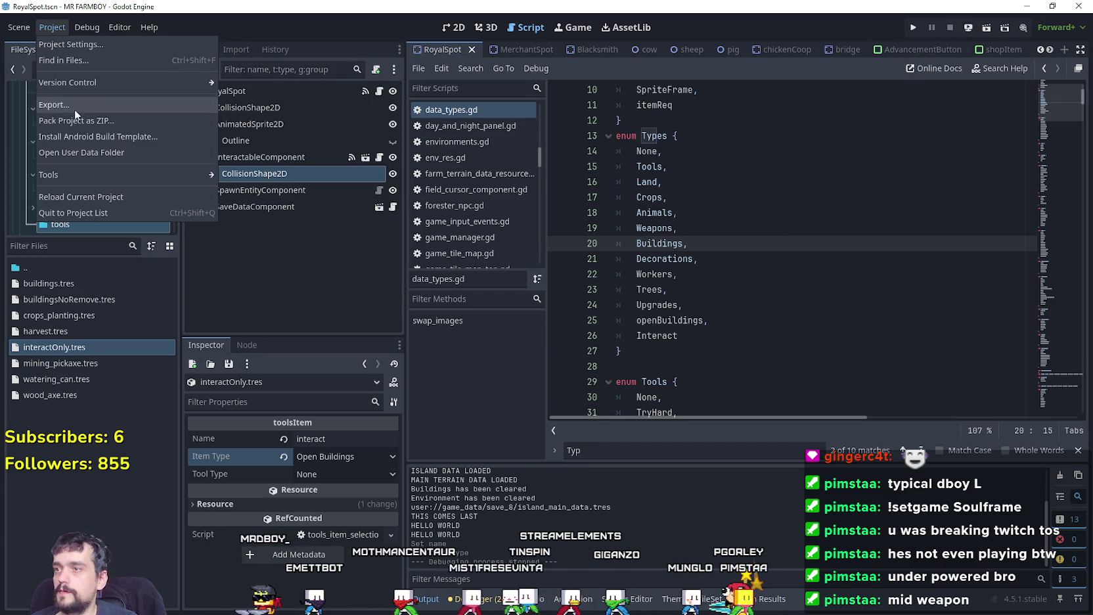
click(76, 195)
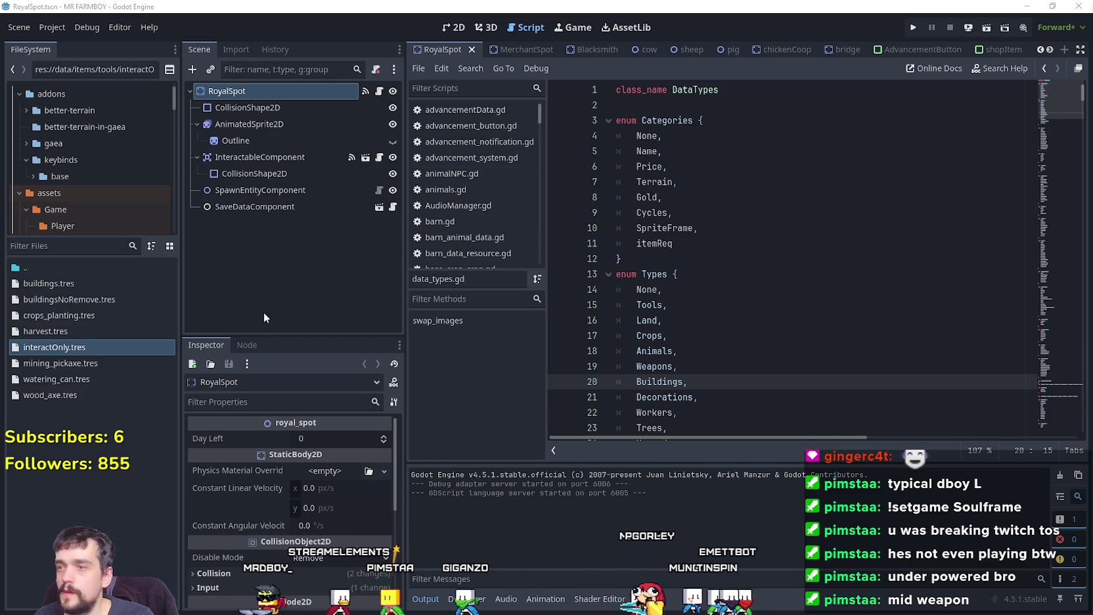
click(786, 289)
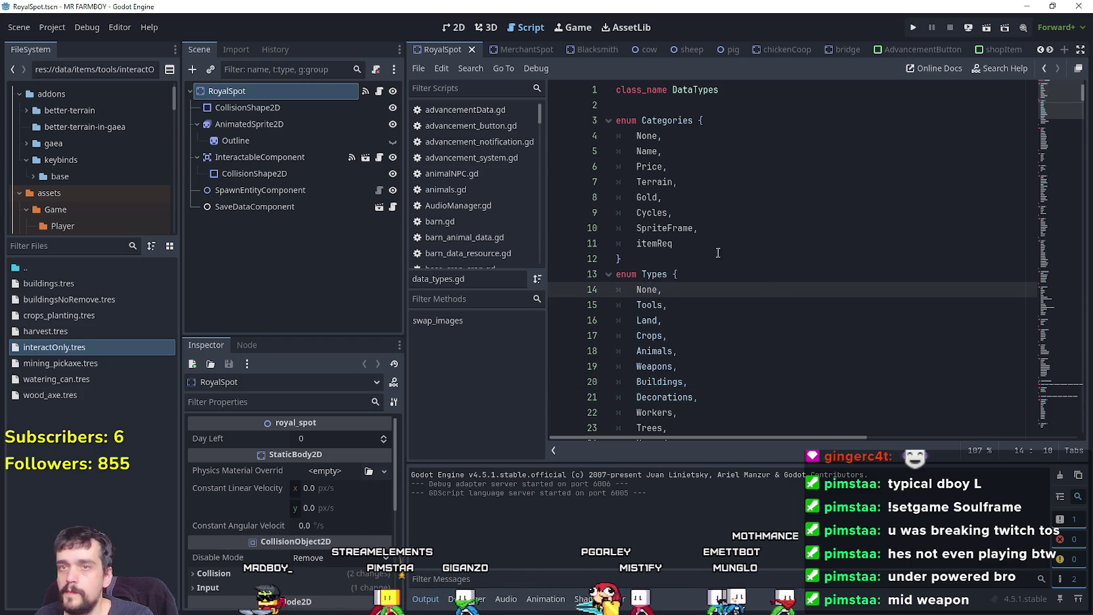
Step: Change interactOnly.tres Item Type from Open Buildings to Interact and save with Ctrl+S
double_click(55, 347)
click(333, 456)
click(342, 576)
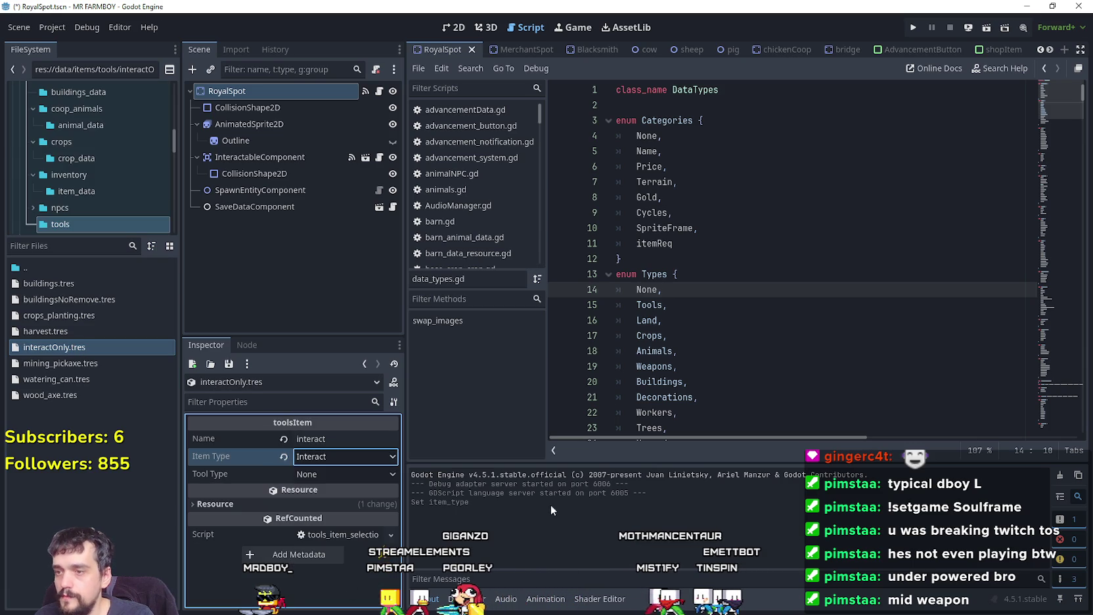
click(819, 304)
key(ctrl+s)
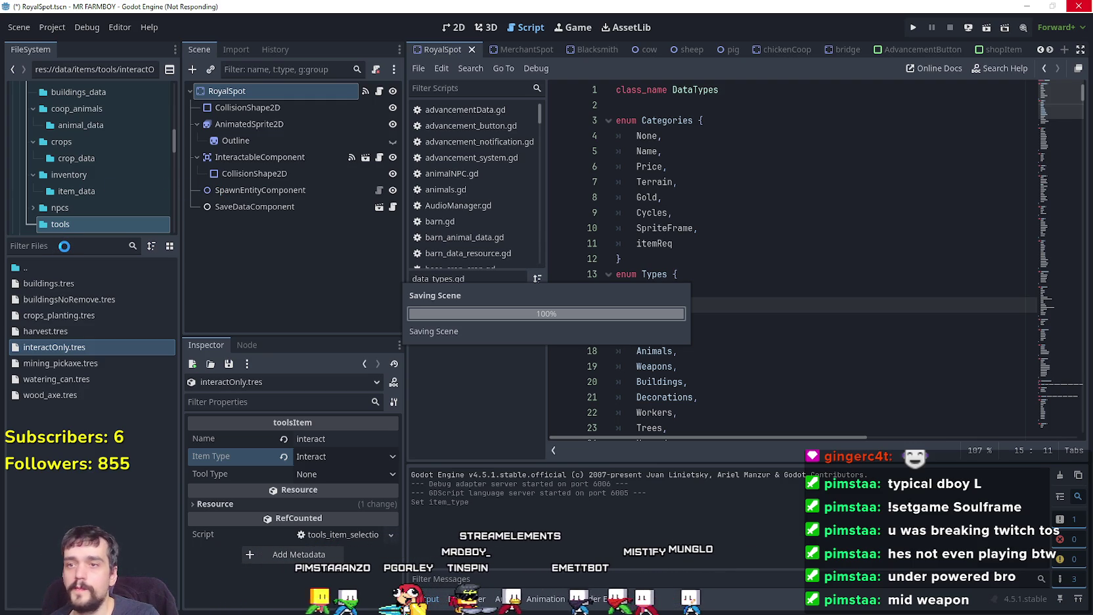
Step: Open bridge.gd and review its interactable activated and deactivated functions
click(840, 49)
click(380, 94)
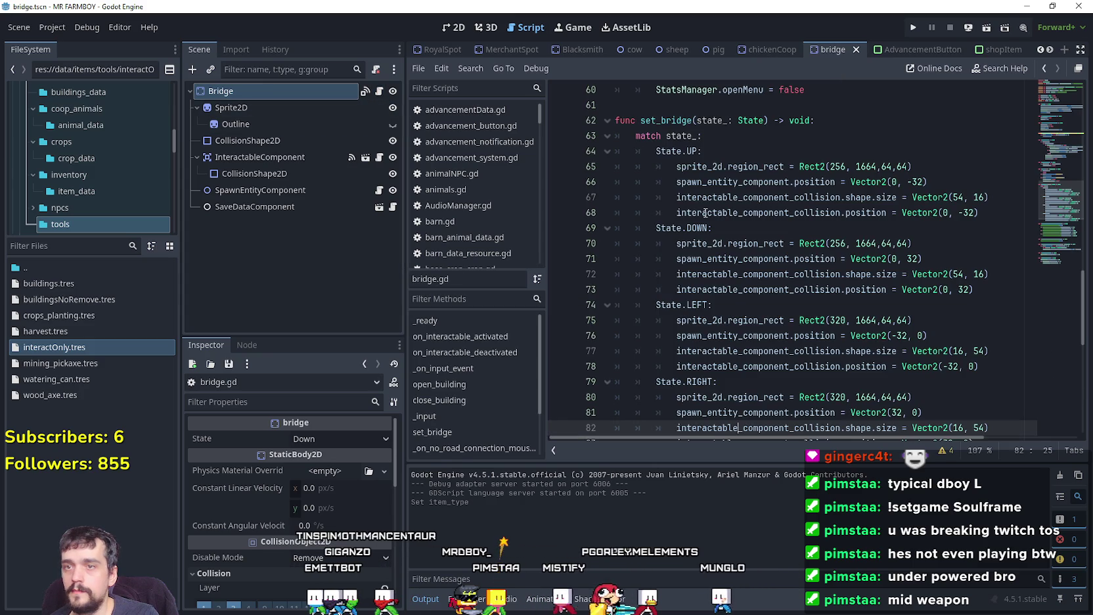
mouse_move(1058, 214)
mouse_down()
mouse_move(1049, 178)
mouse_move(1058, 149)
mouse_up()
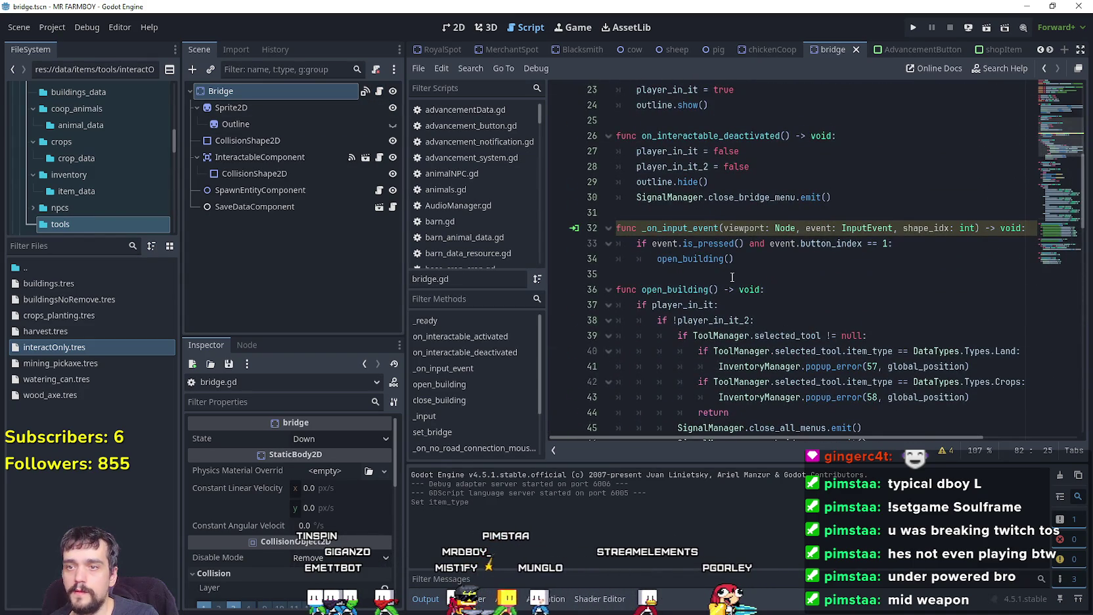
click(732, 277)
scroll(736, 277, up, 1)
click(780, 228)
scroll(781, 230, up, 2)
scroll(780, 256, down, 1)
Step: Open royal_spot.gd and copy its on_interactable_activated/deactivated functions
click(43, 247)
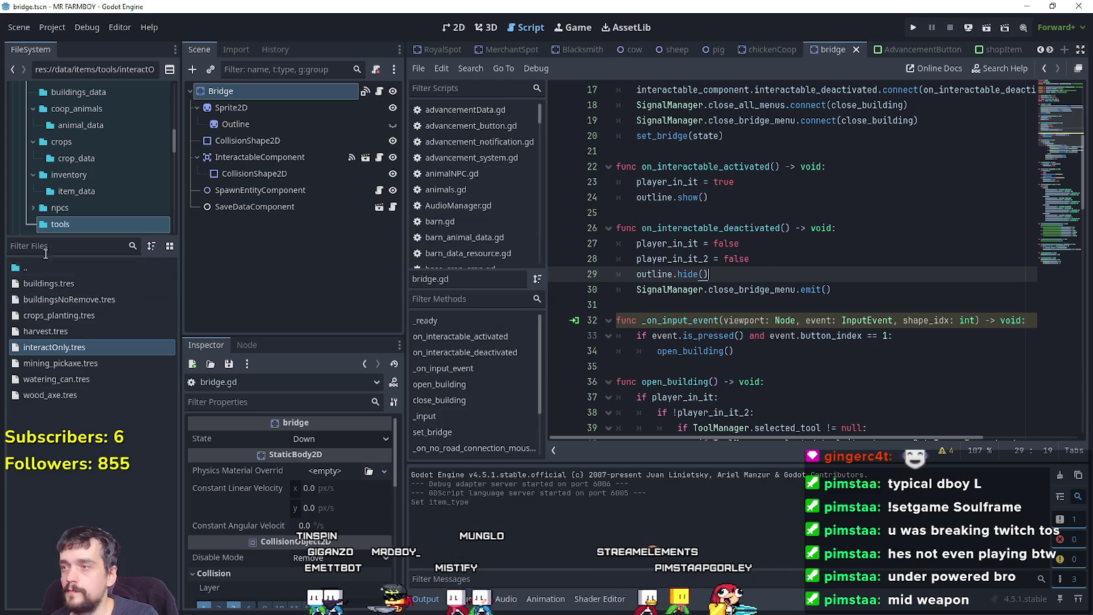
text(royal)
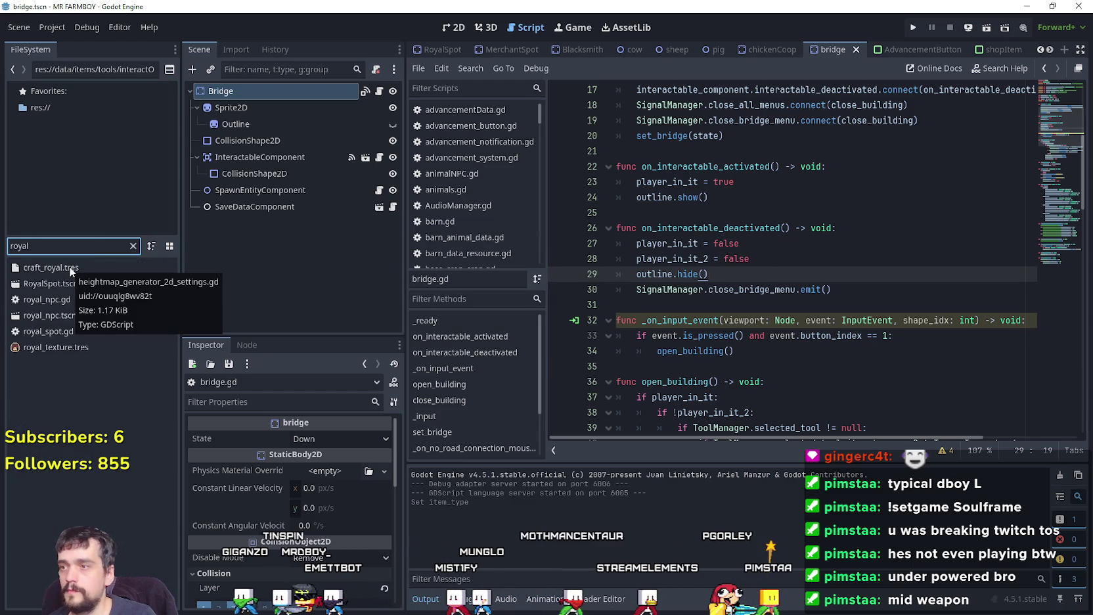
double_click(62, 284)
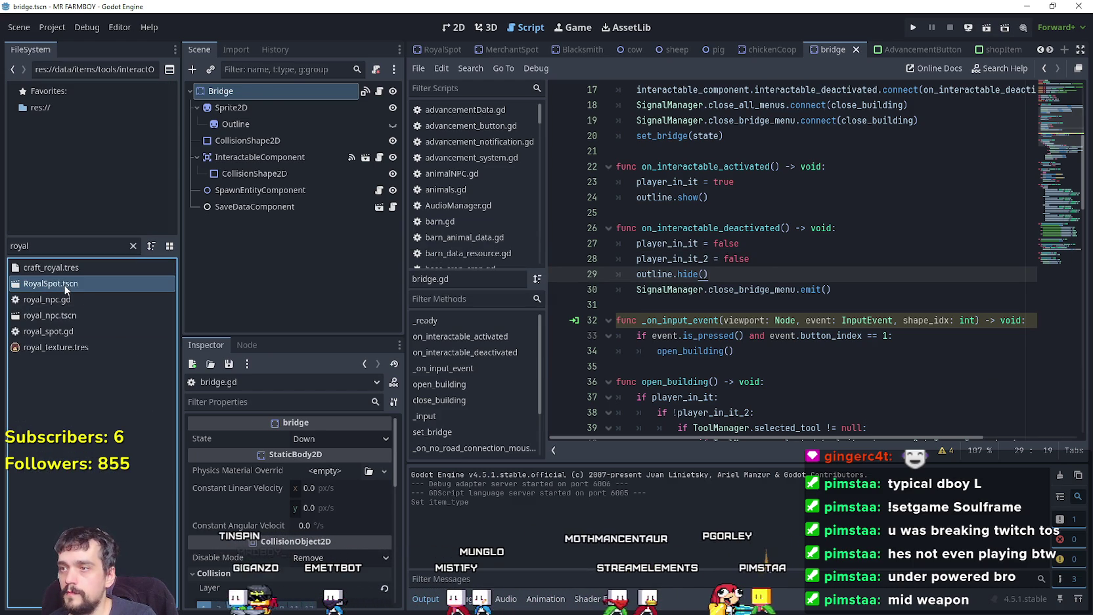
click(381, 90)
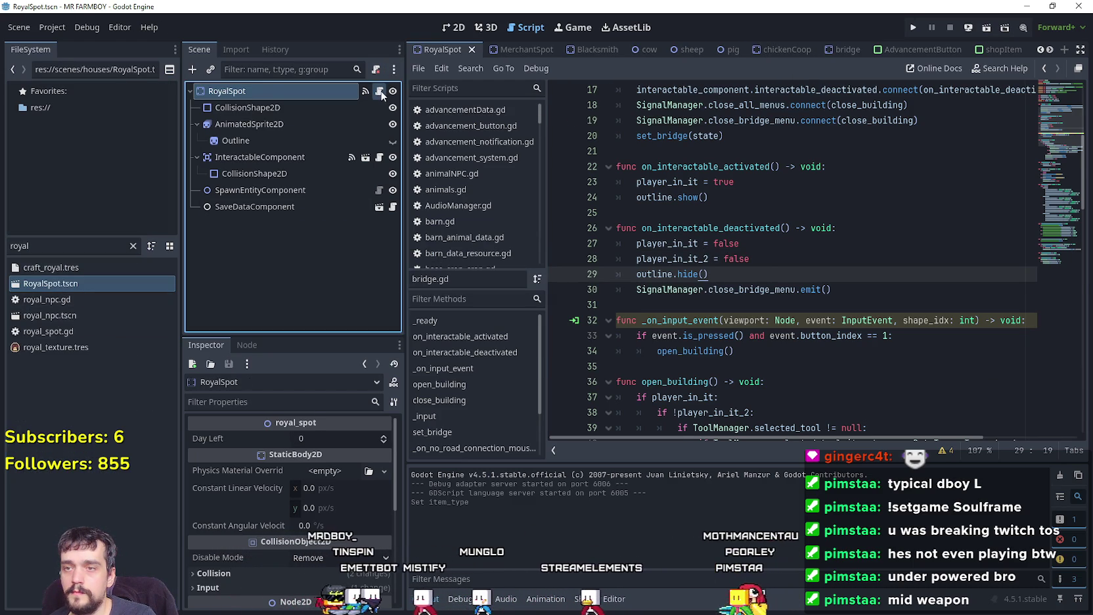
scroll(790, 317, down, 3)
mouse_move(830, 366)
mouse_down()
mouse_move(621, 253)
mouse_move(607, 151)
mouse_up()
key(ctrl+c)
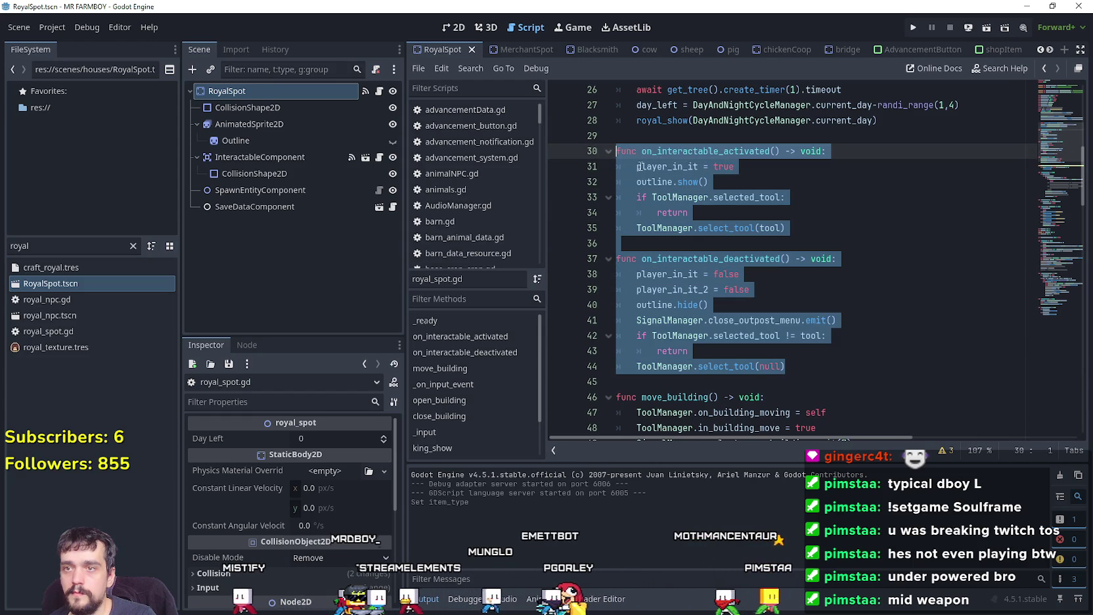
Step: Paste the copied functions into bridge.gd and comment out the old ones with Ctrl+K
click(833, 49)
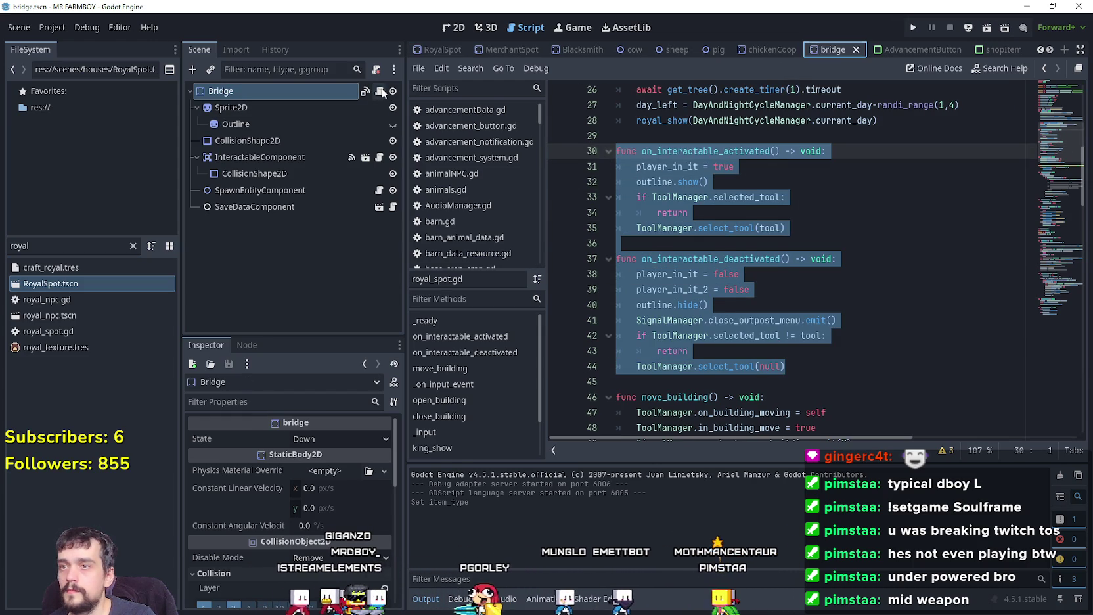
click(365, 90)
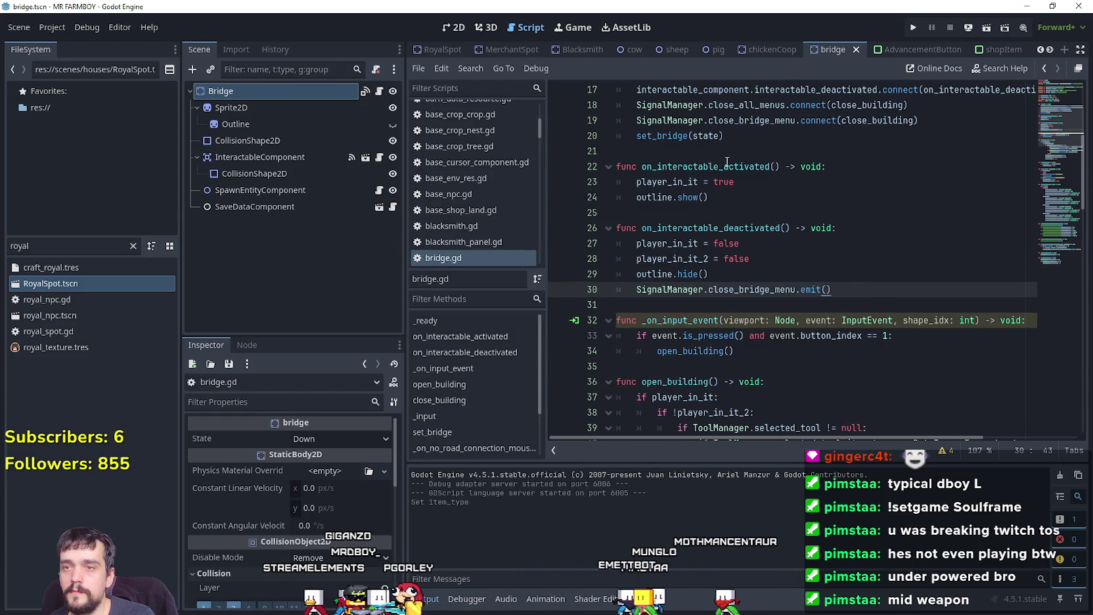
key(Return)
key(Return)
key(ctrl+v)
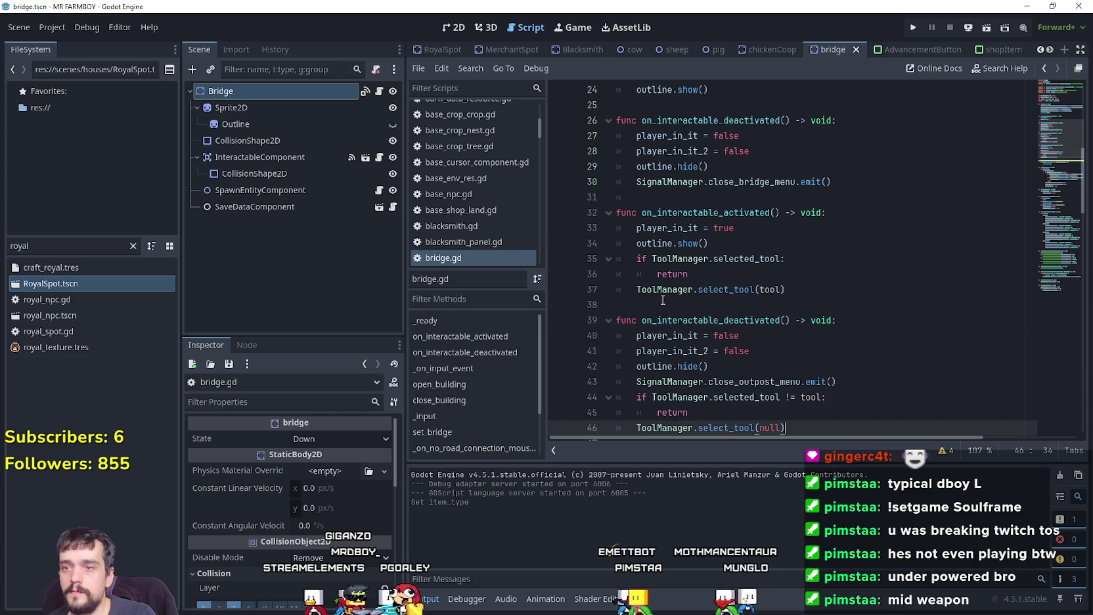
scroll(699, 245, up, 2)
drag(836, 274, 618, 151)
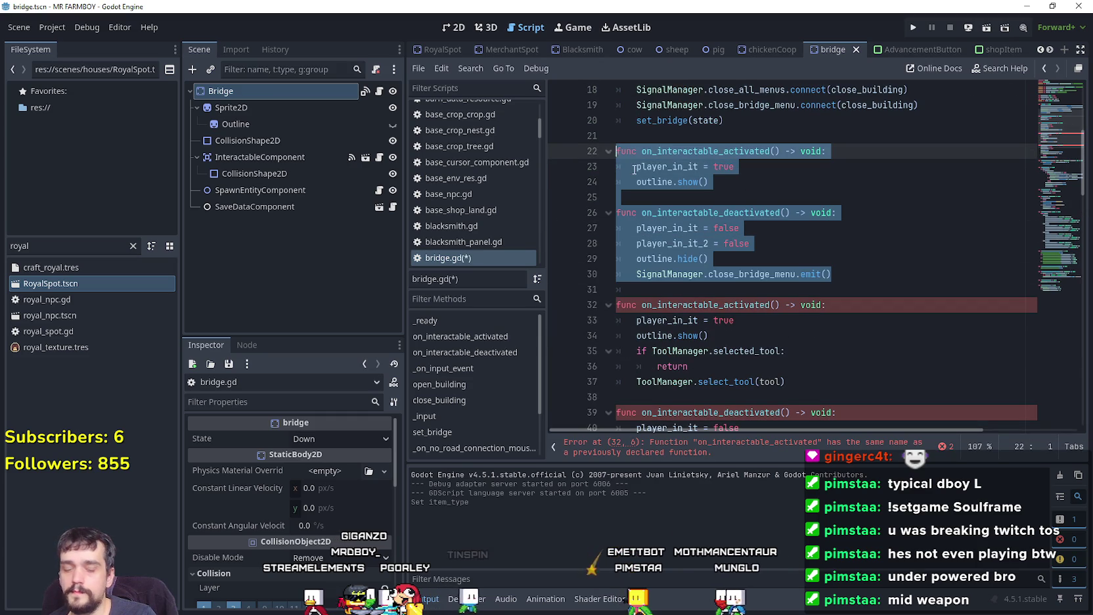
key(ctrl+k)
Step: Check the undeclared 'tool' references and add a blank line near the script's declarations
click(789, 366)
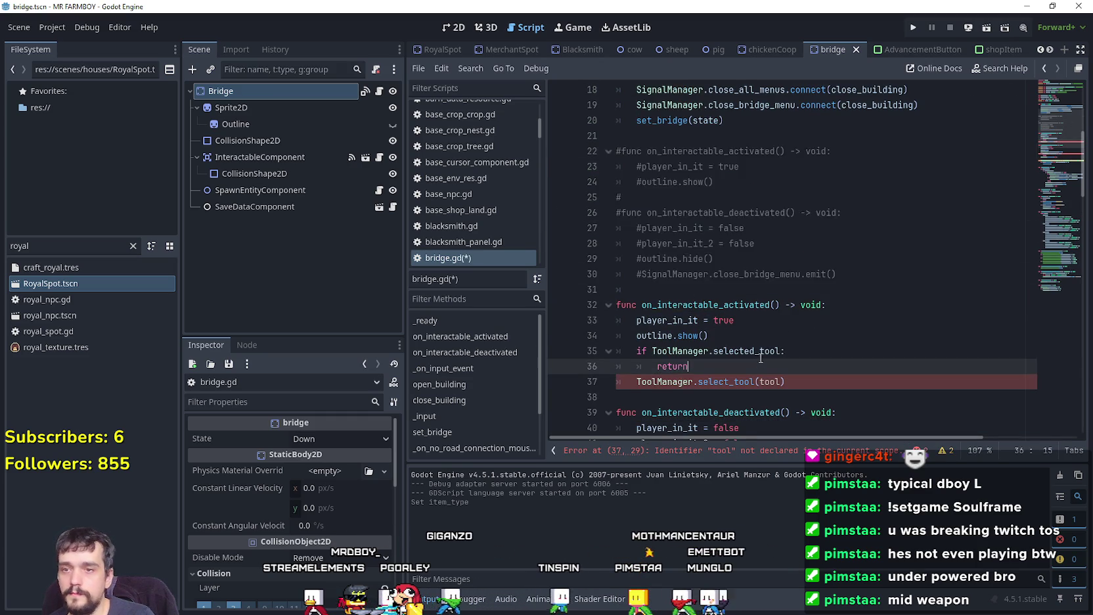
scroll(801, 336, down, 2)
scroll(801, 336, down, 2)
click(801, 335)
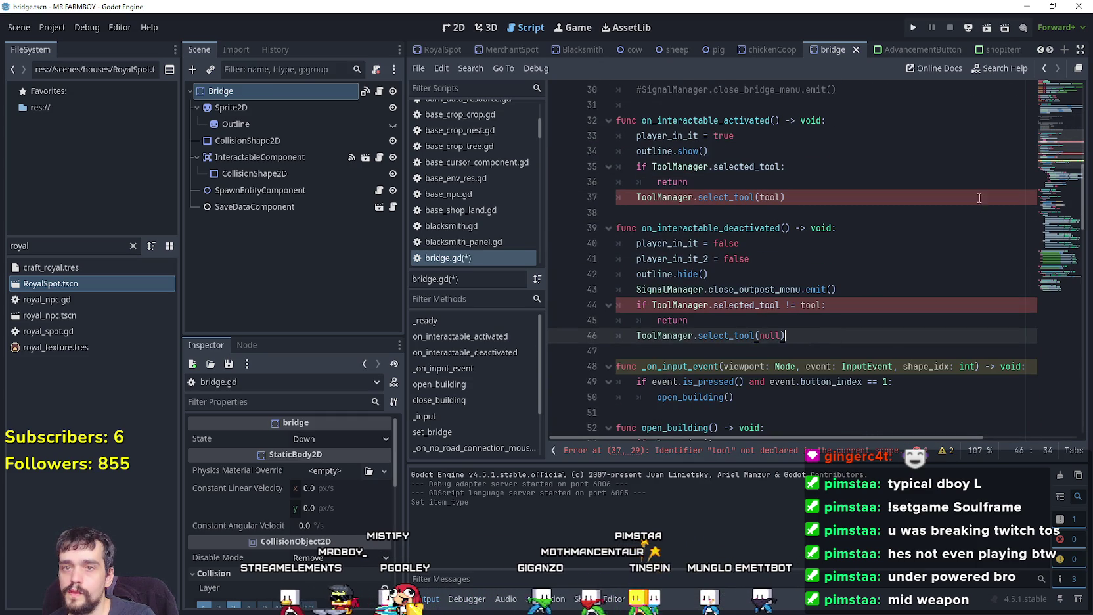
scroll(1058, 178, up, 10)
click(835, 270)
key(Return)
key(Return)
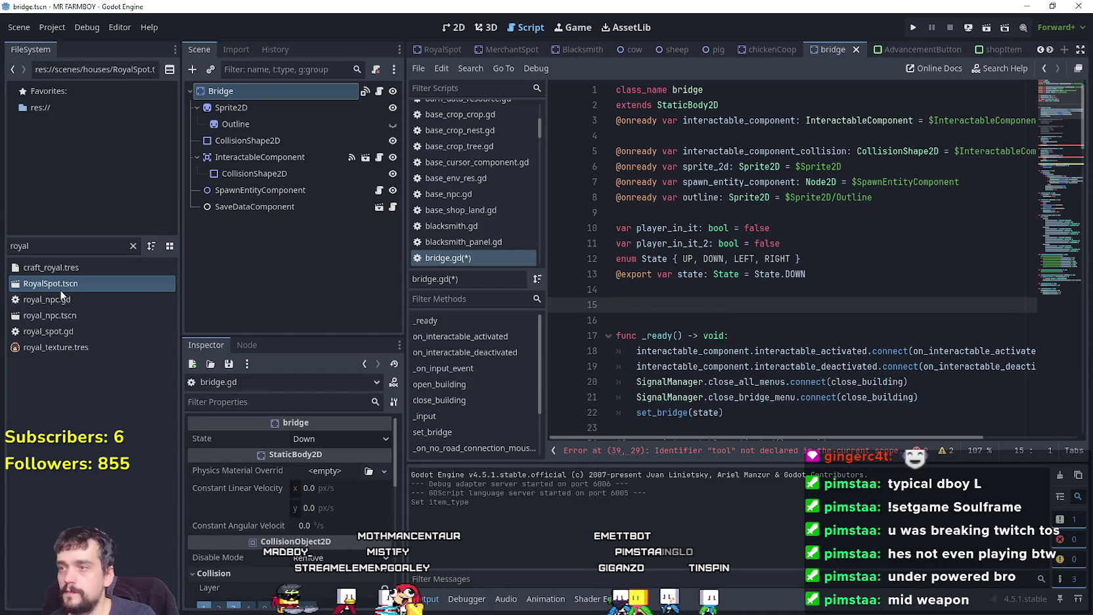
Step: Drag interactOnly.tres into bridge.gd as a preload constant at line 15 named 'tool'
double_click(10, 244)
text(tool)
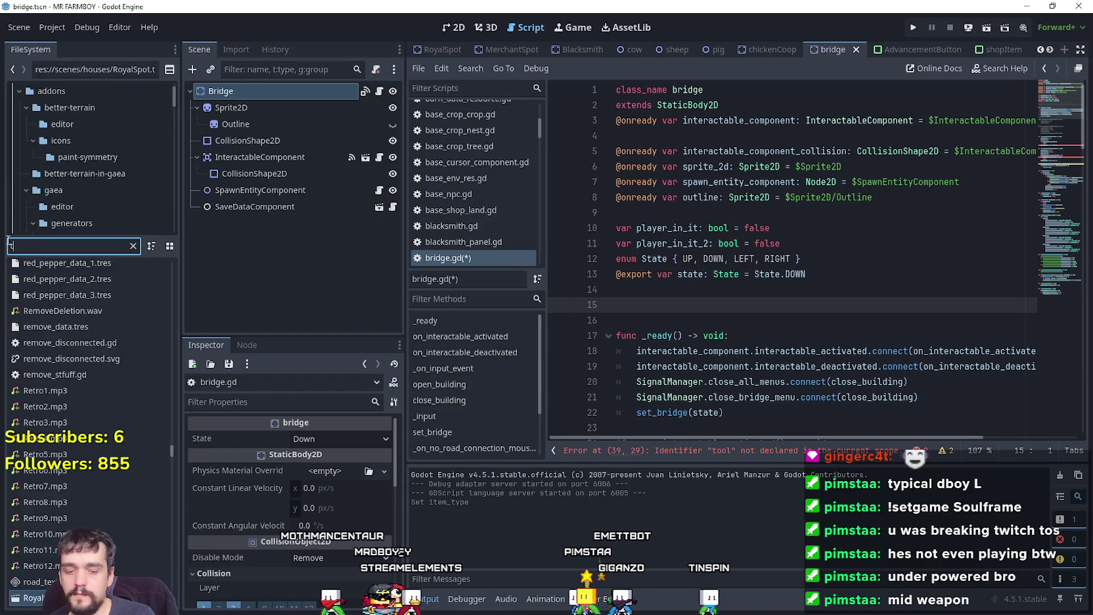
click(92, 155)
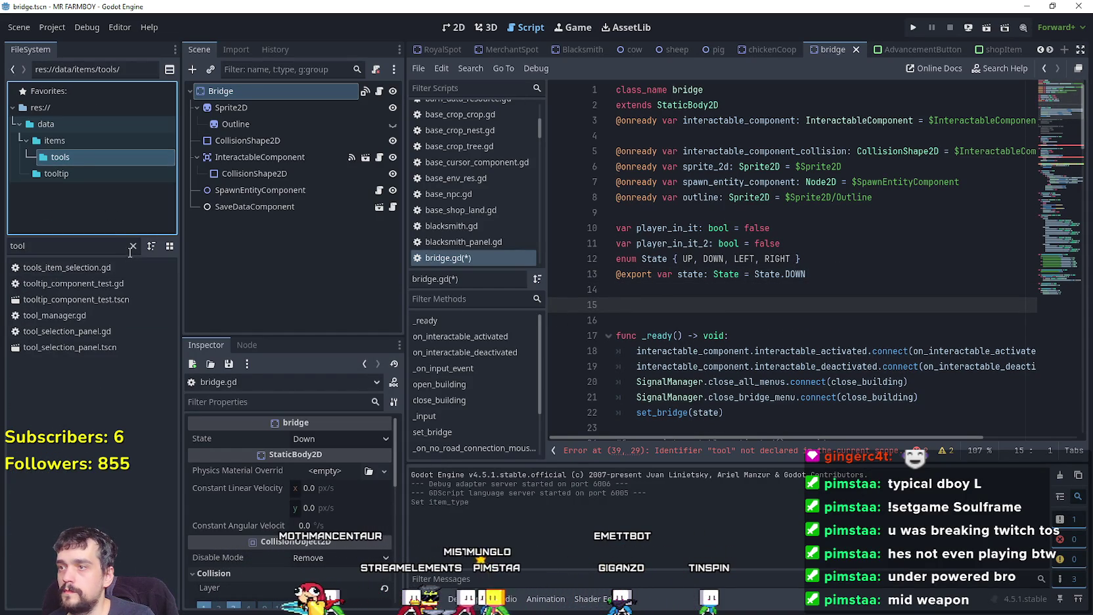
click(132, 247)
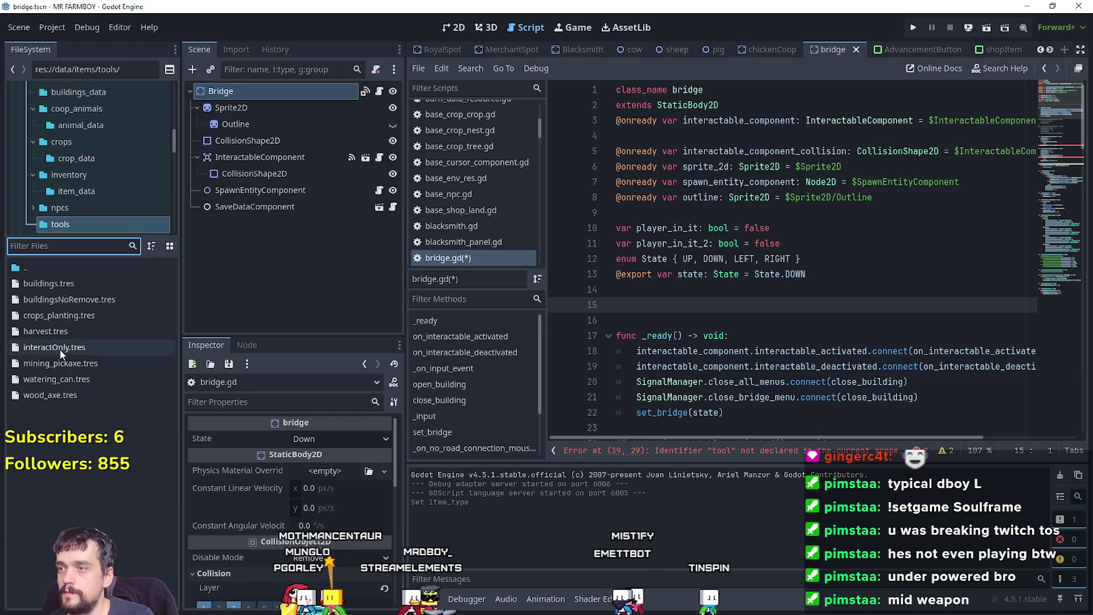
mouse_move(58, 349)
mouse_down()
mouse_move(792, 364)
mouse_move(650, 306)
mouse_up()
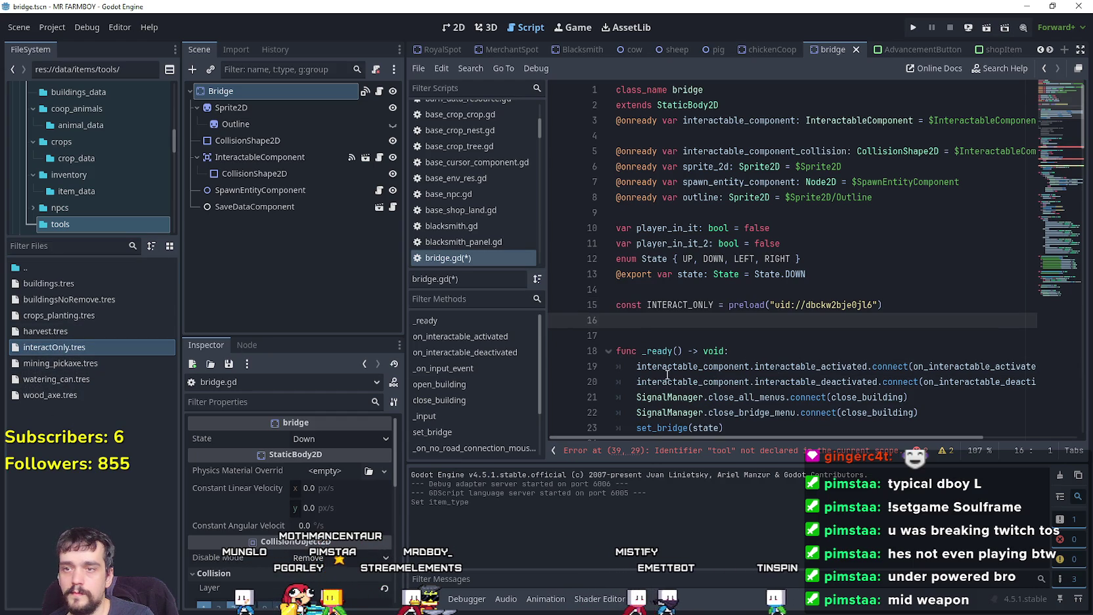
double_click(688, 306)
text(tool)
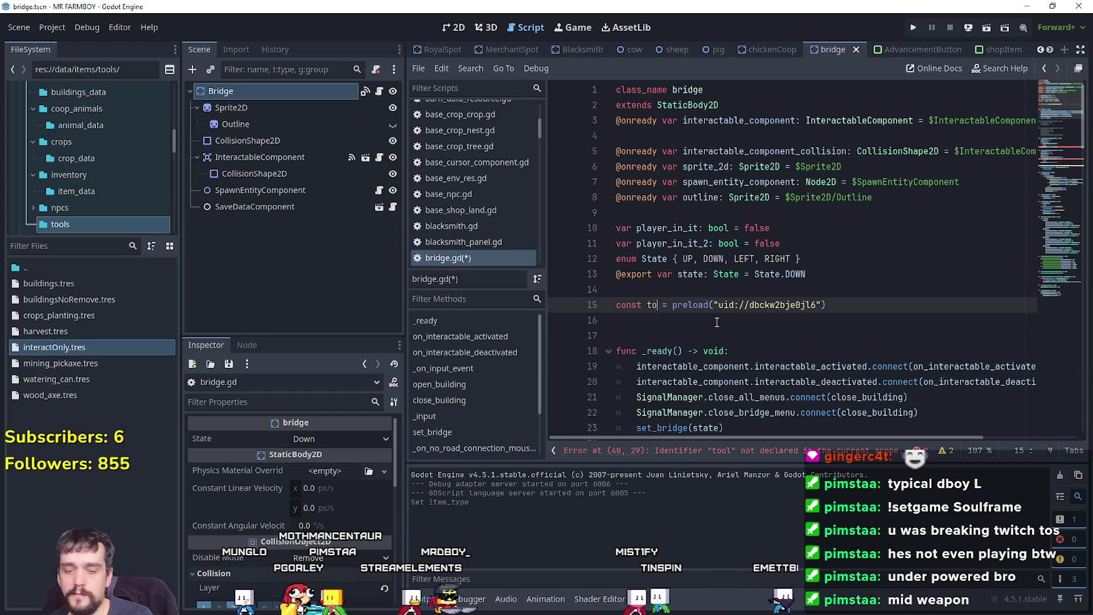
click(717, 322)
Step: Review the deactivation function's tool reset and save bridge.gd
scroll(719, 320, down, 10)
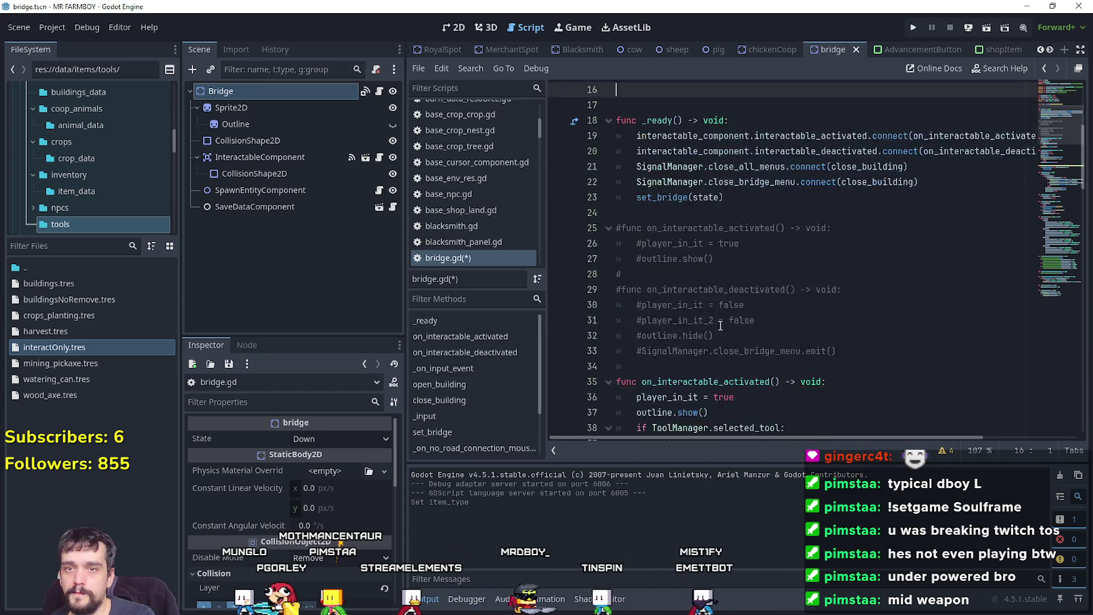
click(870, 228)
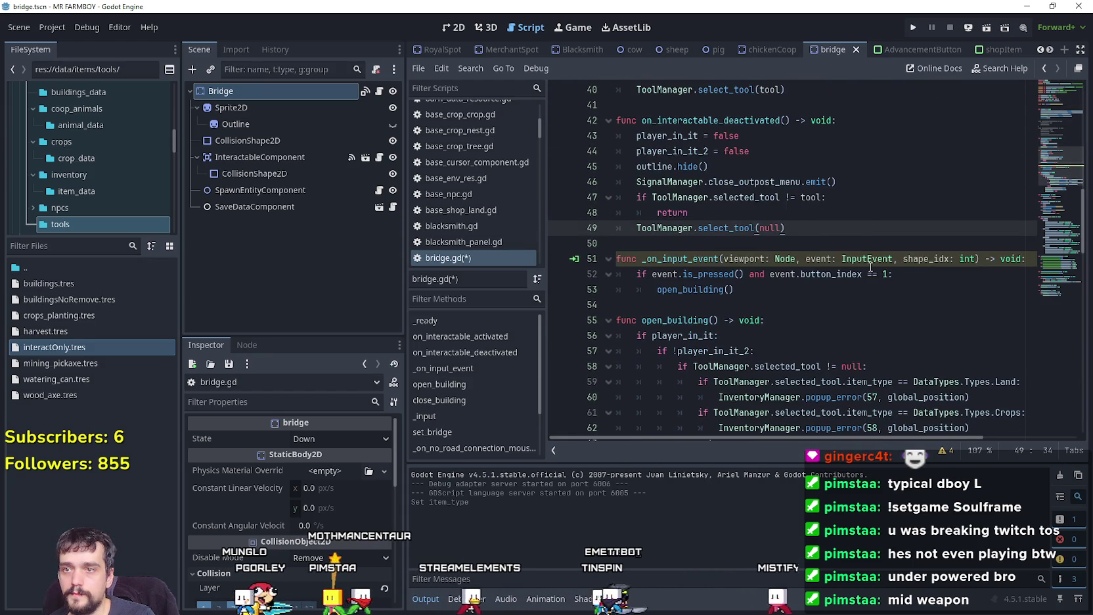
scroll(871, 267, up, 2)
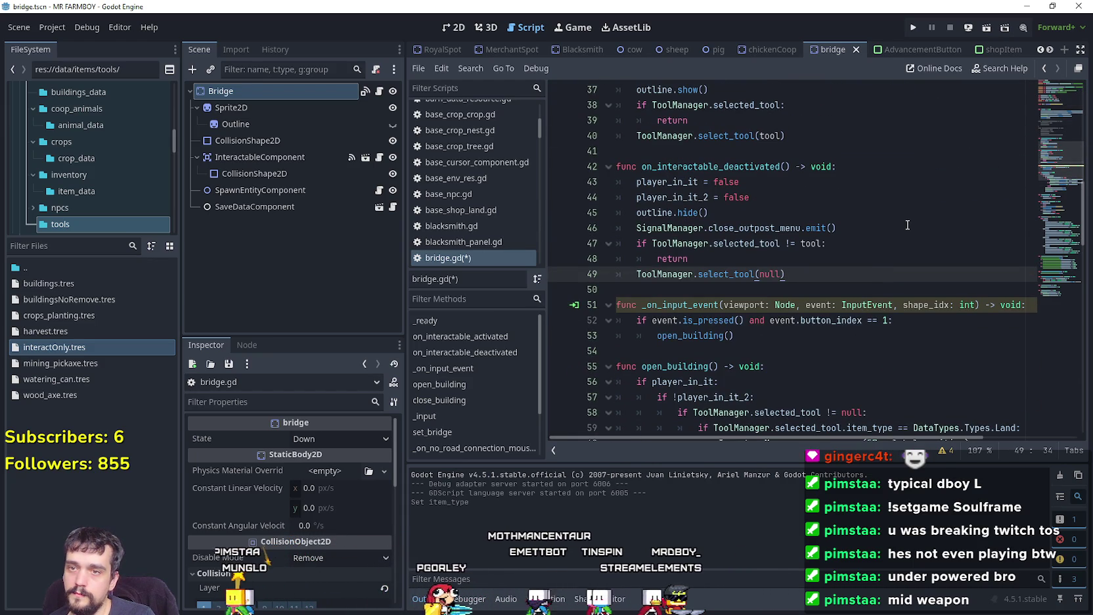
scroll(907, 225, up, 2)
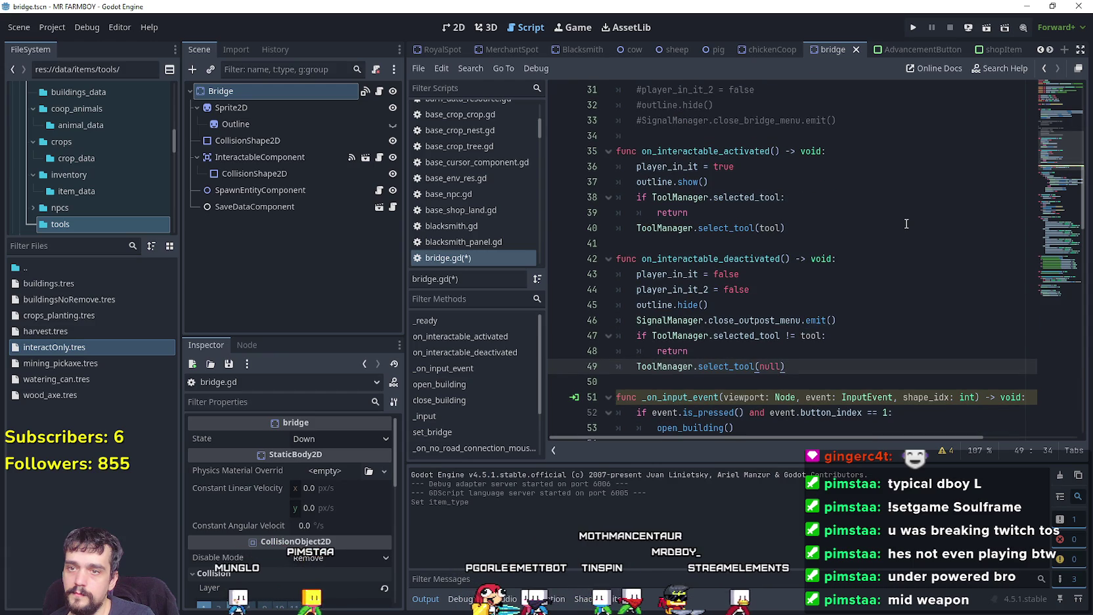
click(871, 244)
key(ctrl+s)
click(1056, 283)
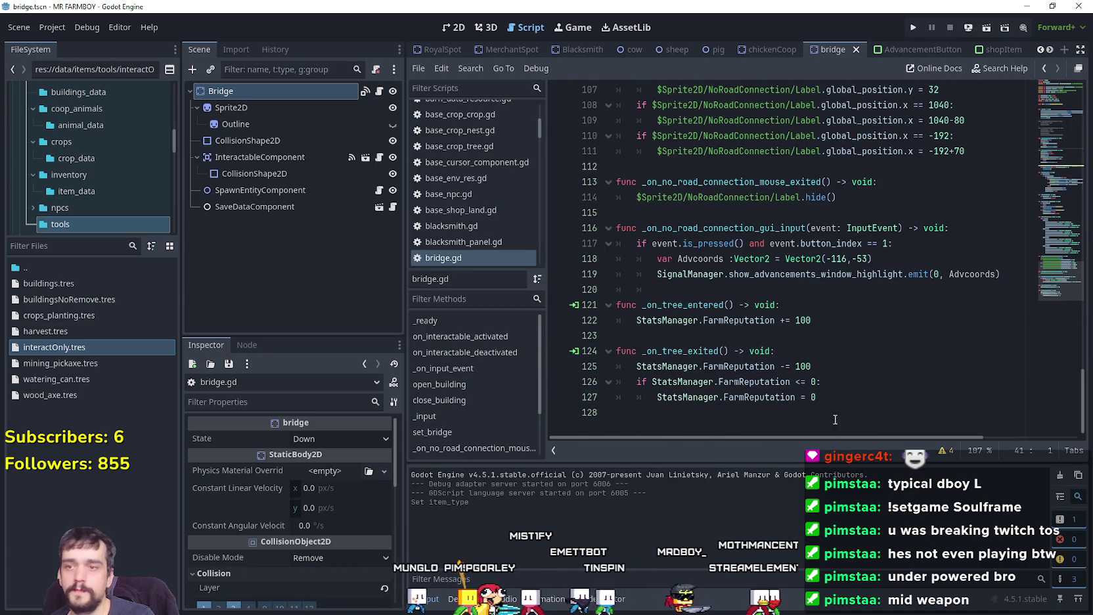
Step: Review the open_building call and early return in bridge.gd's _input
click(874, 397)
scroll(871, 383, up, 7)
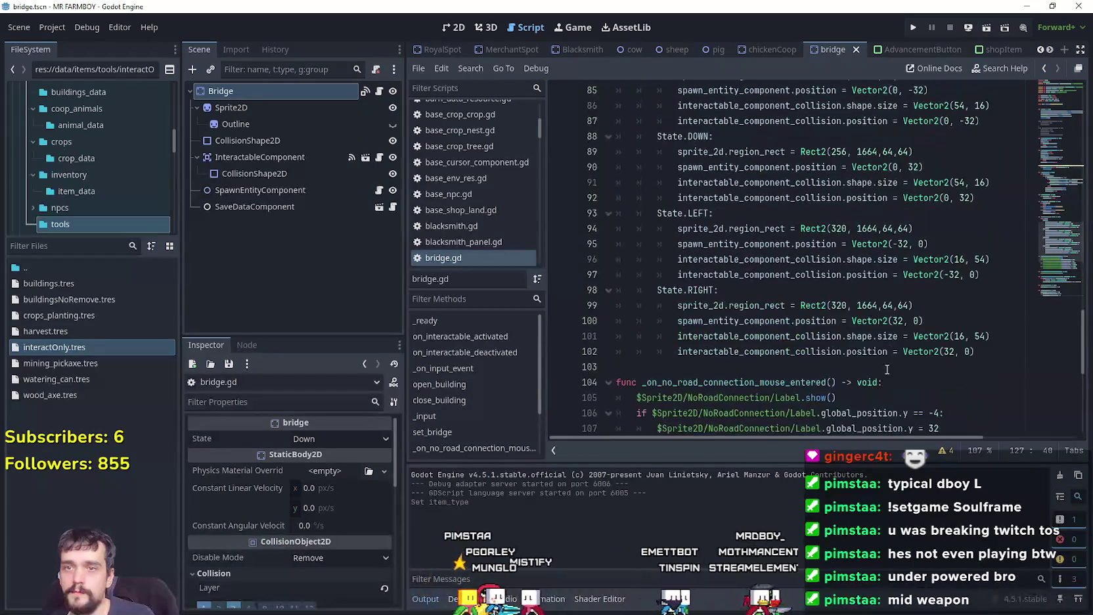
drag(1061, 263, 1061, 217)
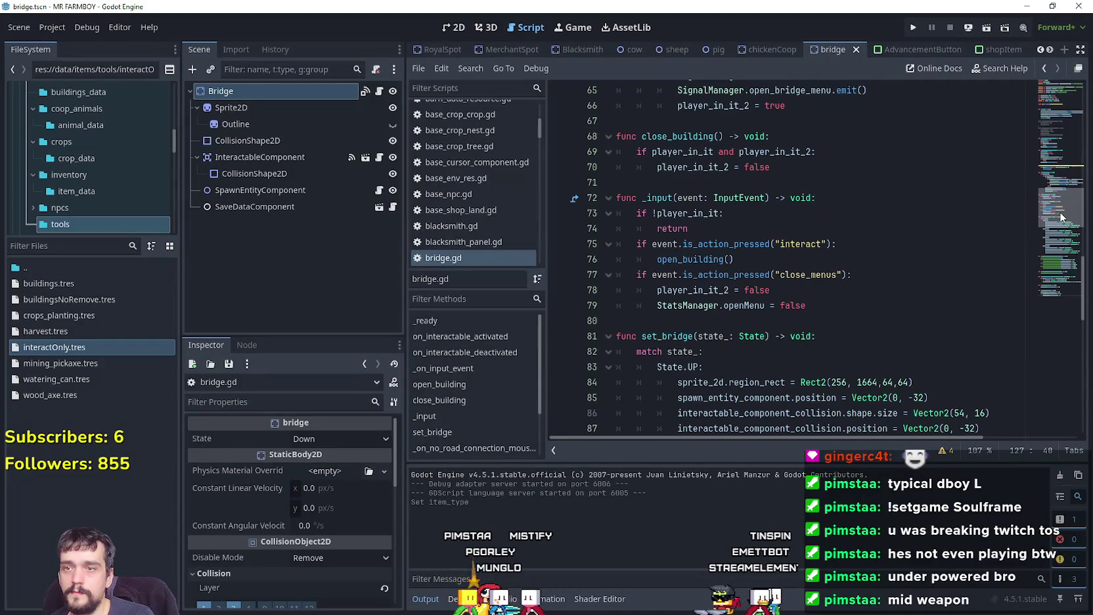
double_click(688, 260)
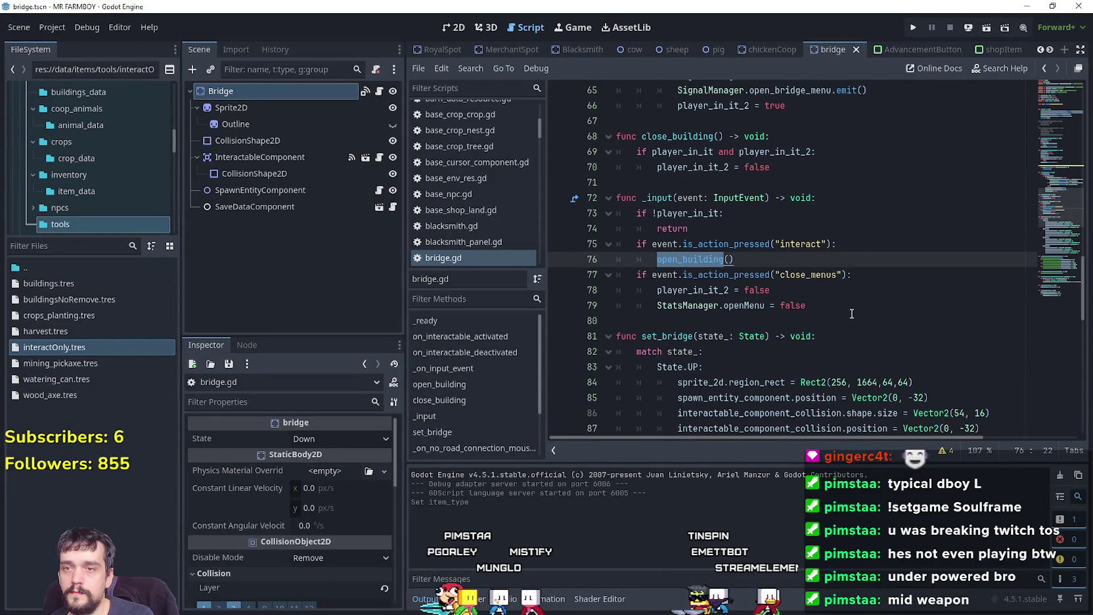
click(852, 309)
click(843, 225)
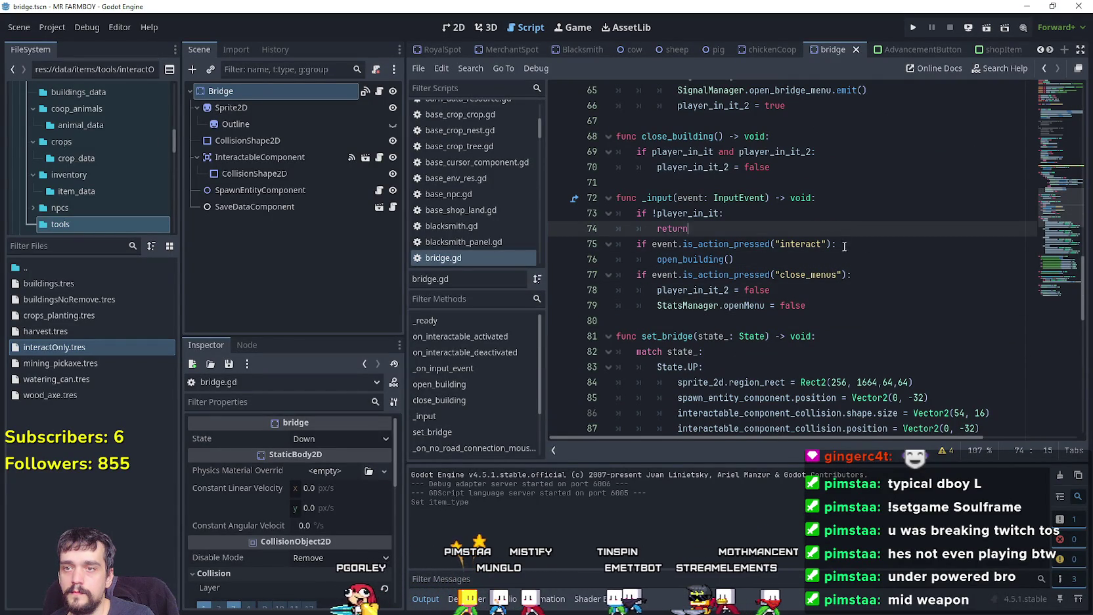
click(727, 225)
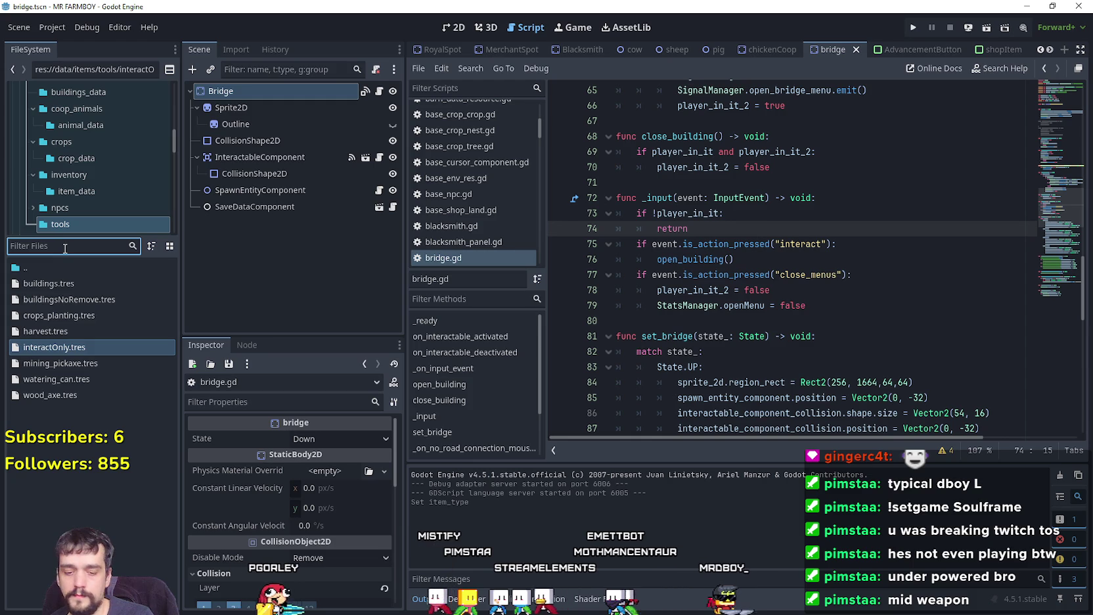
Step: Filter by 'royal', open royal_spot.gd, and copy its 'hit' action if-block from _input
text(royal)
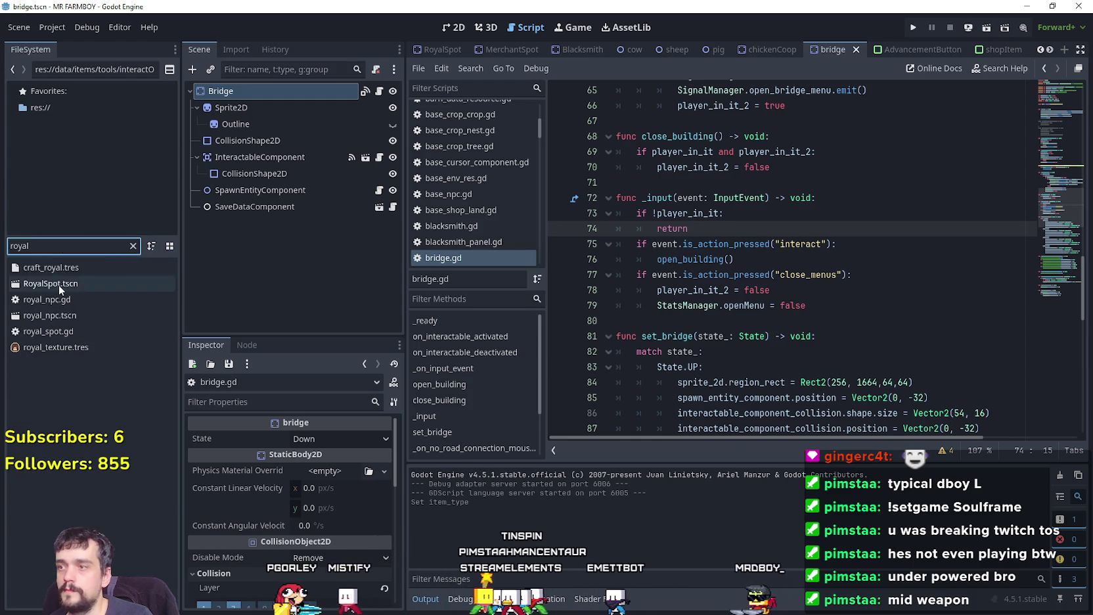
double_click(57, 284)
click(381, 92)
scroll(954, 260, down, 12)
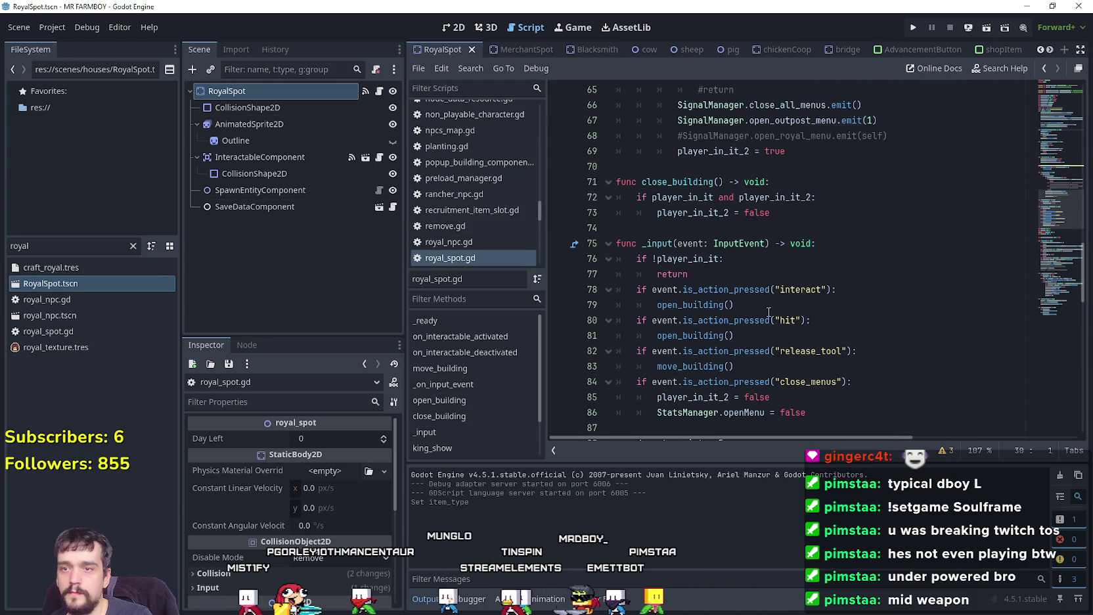
drag(755, 336, 624, 326)
key(ctrl+c)
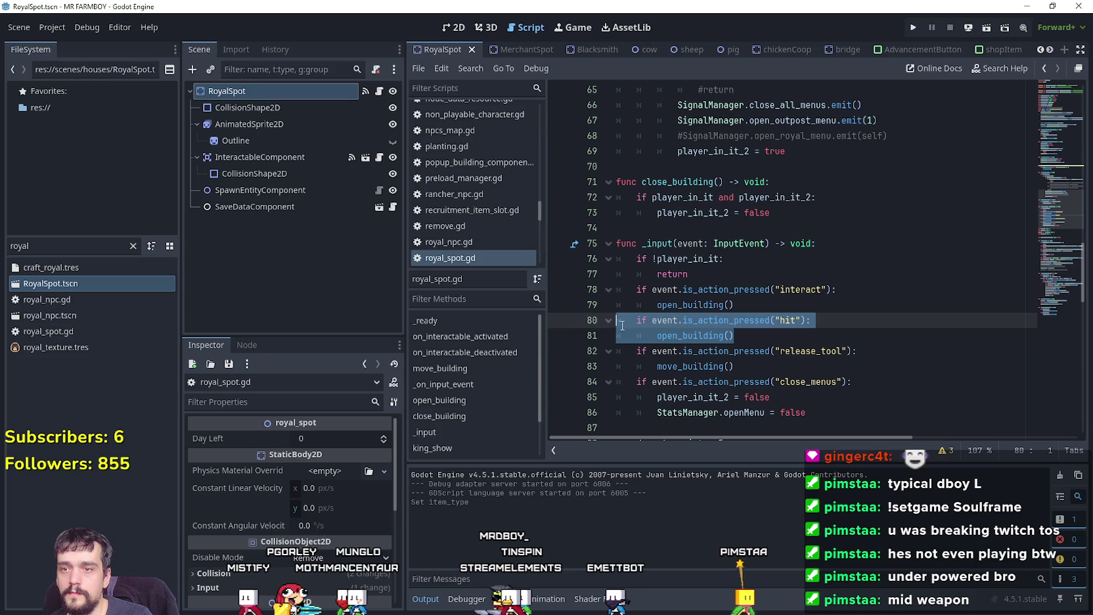
click(772, 335)
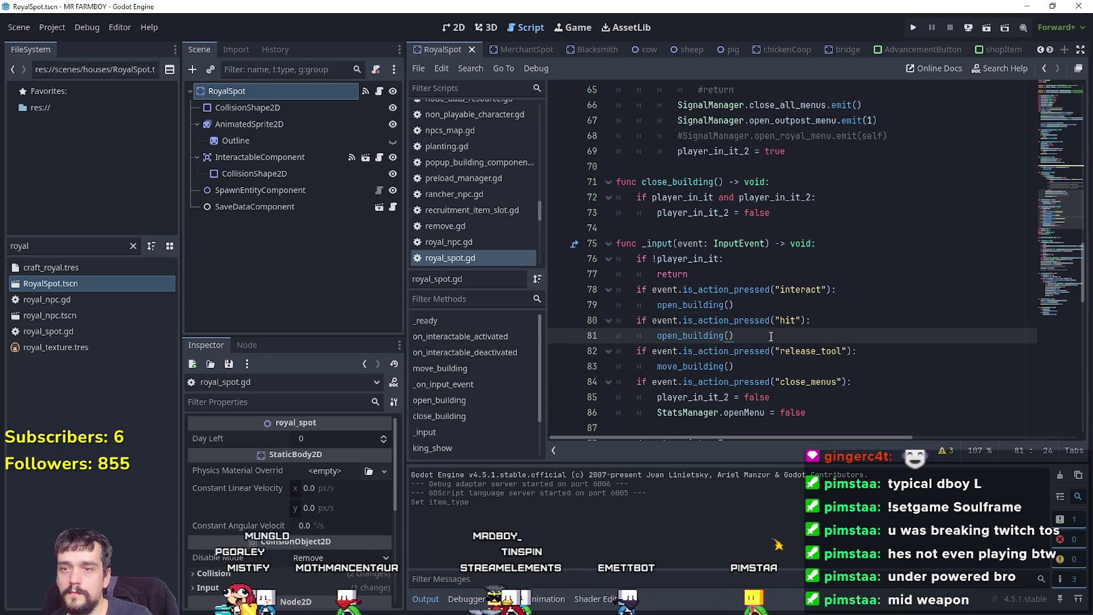
scroll(772, 336, down, 2)
click(772, 336)
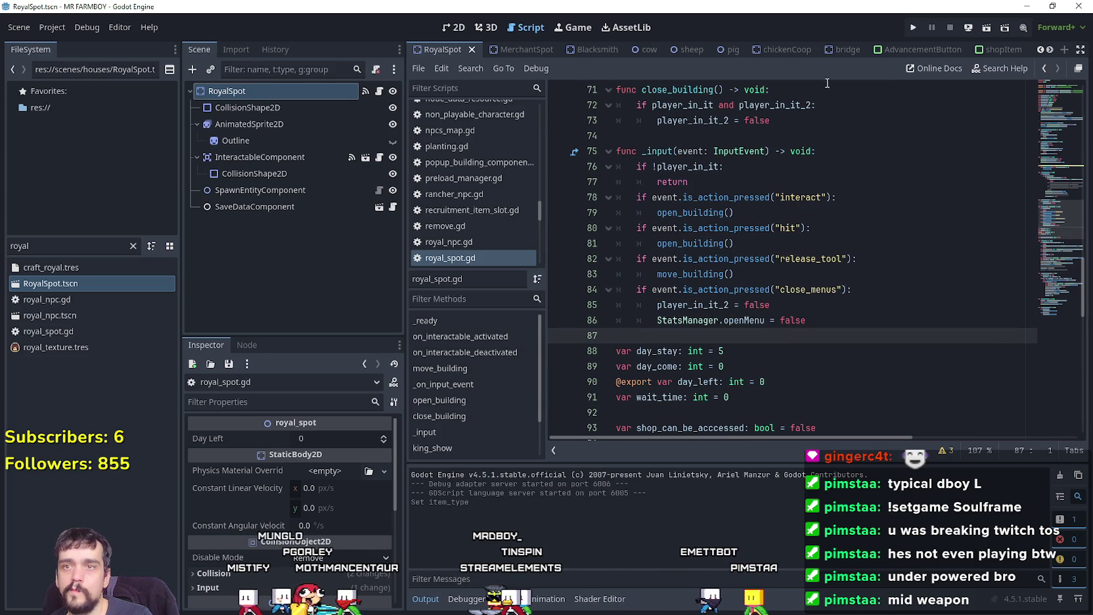
Step: Paste the 'hit' block after open_building() in bridge.gd's _input and save
click(833, 50)
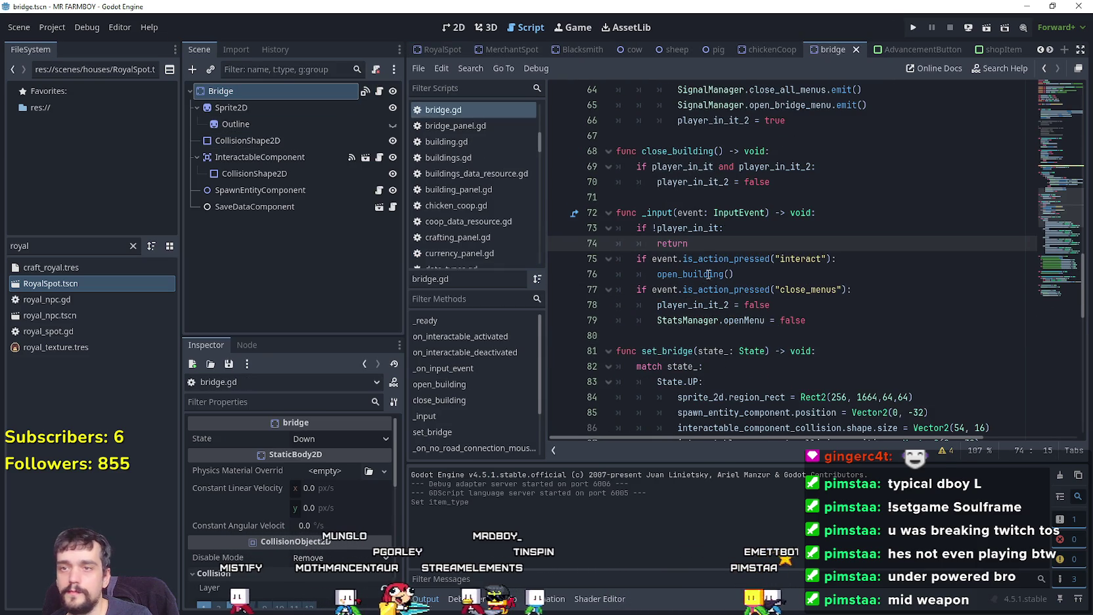
click(738, 275)
key(Return)
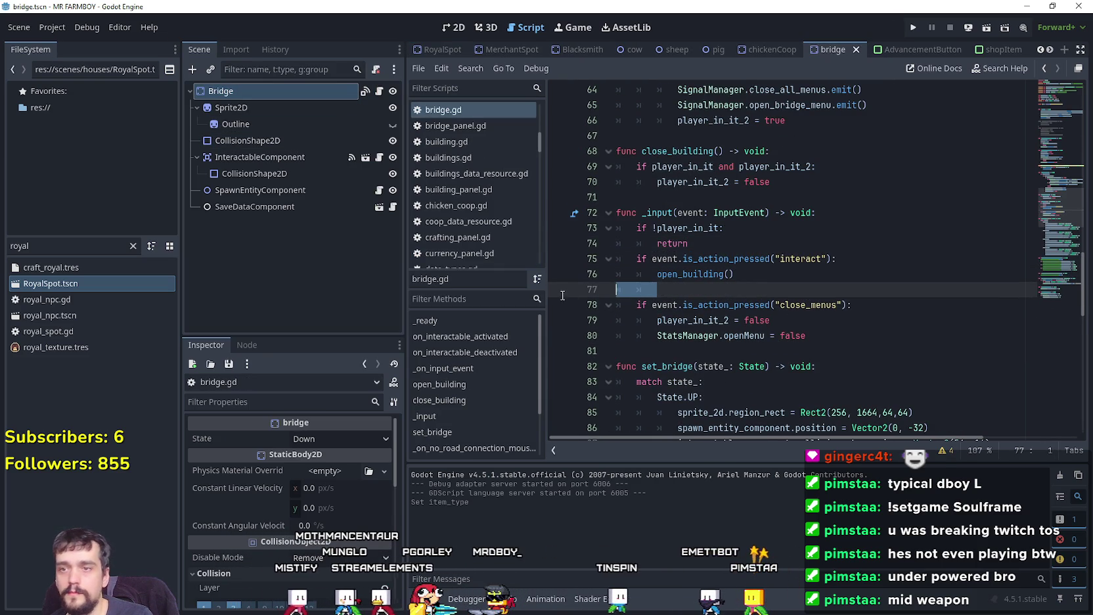
key(ctrl+v)
key(ctrl+s)
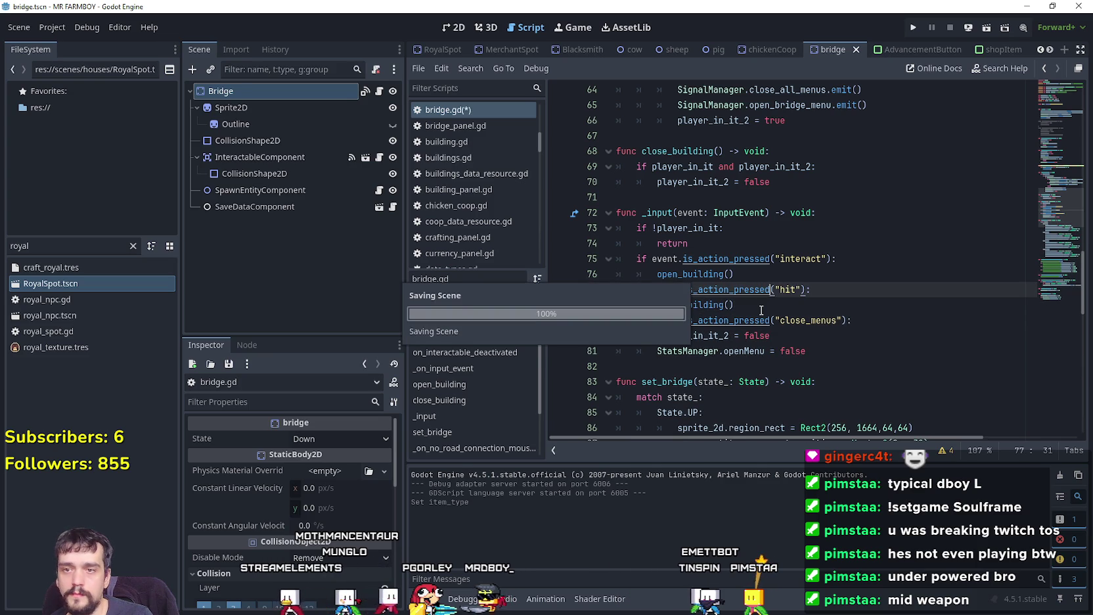
click(760, 308)
click(766, 248)
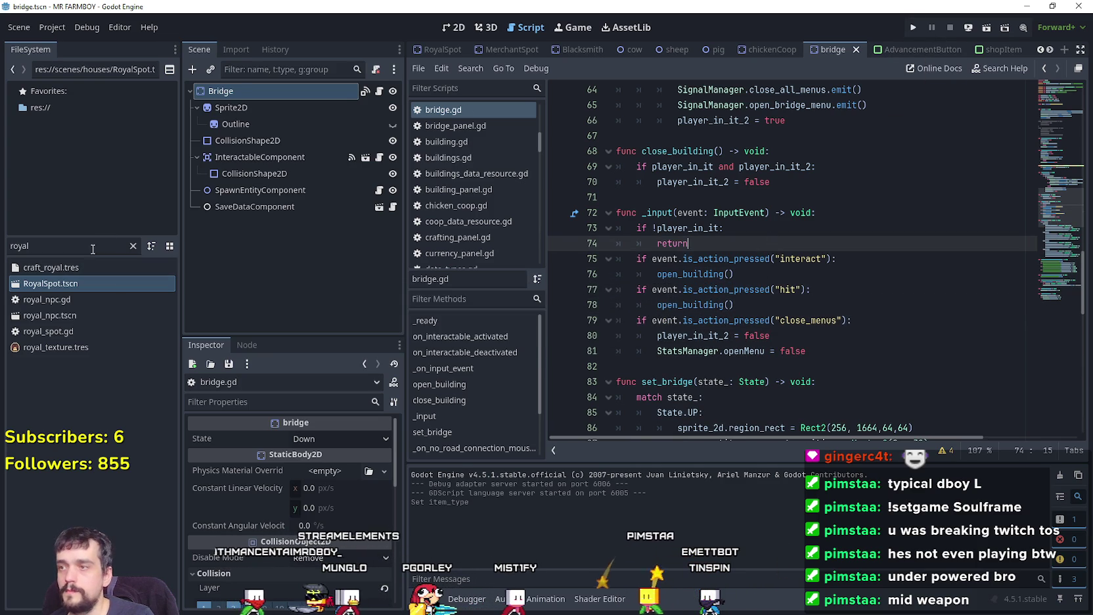
Step: Filter FileSystem for 'test', open test_scene_everything.tscn, and open CursorComponent's script field_cursor_component.gd
text(test)
double_click(103, 284)
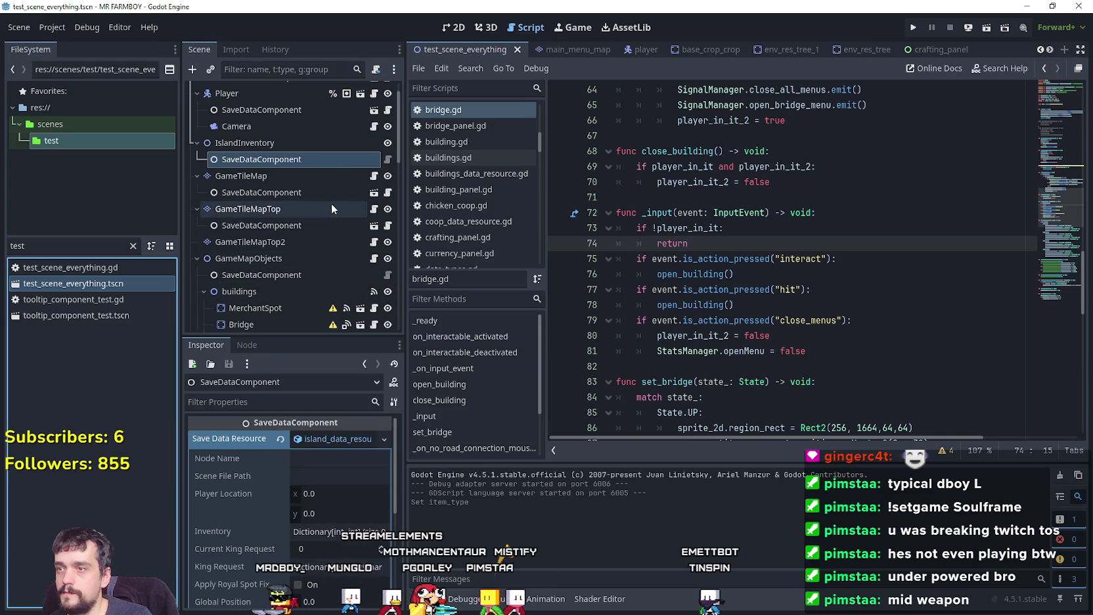
scroll(334, 243, down, 10)
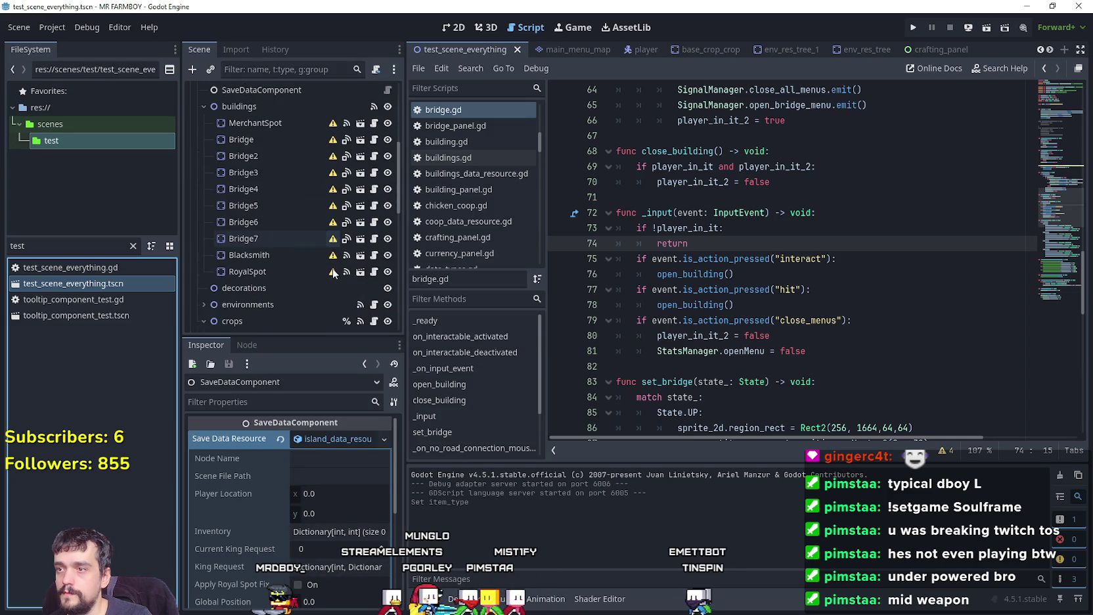
scroll(331, 306, down, 5)
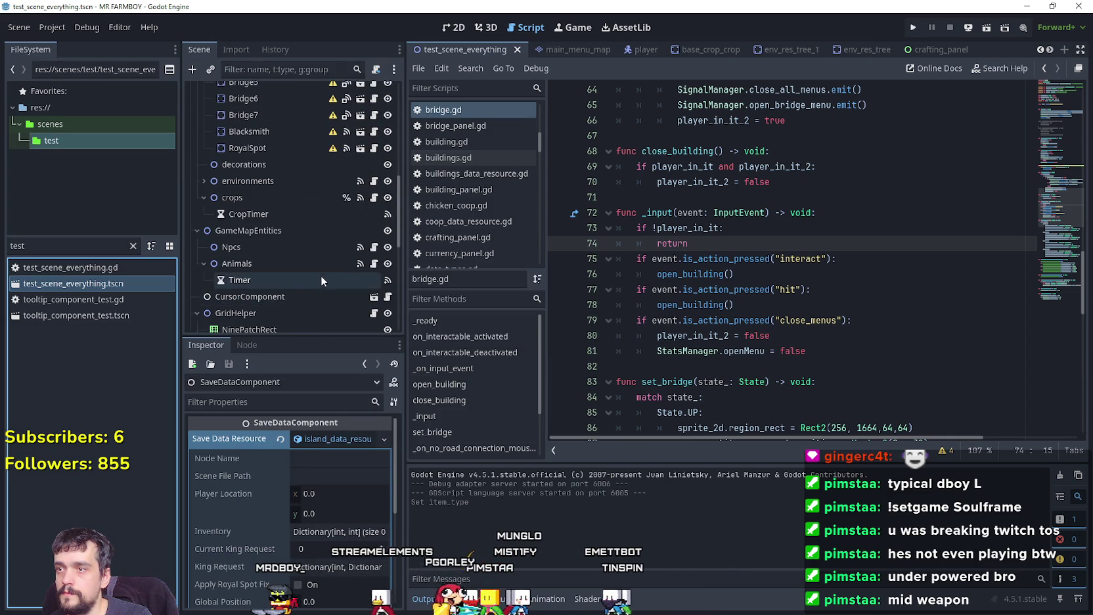
click(388, 205)
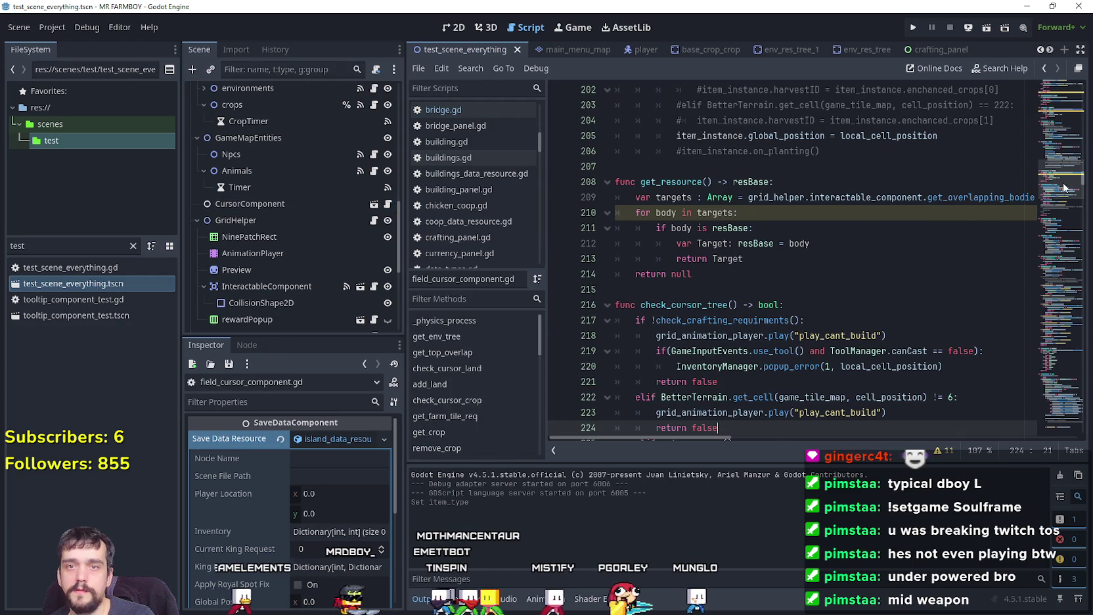
Step: Delete the empty line above the release_tool check in _unhandled_input and save field_cursor_component.gd
click(1055, 258)
scroll(1056, 258, down, 15)
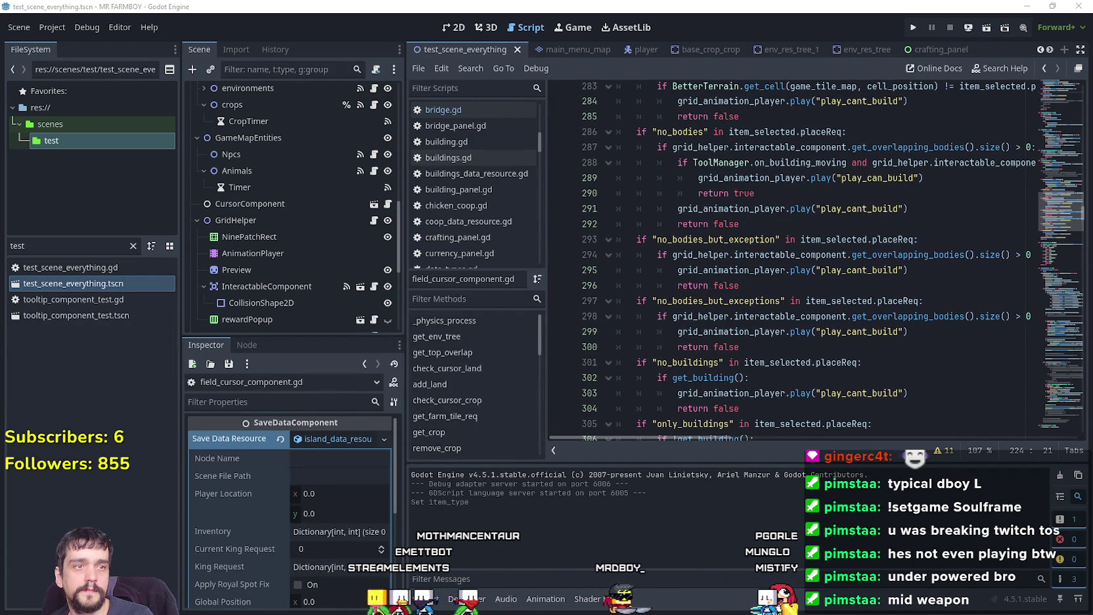
click(907, 285)
mouse_move(1052, 216)
mouse_down()
mouse_move(1037, 395)
mouse_move(1040, 421)
mouse_move(1040, 411)
mouse_move(1055, 422)
mouse_up()
click(625, 220)
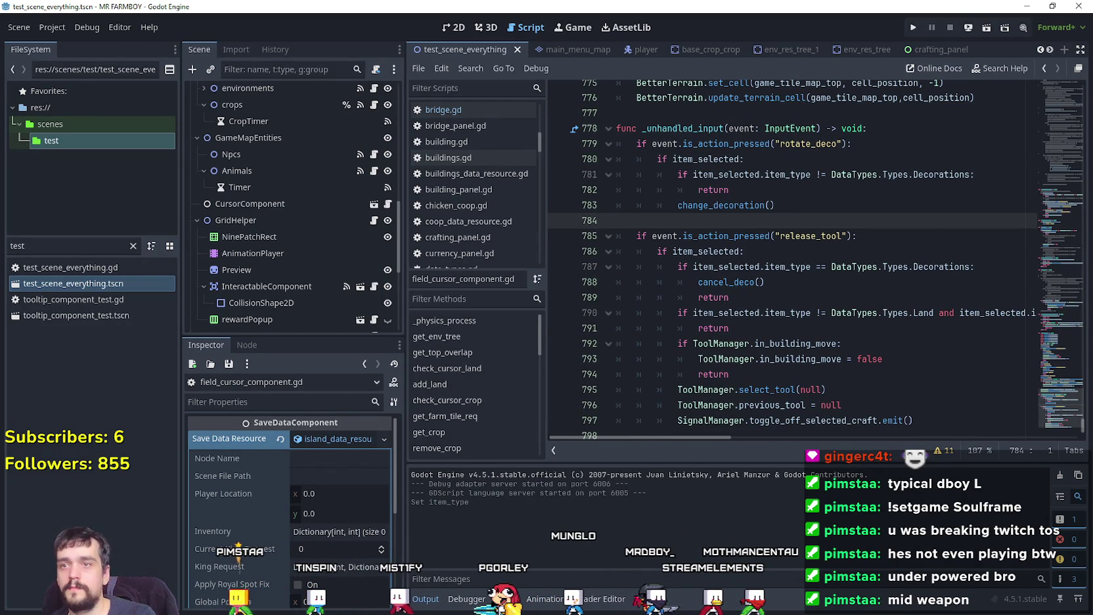
key(BackSpace)
click(909, 298)
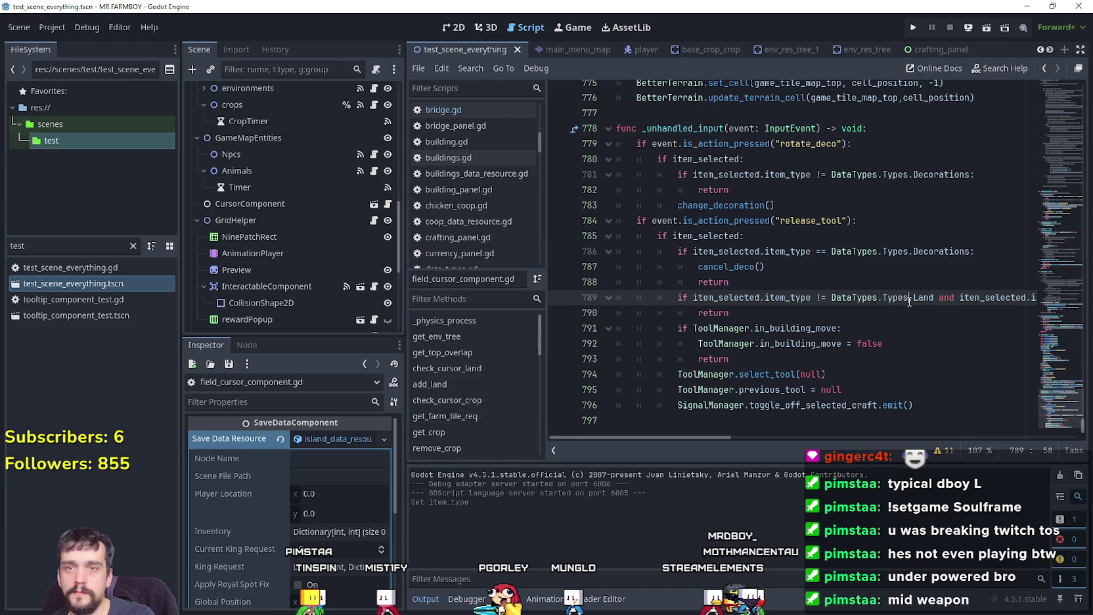
key(ctrl+s)
mouse_move(1069, 410)
mouse_down()
mouse_move(1058, 268)
mouse_move(1062, 284)
mouse_up()
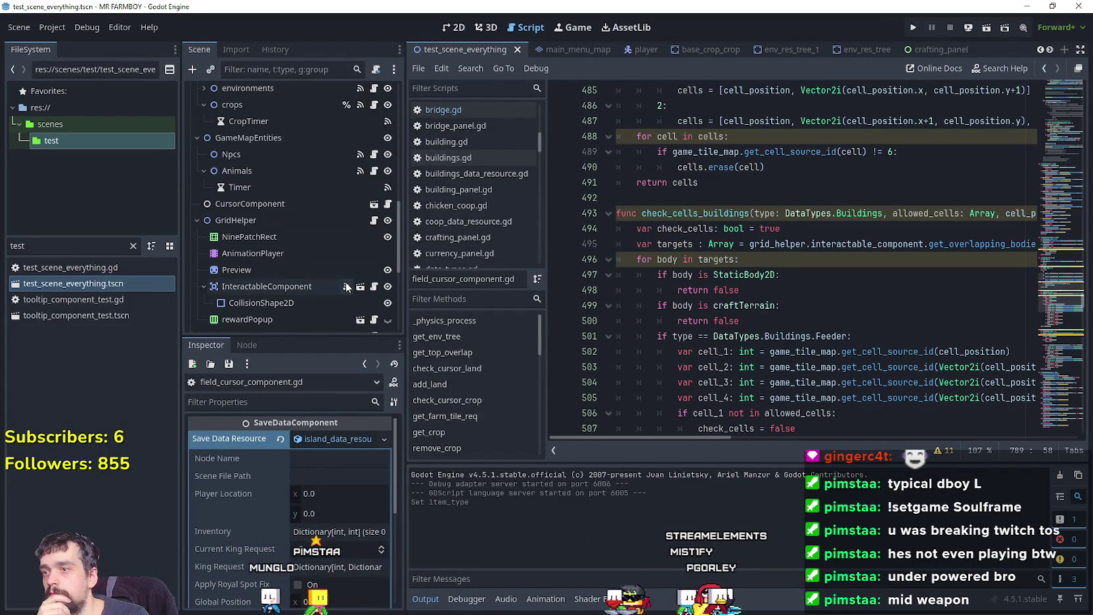
Step: In grid_helper.gd, add DataTypes.Types.Interact next to openBuildings in the match branch
click(374, 220)
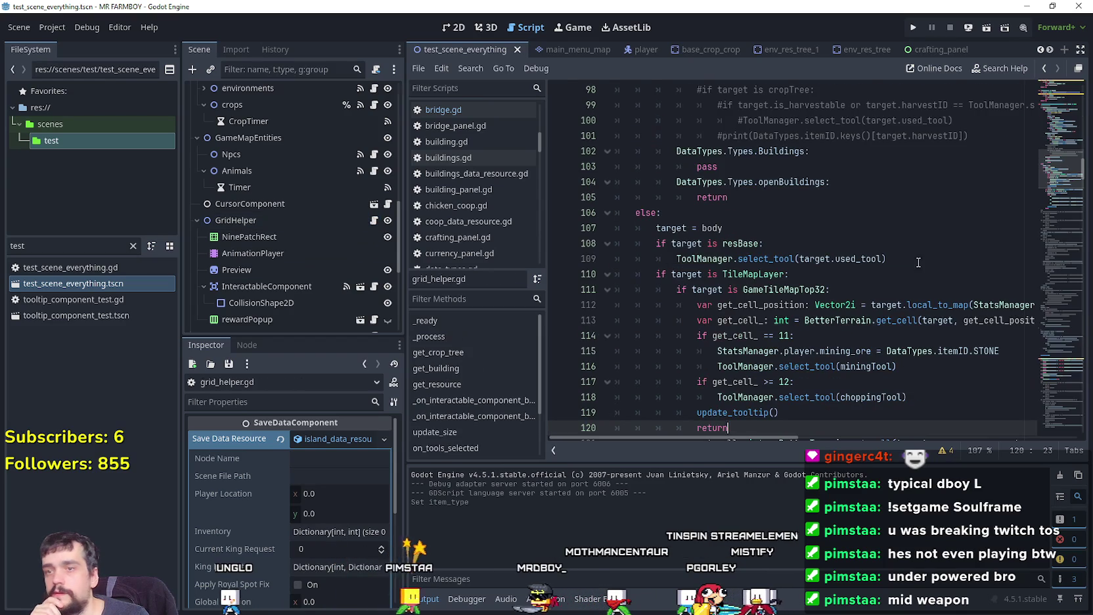
mouse_move(1066, 145)
mouse_down()
mouse_move(1053, 135)
mouse_move(1048, 163)
mouse_up()
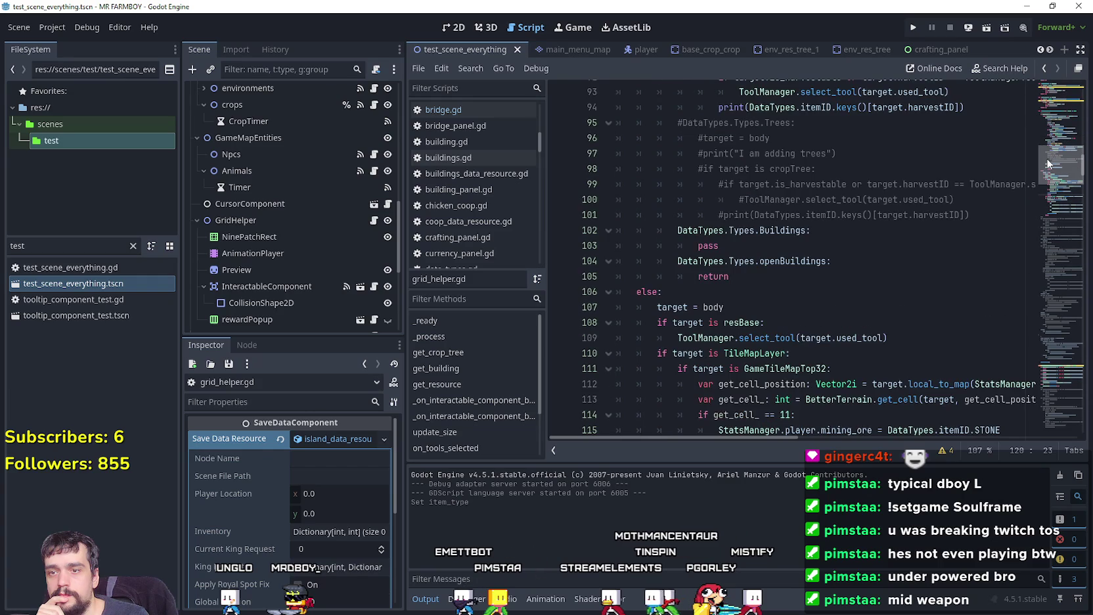
click(760, 282)
key(shift+Up)
key(shift+Home)
key(shift+Home)
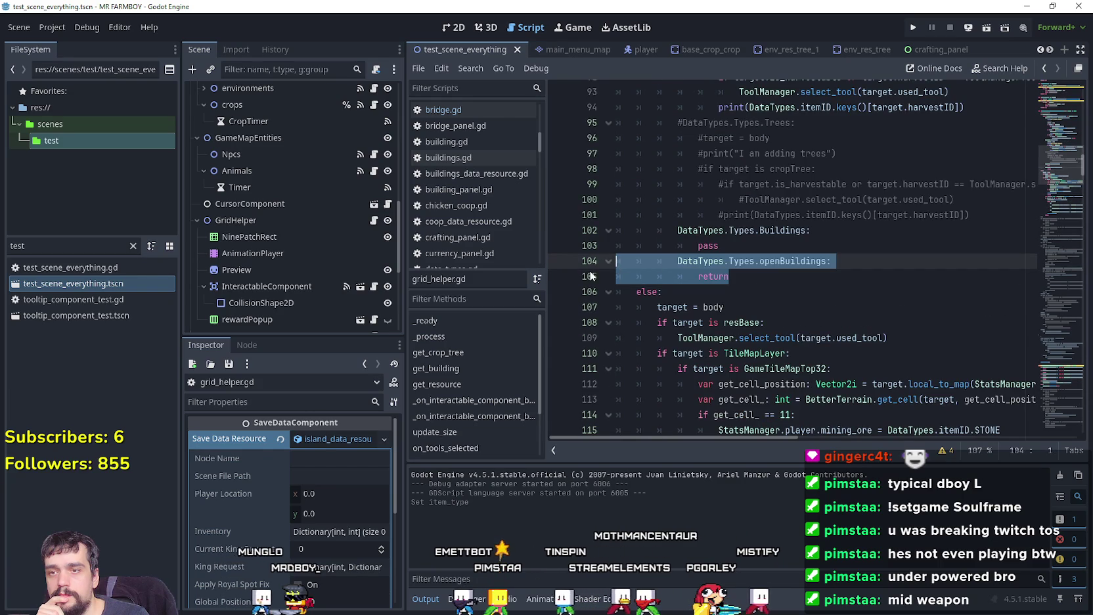
click(829, 261)
text(,)
text( DataTypes.)
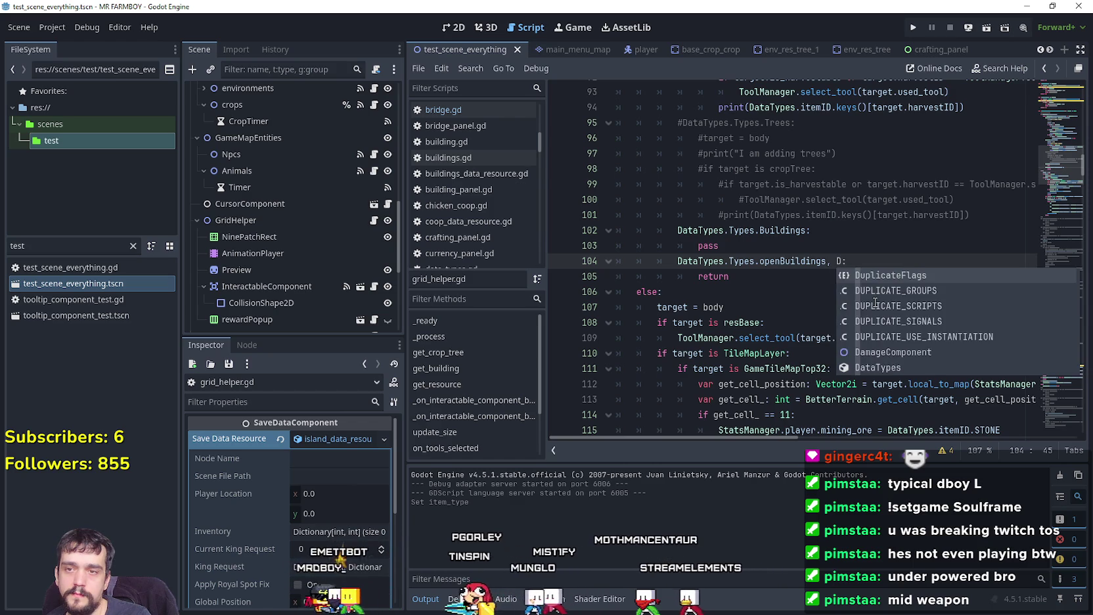
text(Types.Interact)
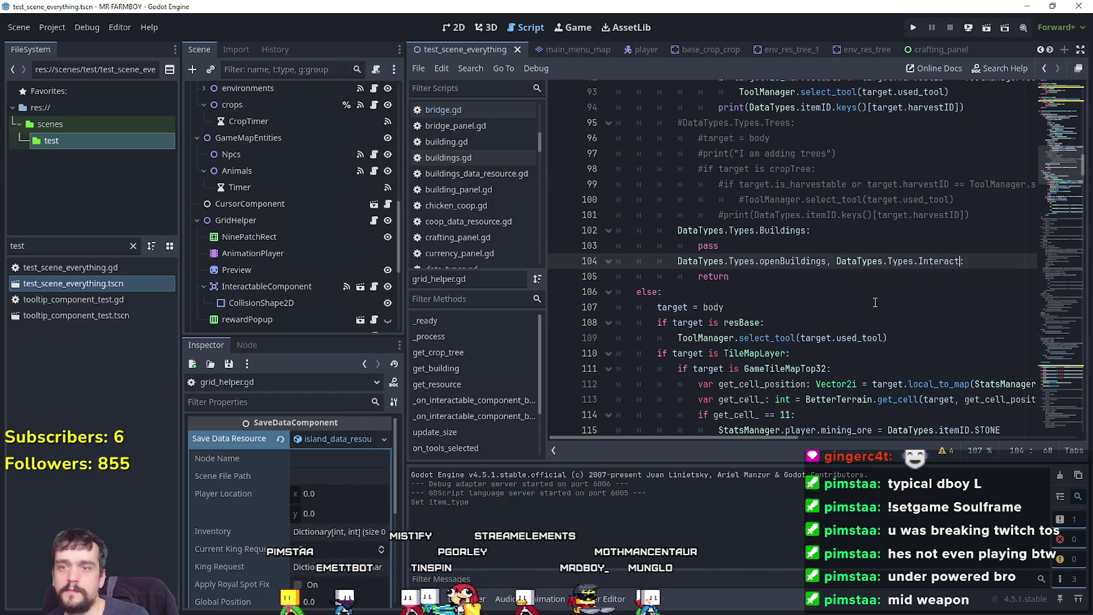
click(875, 302)
scroll(875, 302, down, 4)
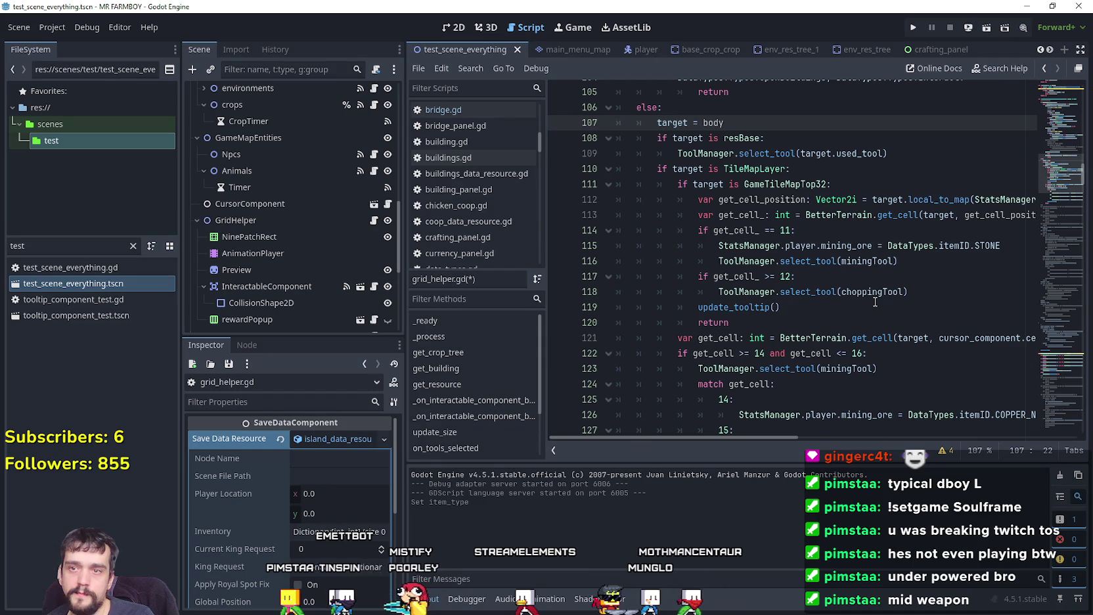
scroll(875, 301, up, 3)
Step: Duplicate the openBuildings check-and-return in _on_interactable_component_body_exited and change the copy to Interact
click(797, 205)
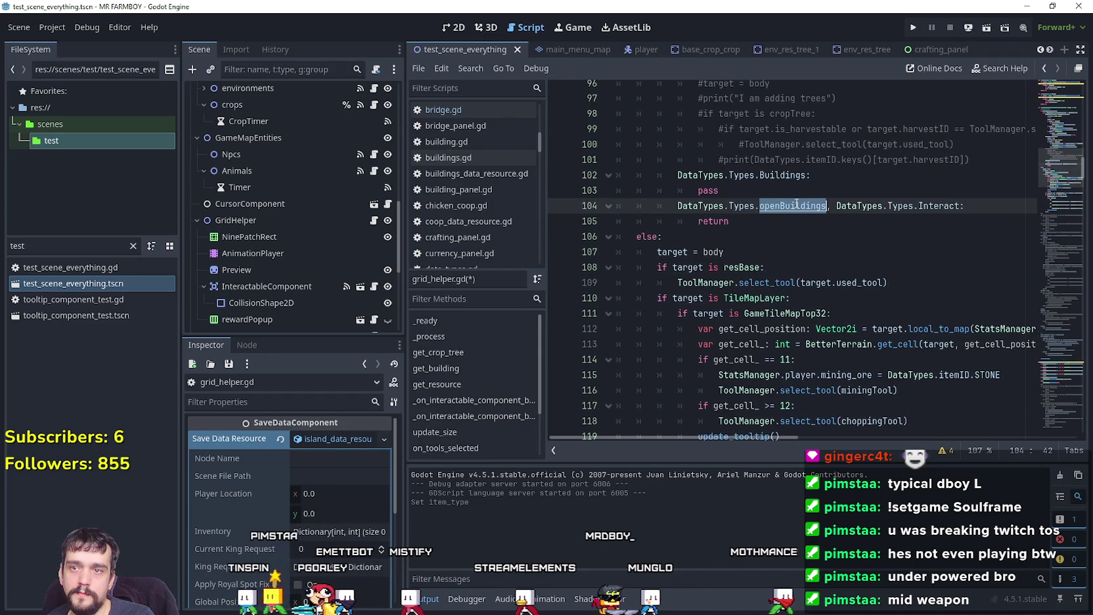
key(ctrl+f)
click(923, 452)
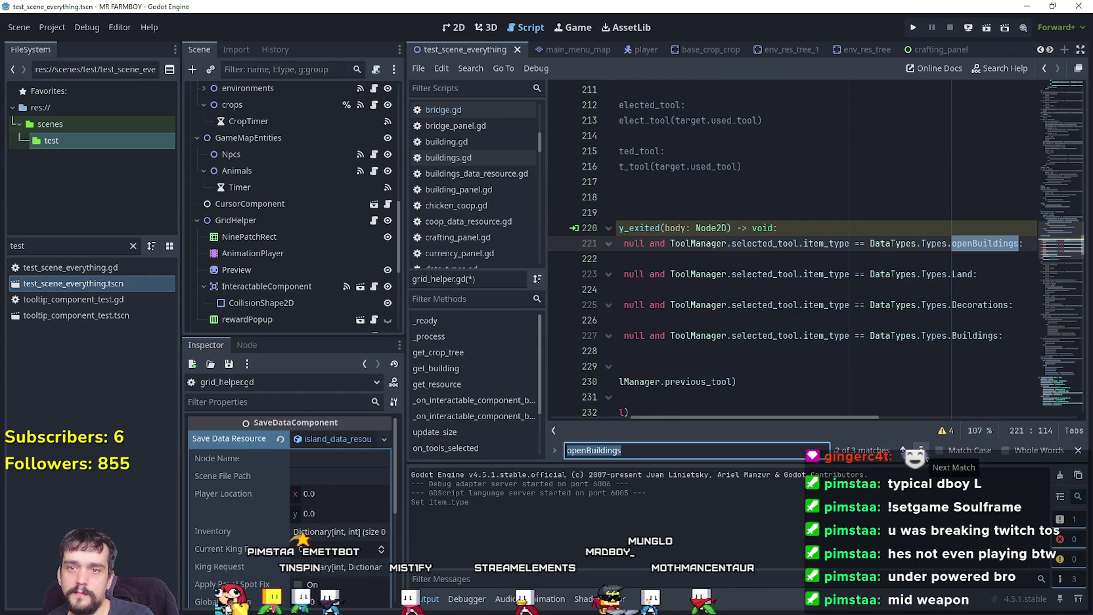
click(817, 260)
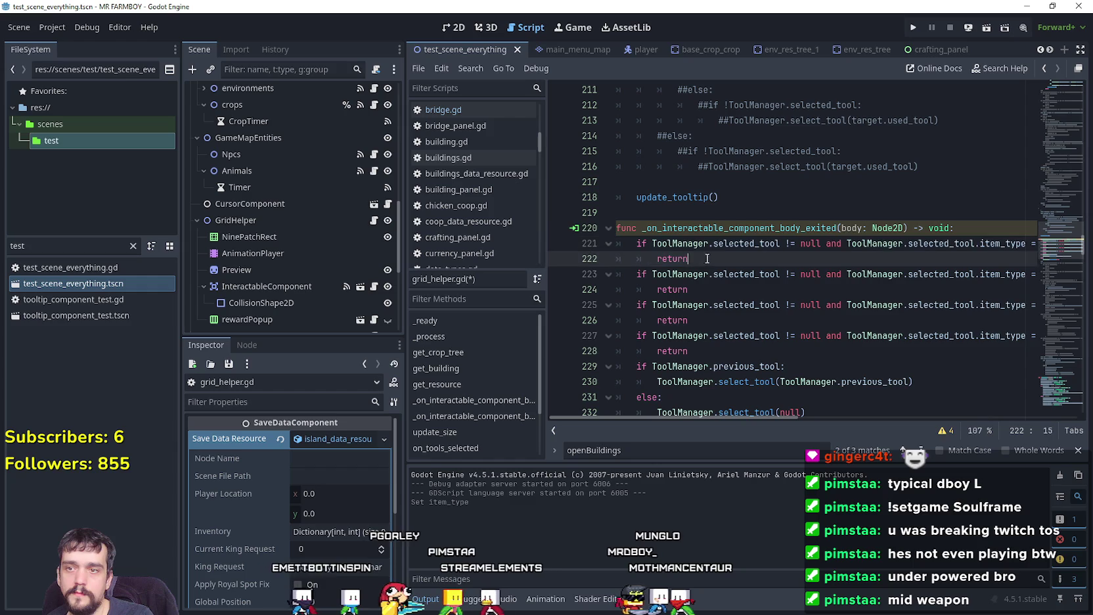
key(ctrl+v)
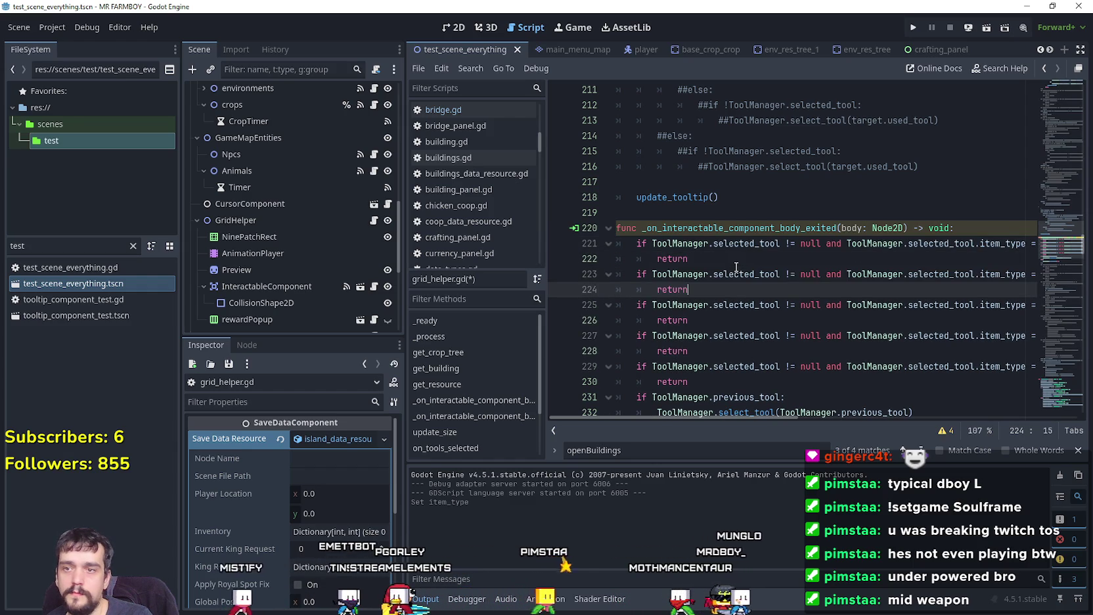
drag(853, 274, 1061, 276)
double_click(973, 282)
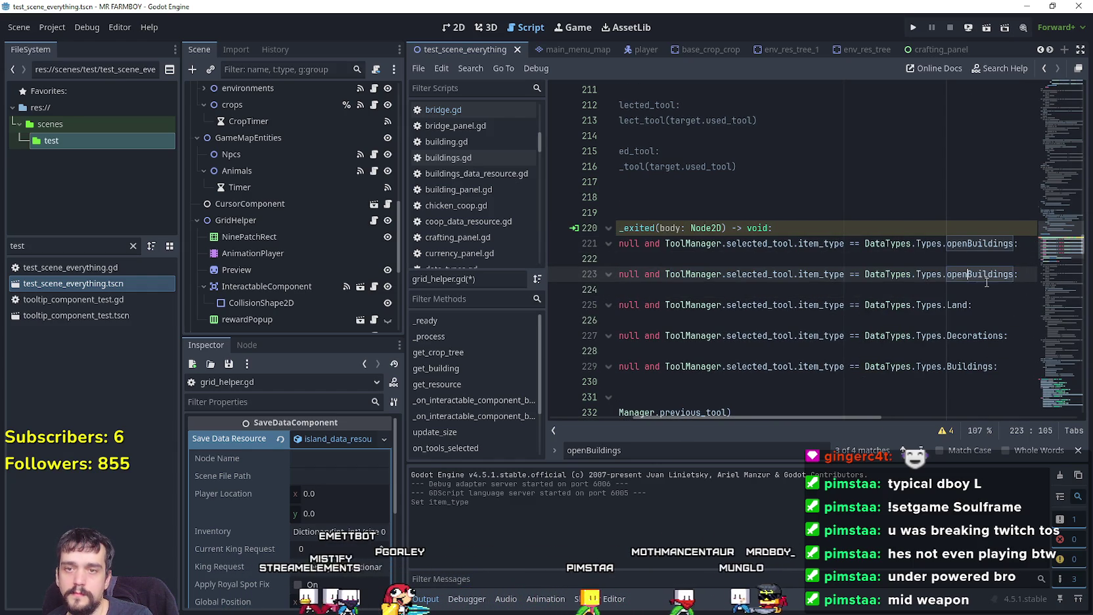
text(Interact)
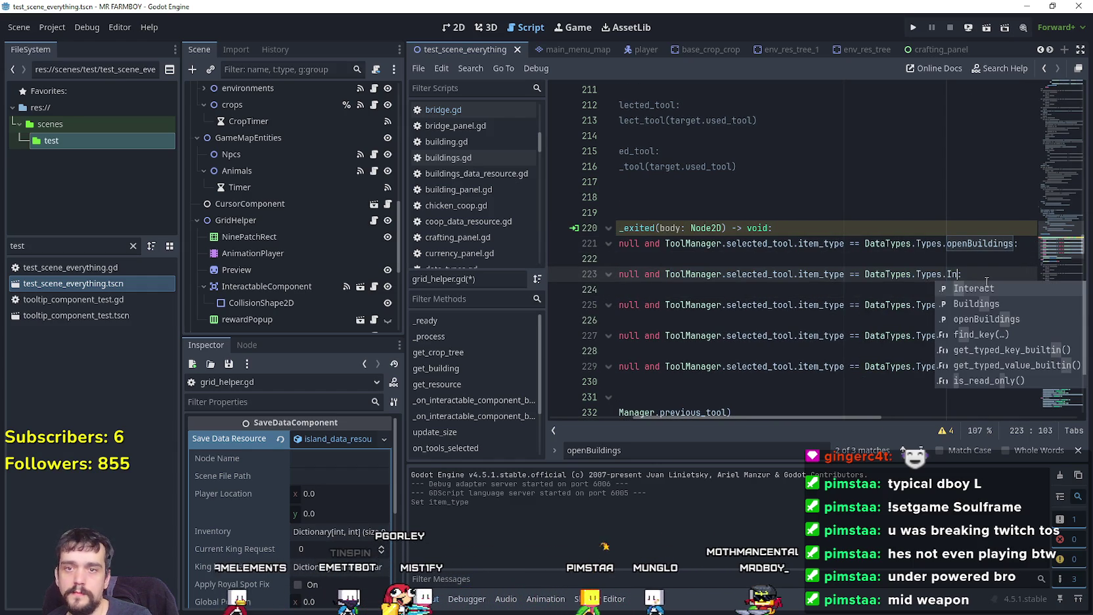
click(920, 450)
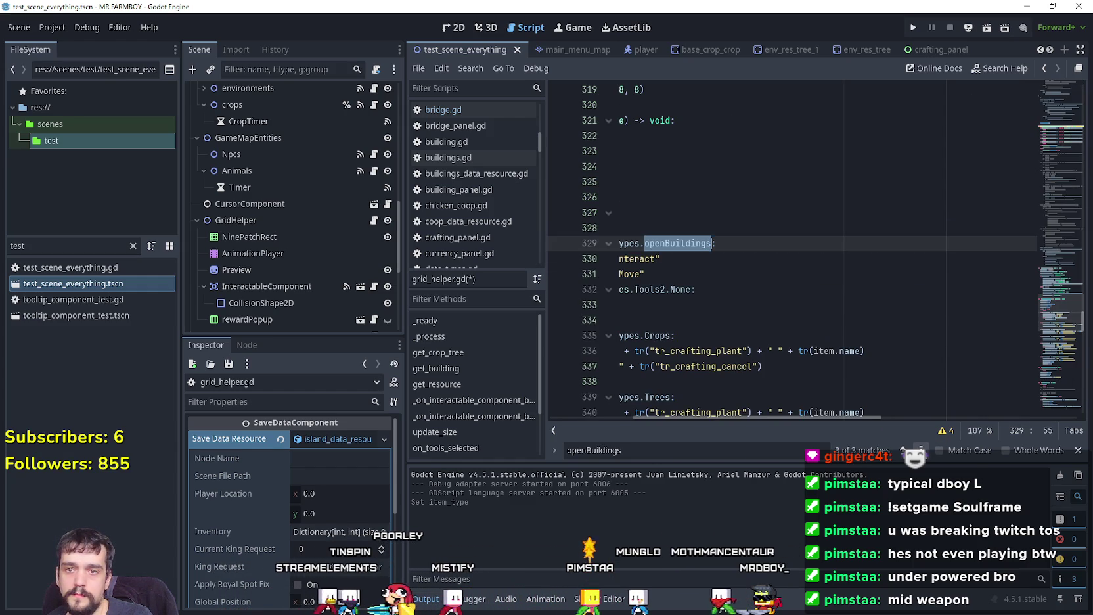
Step: Copy the openBuildings mouse-label block in on_tools_selected and paste it below as an Interact branch
drag(798, 417, 703, 415)
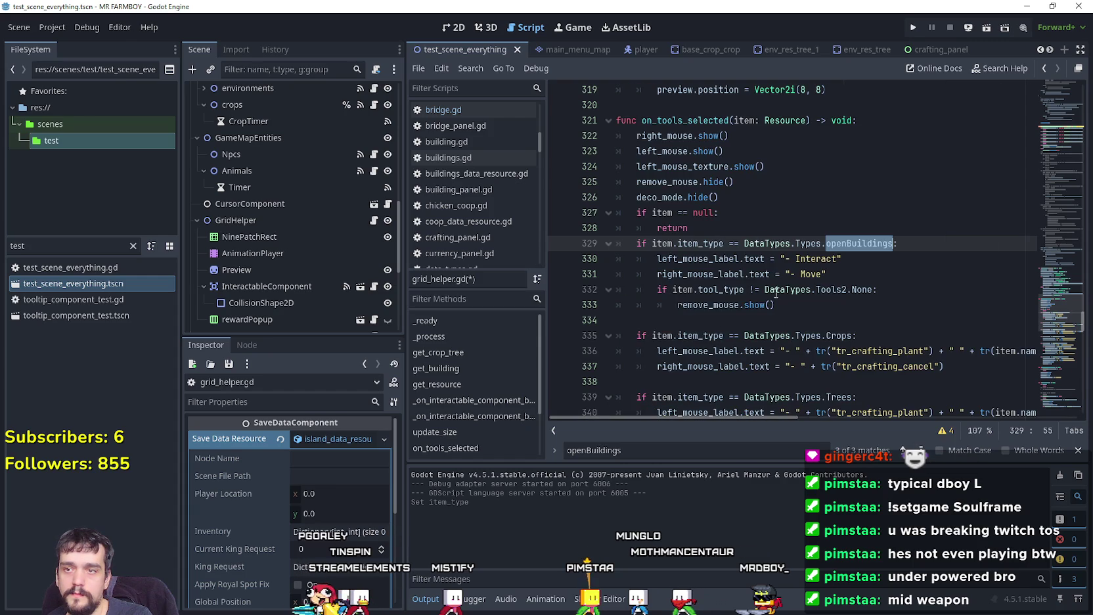
scroll(747, 326, down, 1)
click(809, 274)
drag(799, 262, 587, 198)
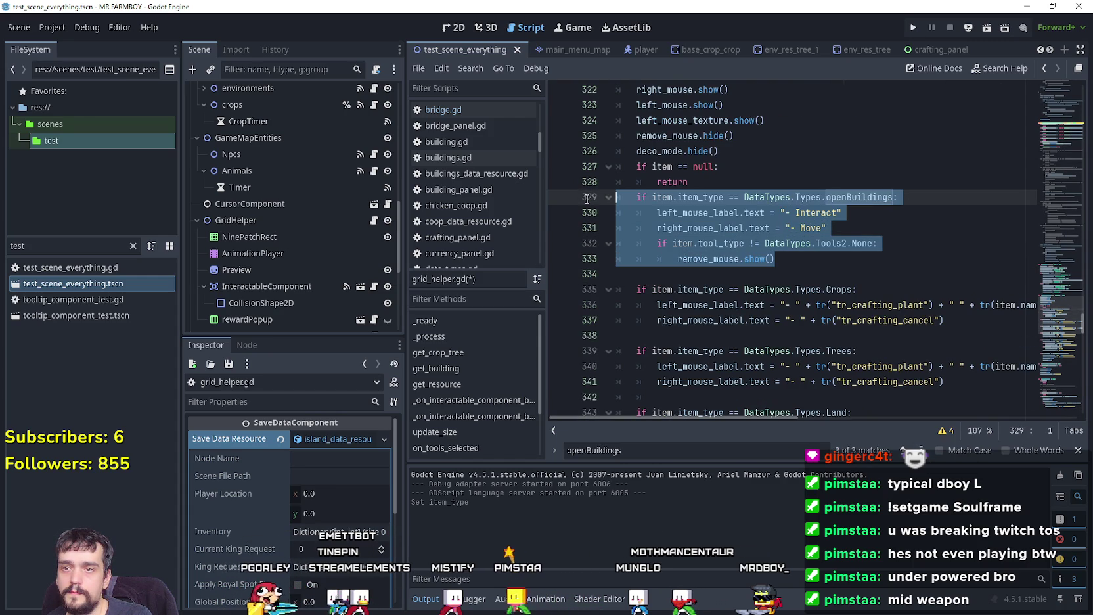
key(ctrl+c)
click(684, 276)
key(ctrl+v)
click(894, 273)
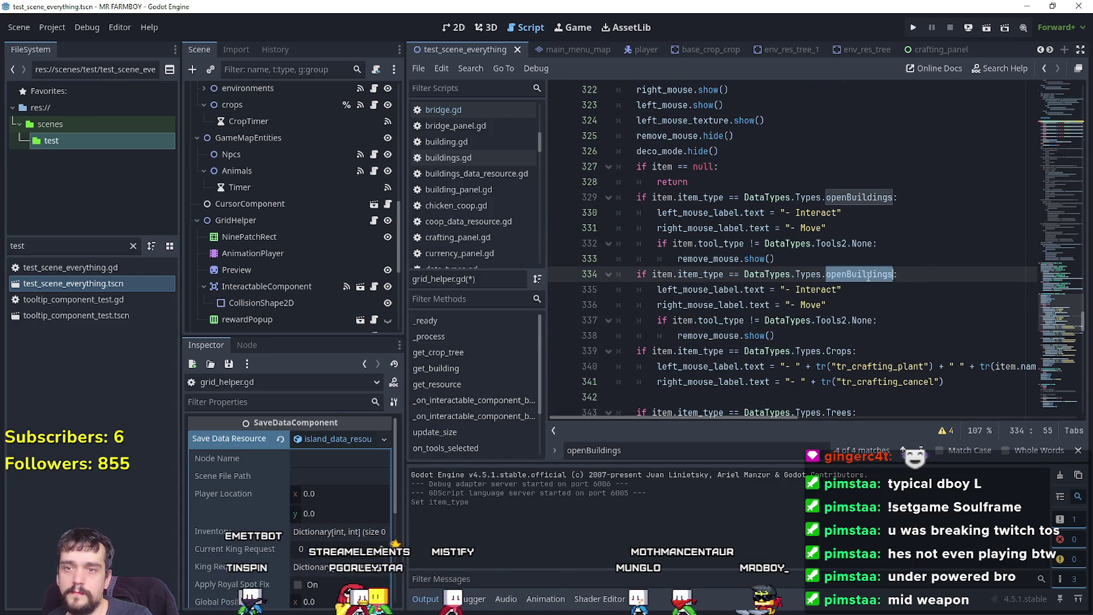
text(Interact)
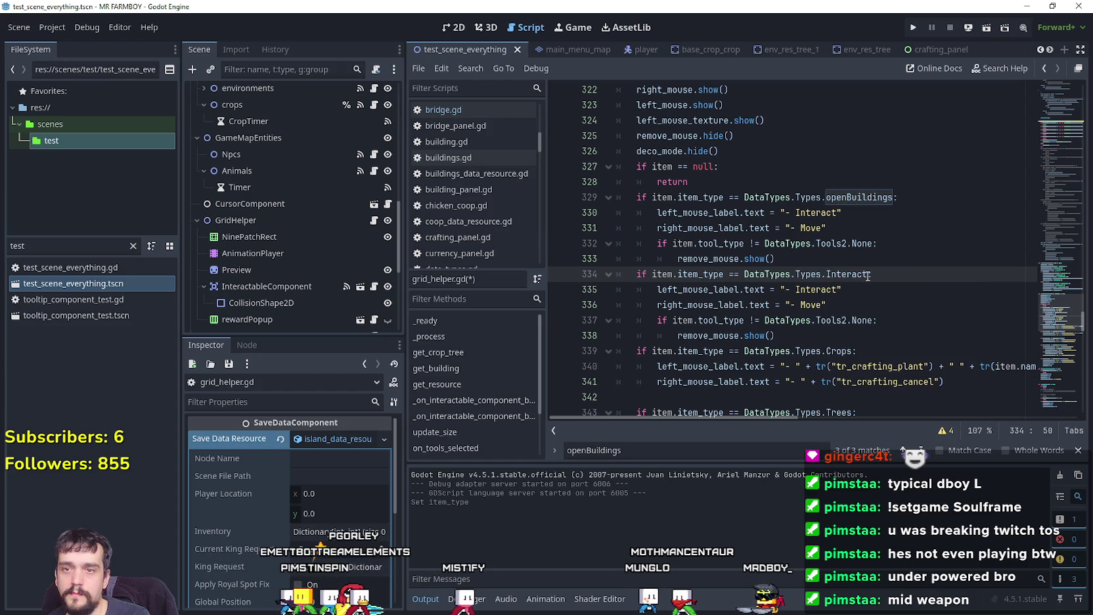
Step: Remove the Move label line and the remove-icon check from the Interact branch
click(850, 300)
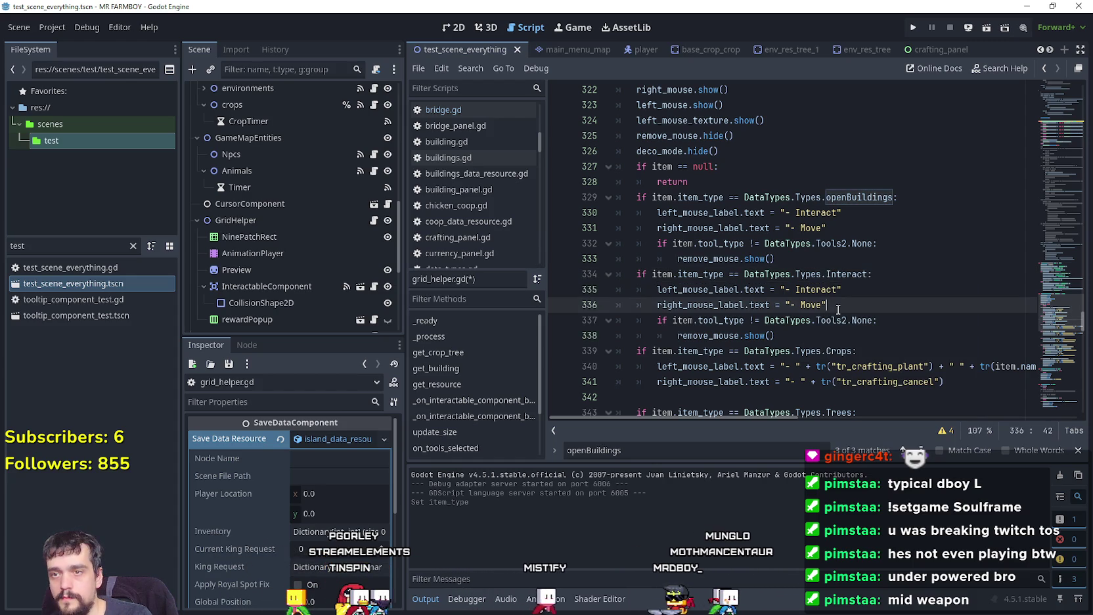
drag(850, 300, 601, 306)
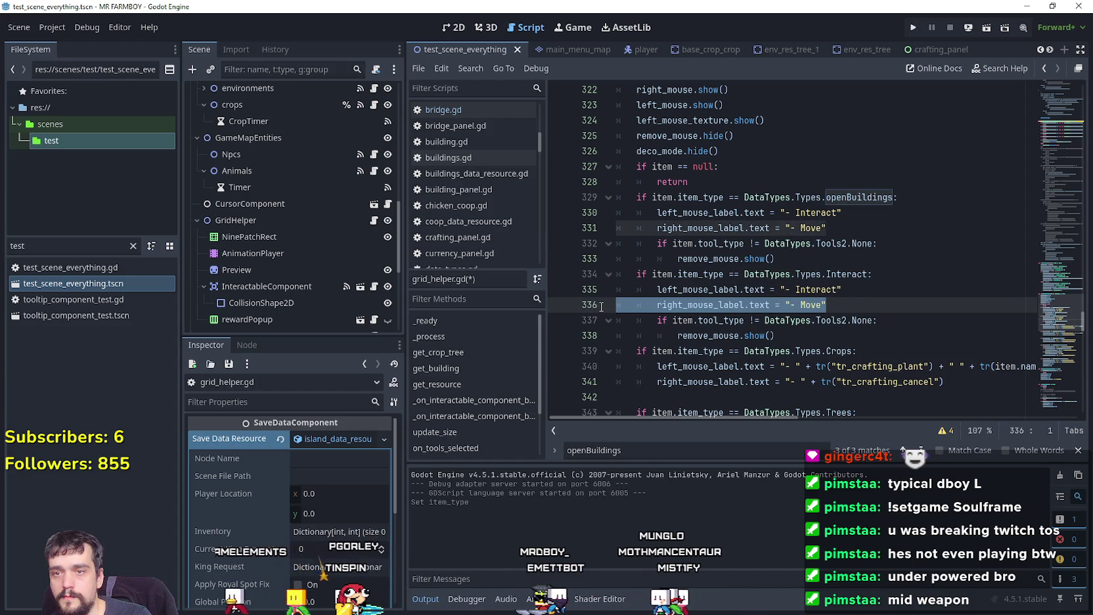
key(BackSpace)
key(Delete)
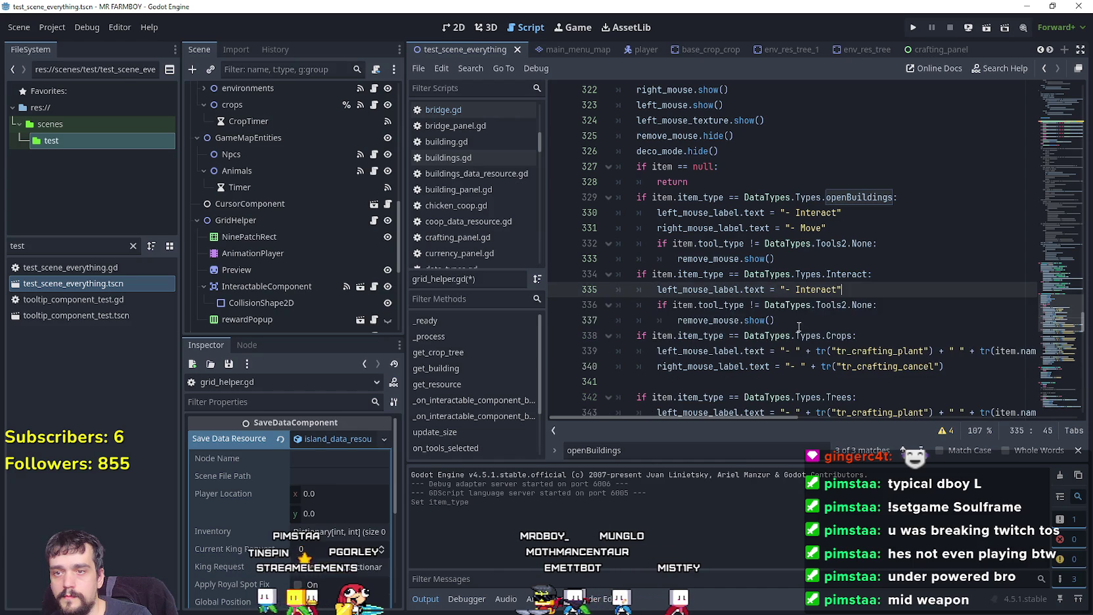
drag(776, 320, 744, 305)
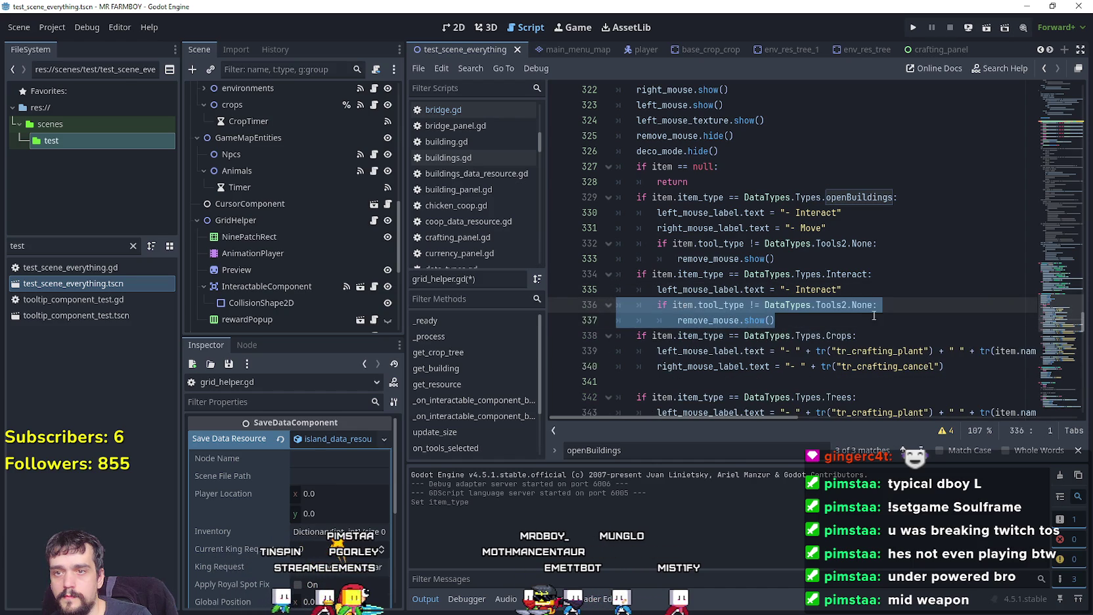
key(BackSpace)
key(BackSpace)
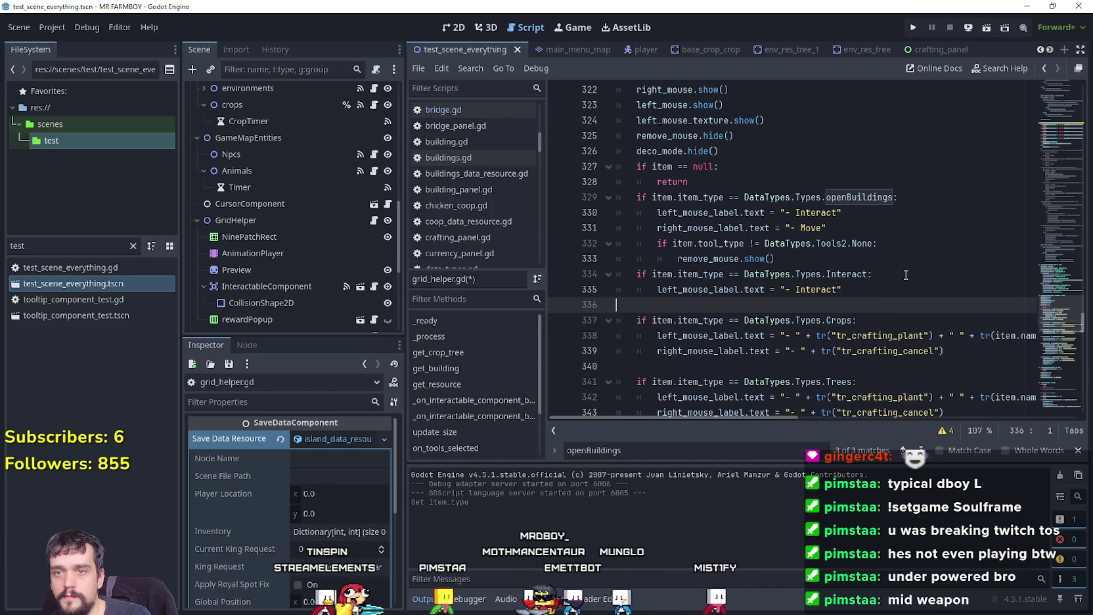
Step: Check the remaining openBuildings matches, save grid_helper.gd, and start a test run of the game
click(861, 197)
key(F3)
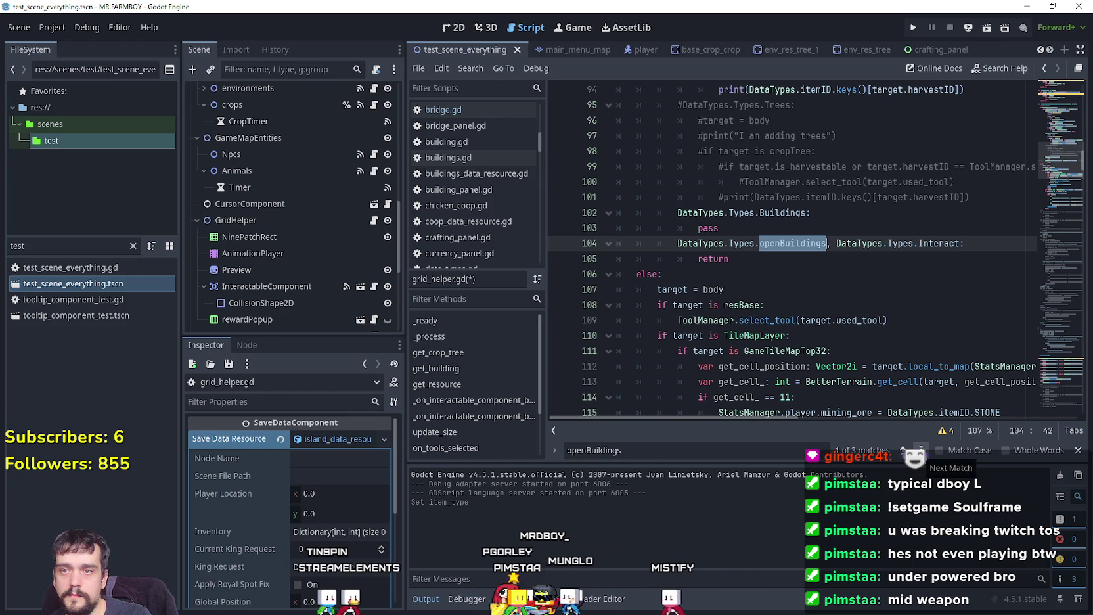
click(921, 450)
click(921, 451)
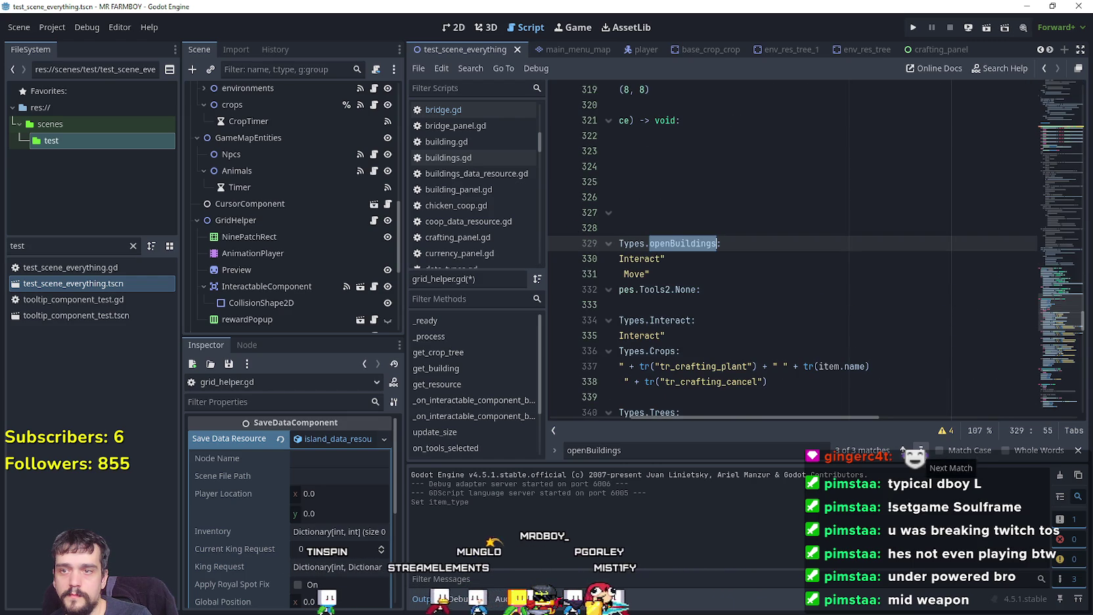
drag(819, 415, 572, 380)
click(729, 320)
key(ctrl+s)
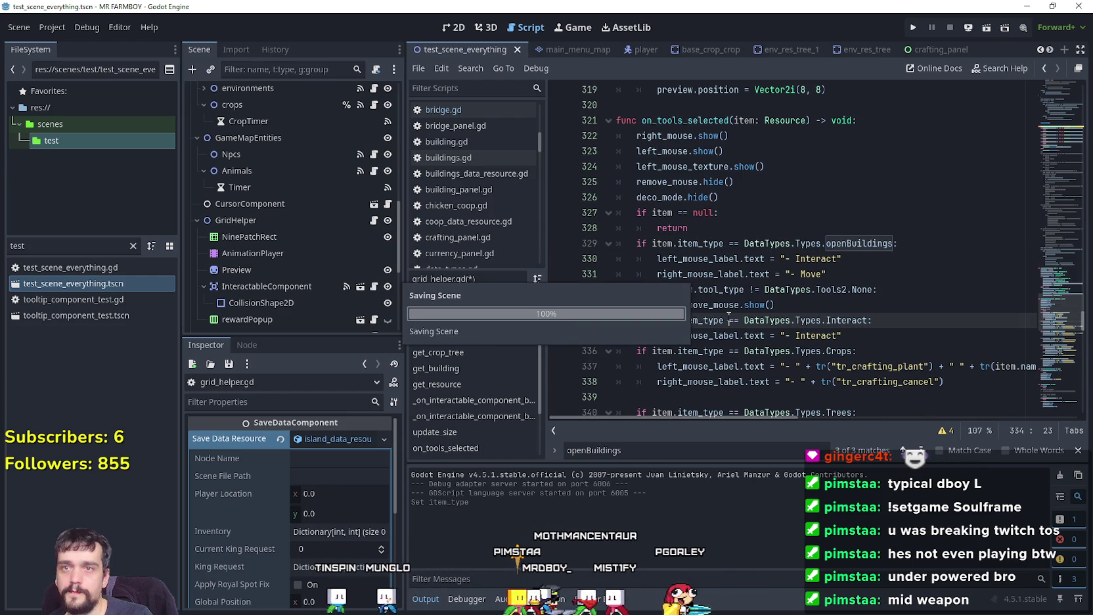
click(874, 338)
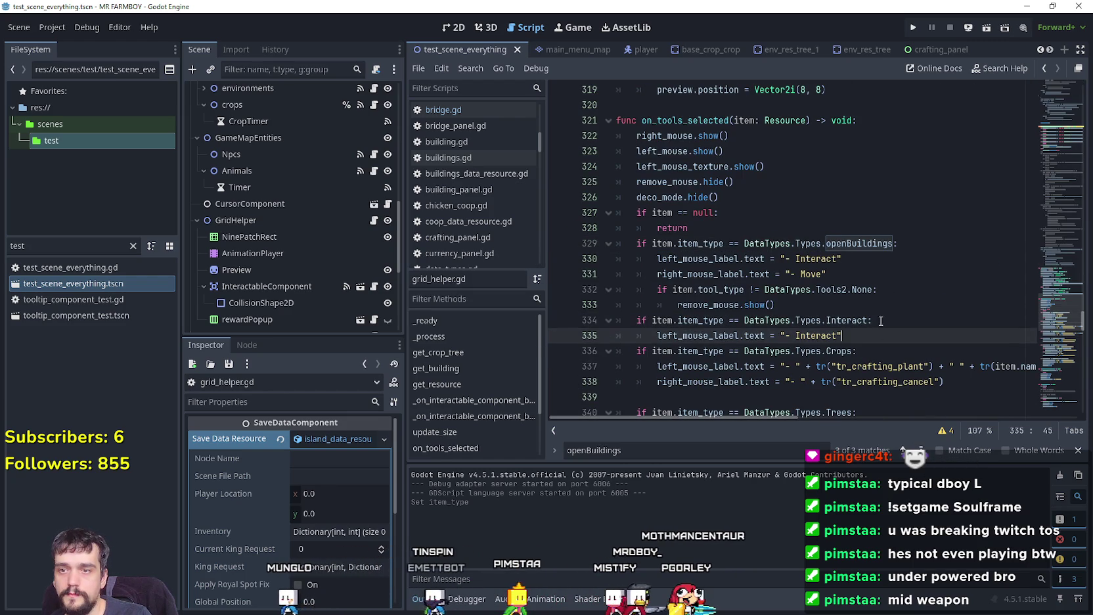
click(913, 27)
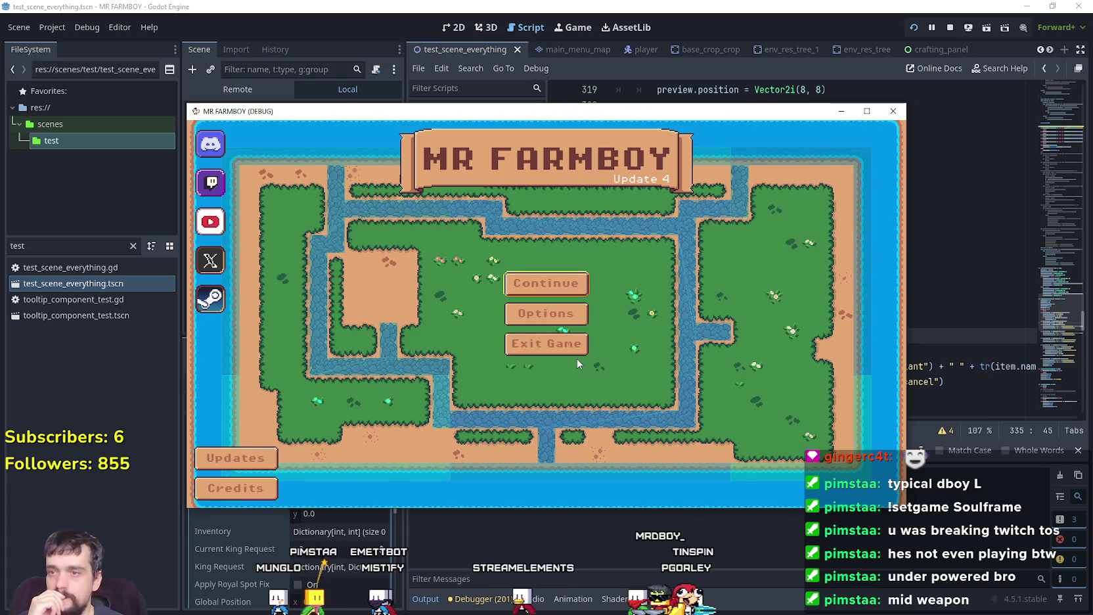
Step: Choose Continue, load Save 8 from the save list, and maximize the game window
click(569, 289)
scroll(561, 325, down, 5)
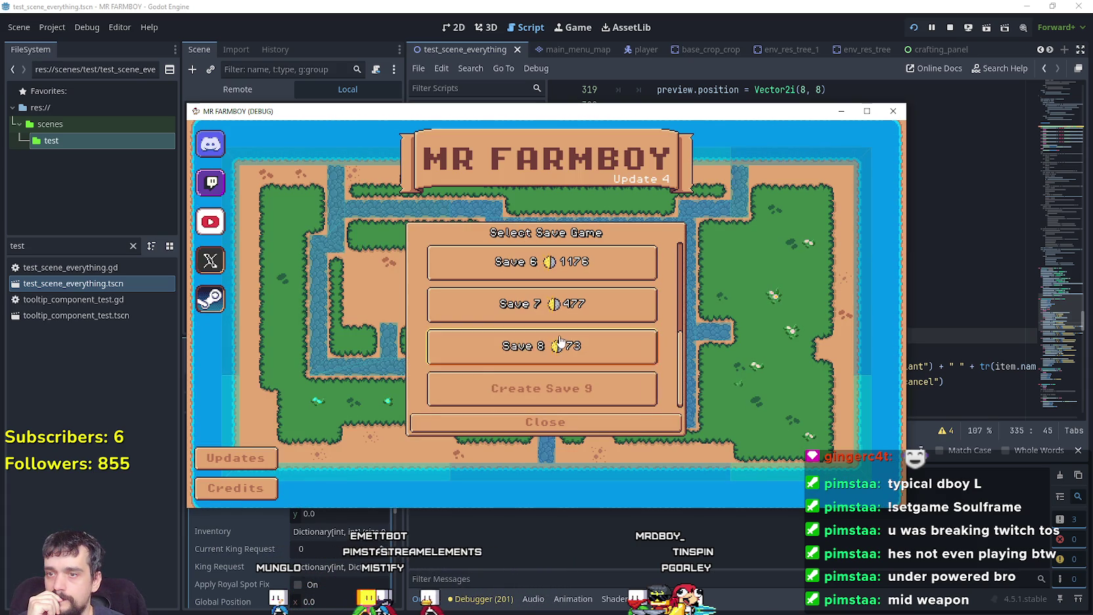
click(517, 349)
click(517, 351)
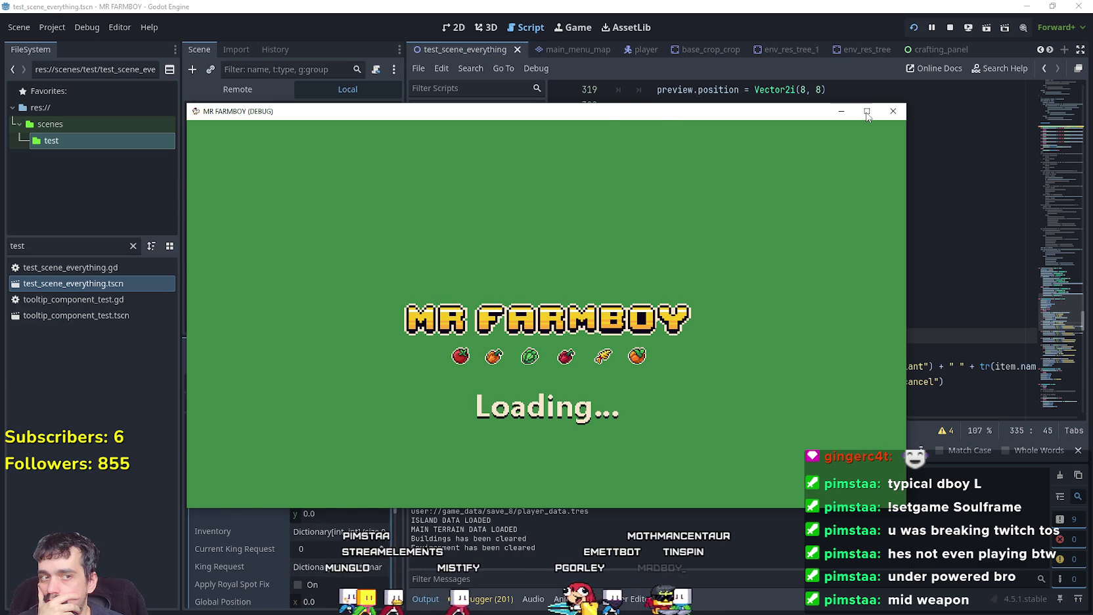
click(866, 112)
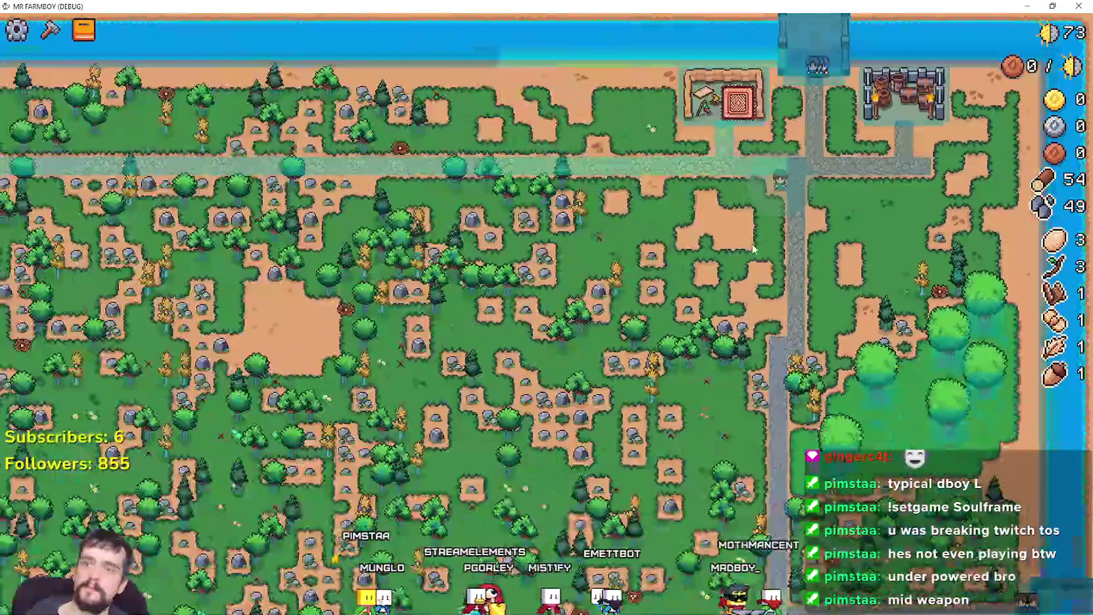
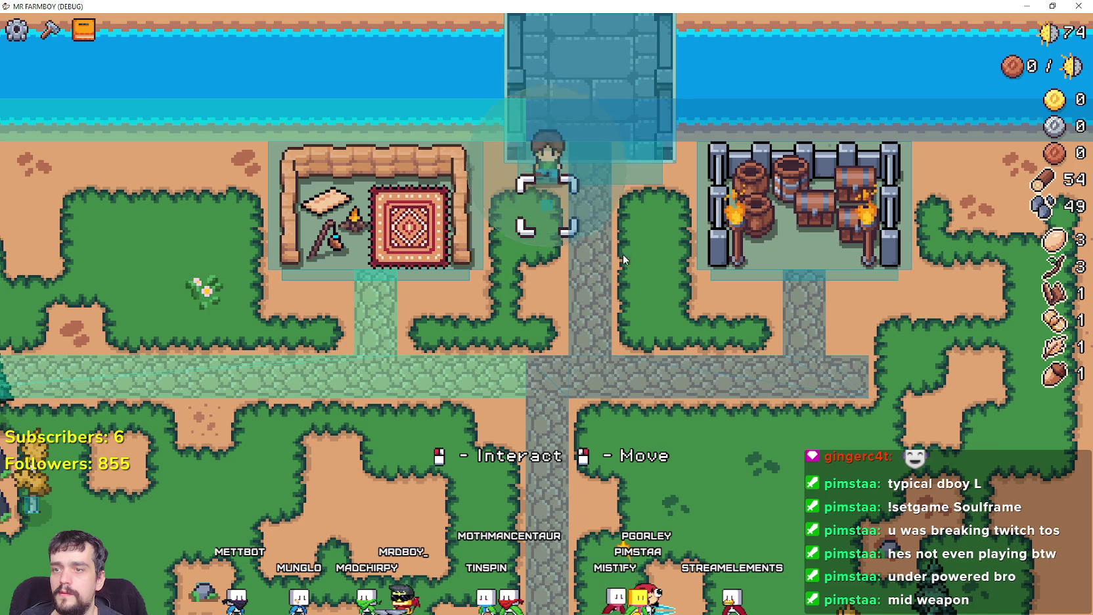
Step: Back in grid_helper.gd, add an empty line below the Interact label line 335
key(F8)
click(792, 322)
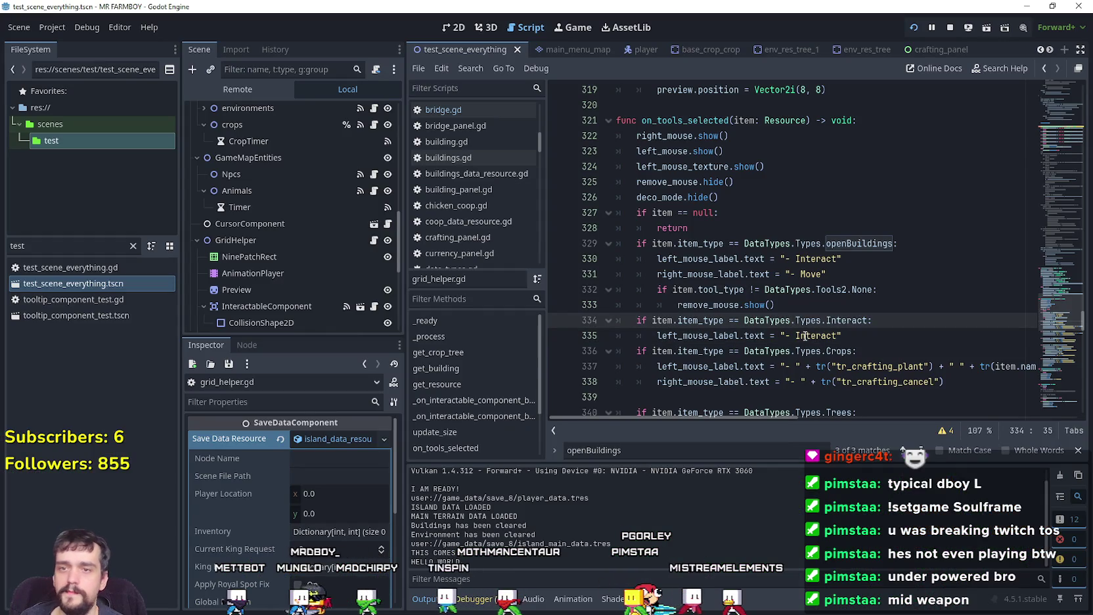
click(883, 335)
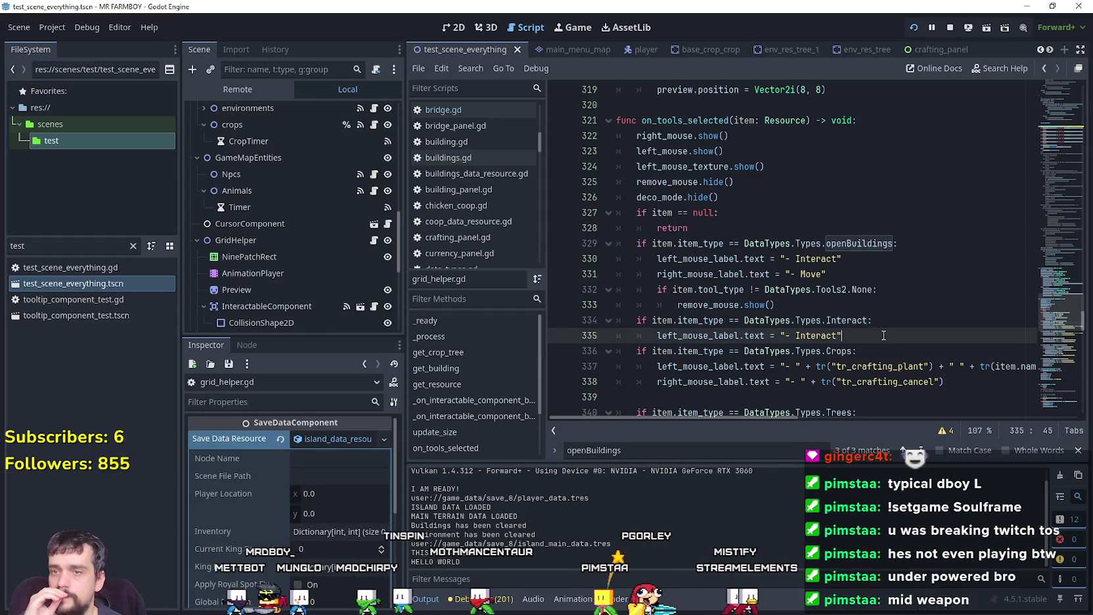
double_click(706, 307)
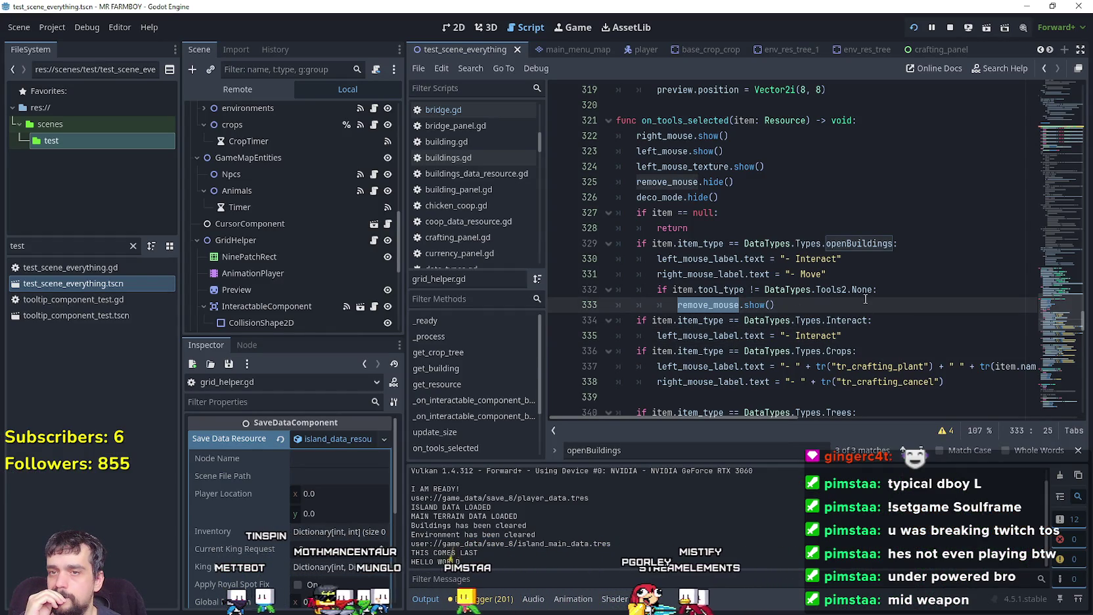
click(856, 335)
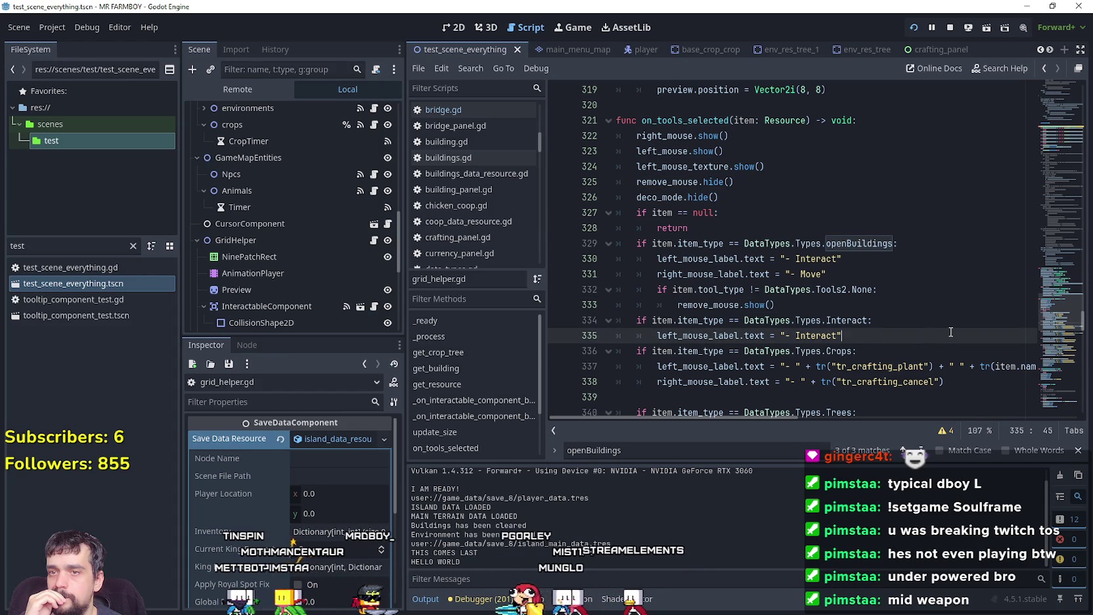
key(Return)
Step: Set a breakpoint on line 335, run the game with F5, and continue past it
scroll(888, 328, down, 2)
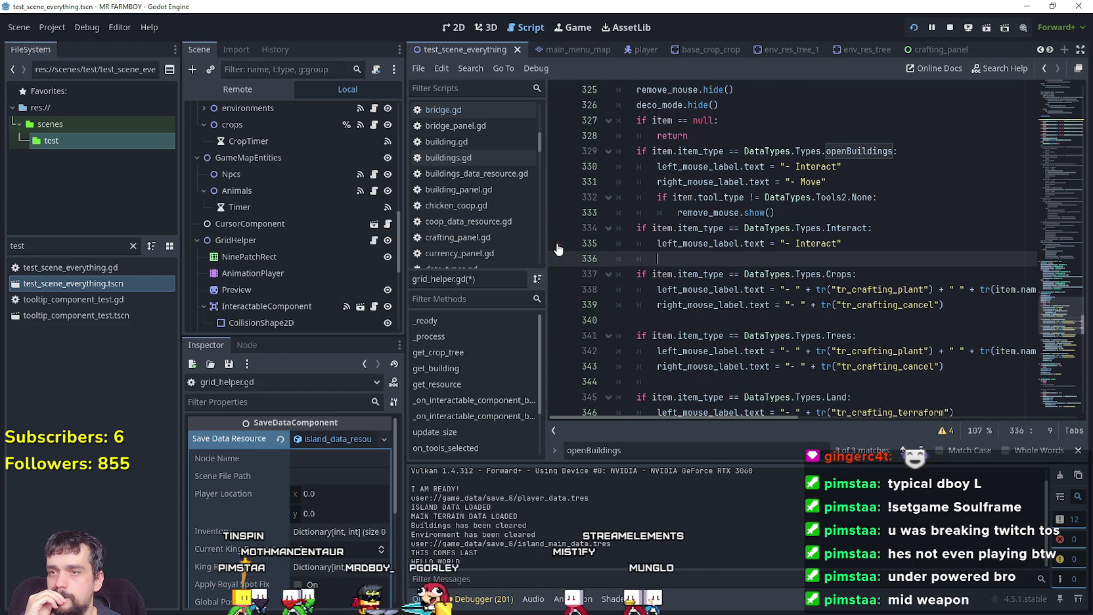
click(559, 244)
click(858, 244)
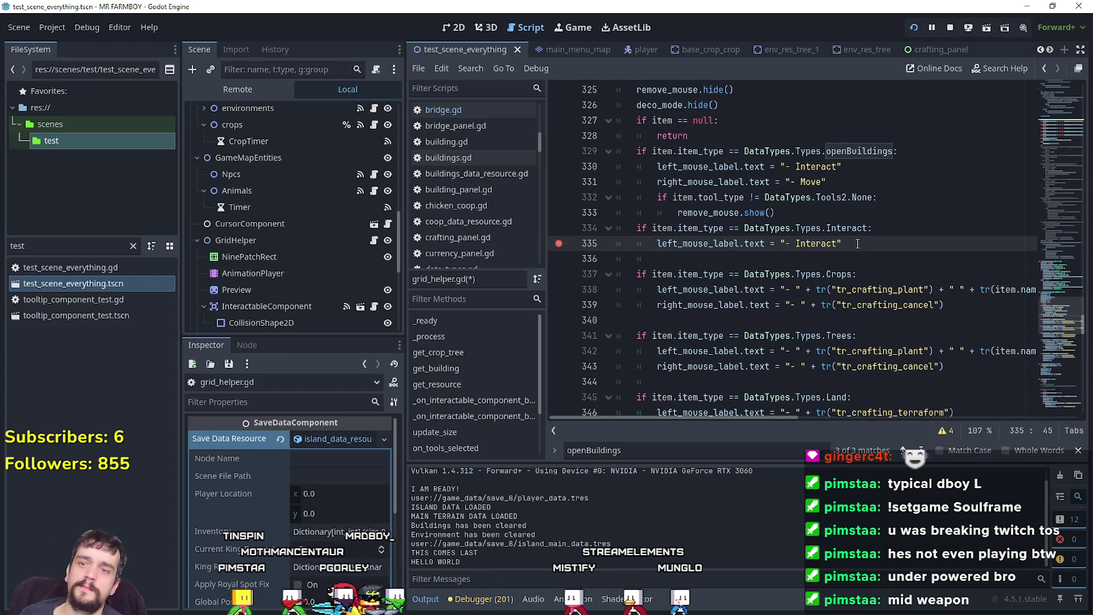
scroll(854, 246, up, 1)
key(F5)
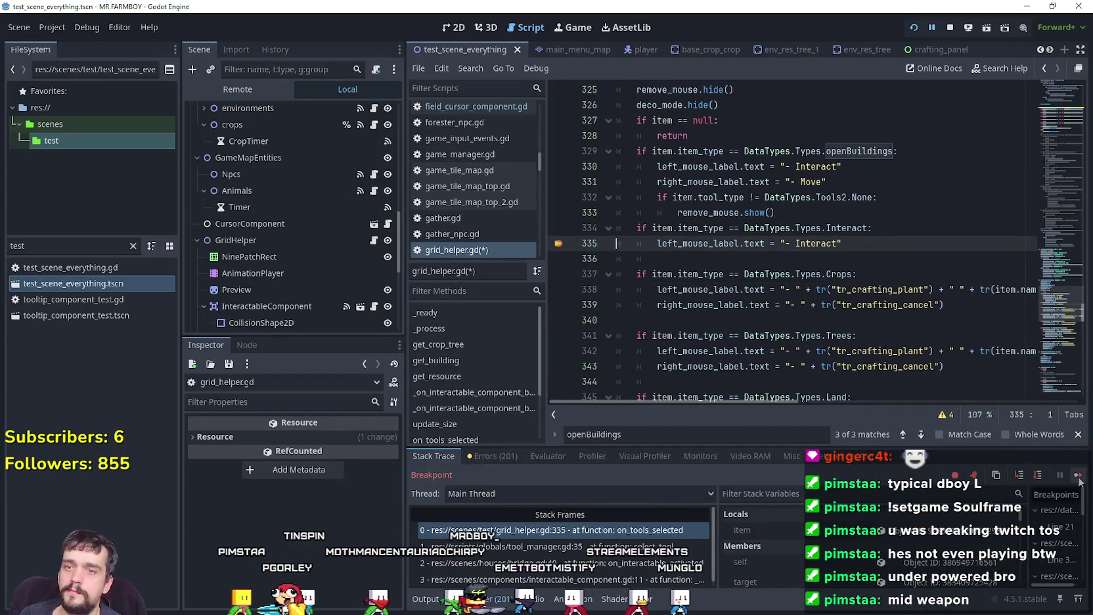
click(1078, 475)
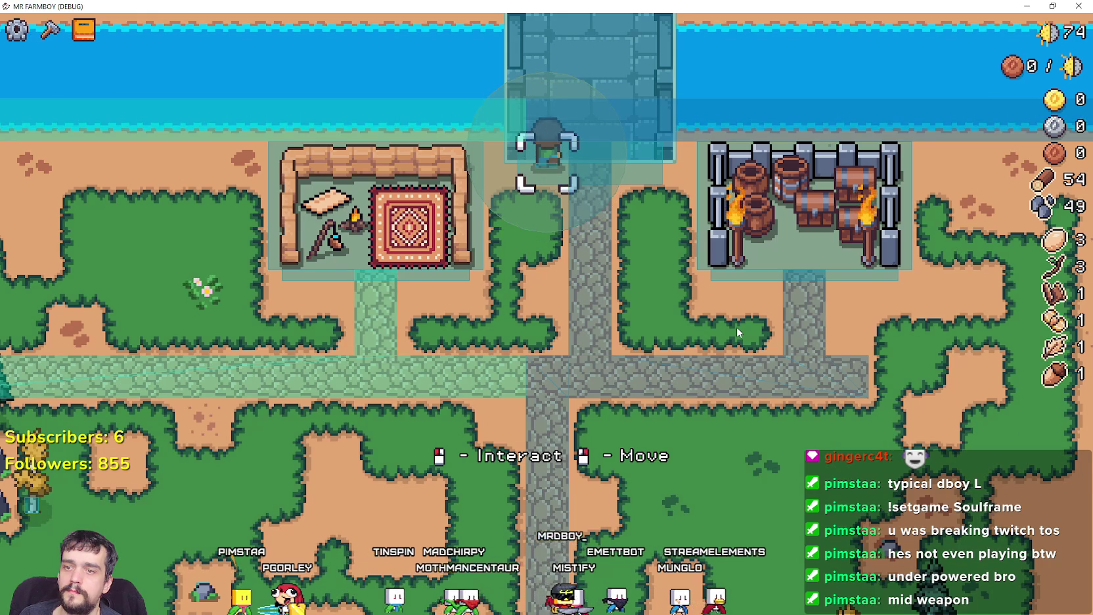
Step: Check the exact name of the right_mouse variable in grid_helper.gd
key(alt+Tab)
scroll(588, 144, down, 1)
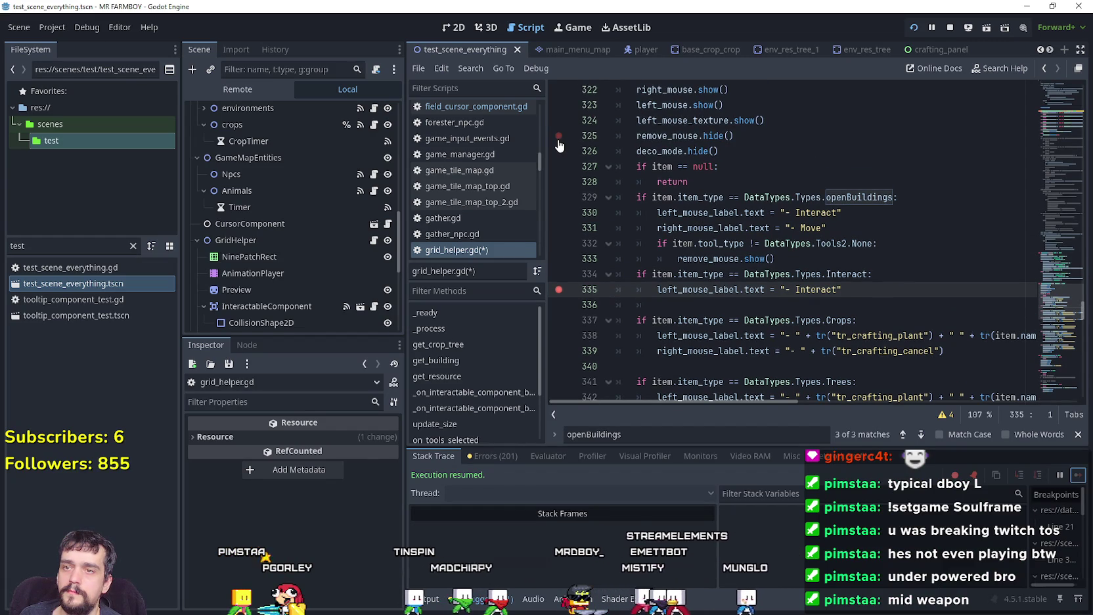
click(825, 260)
click(880, 274)
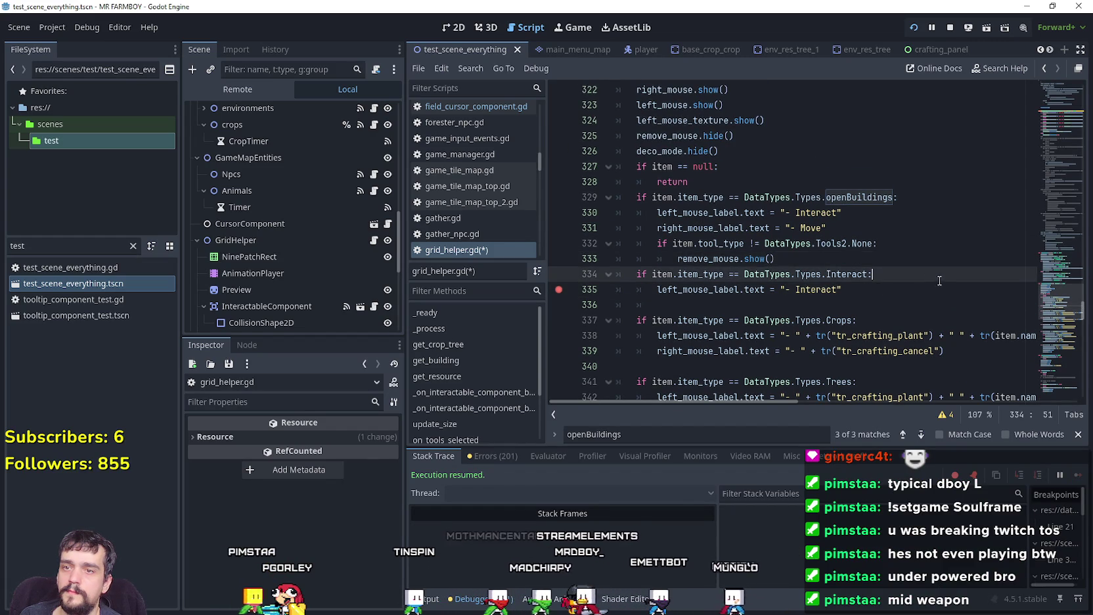
scroll(881, 283, up, 1)
double_click(662, 137)
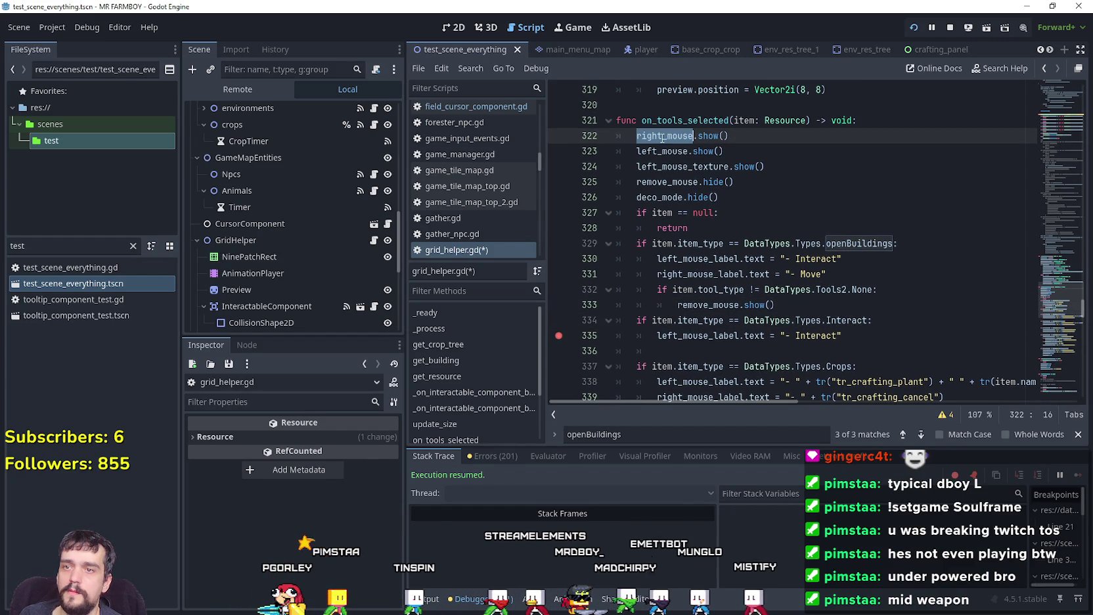
scroll(676, 186, down, 9)
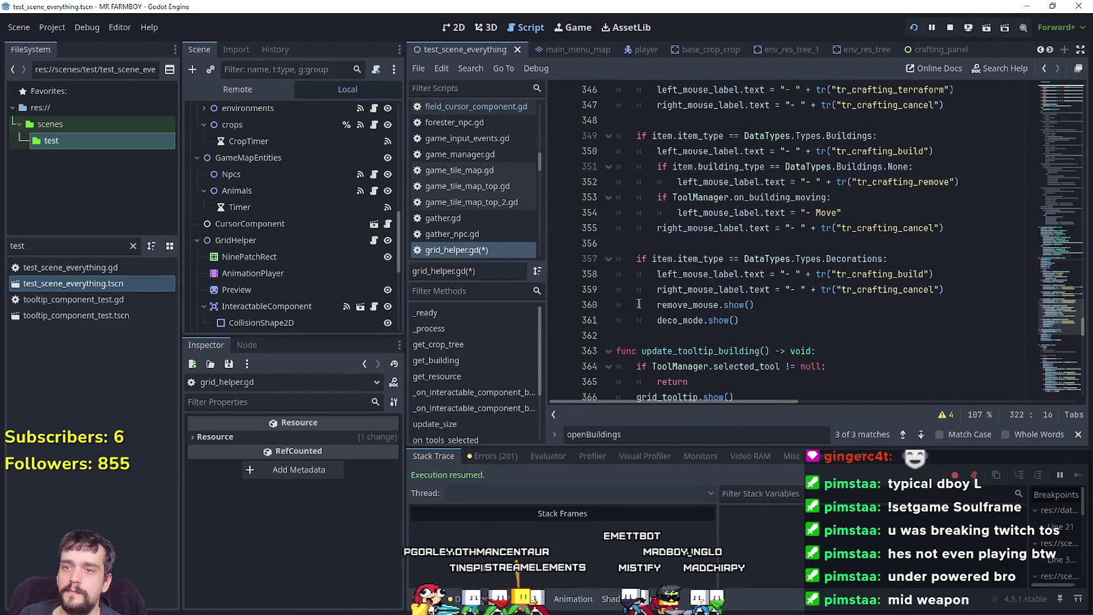
scroll(855, 215, up, 7)
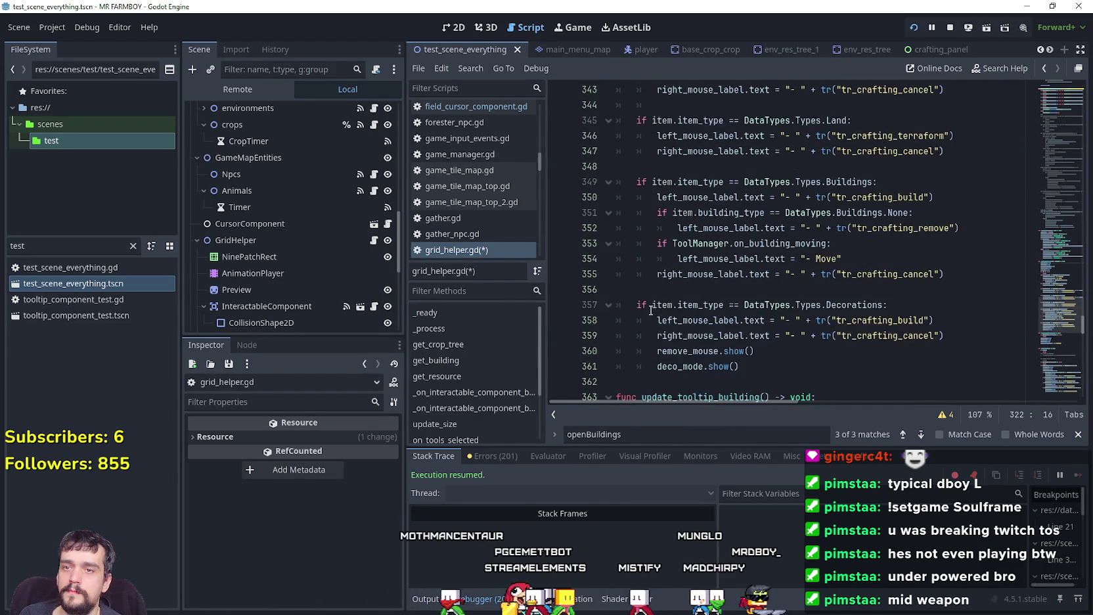
Step: Add right_mouse.hide() as new line 336 in the Interact branch and save
click(908, 233)
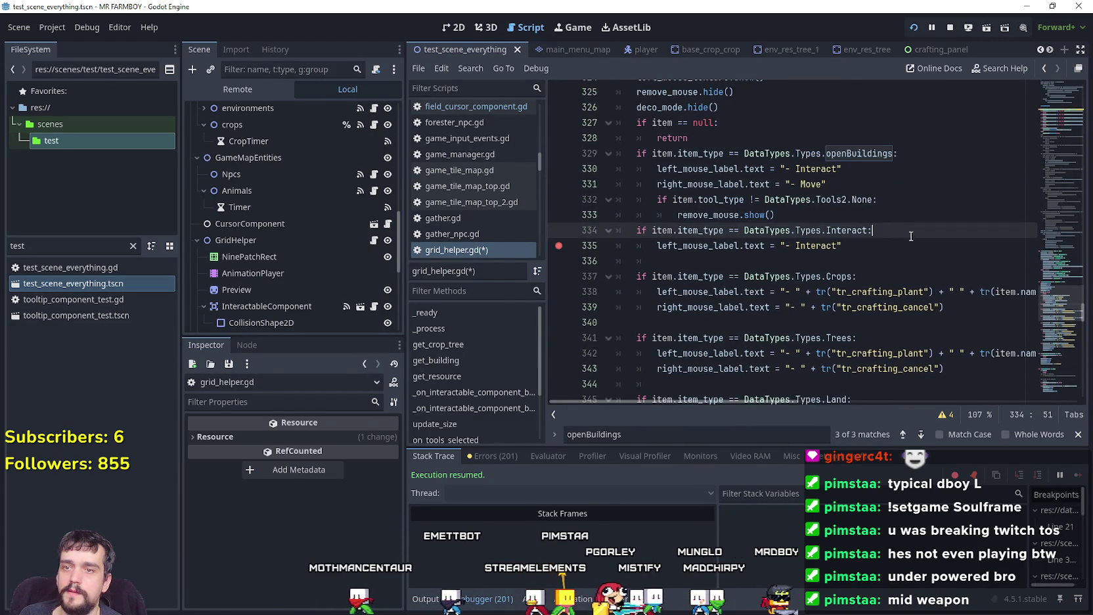
click(875, 246)
key(Return)
text(right_mouse)
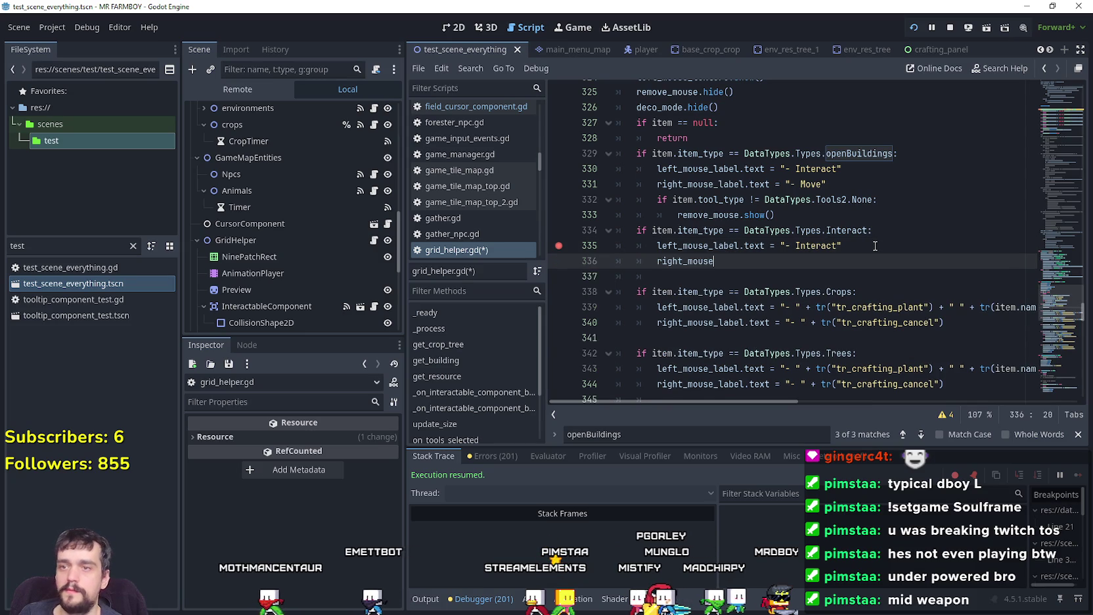
text(.hi)
key(Return)
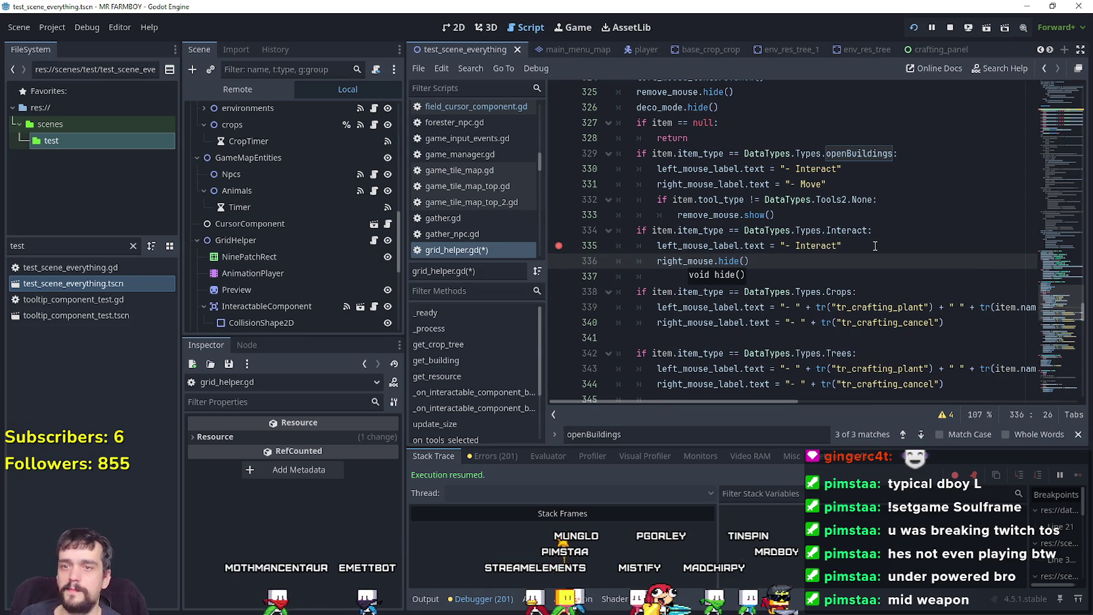
key(ctrl+s)
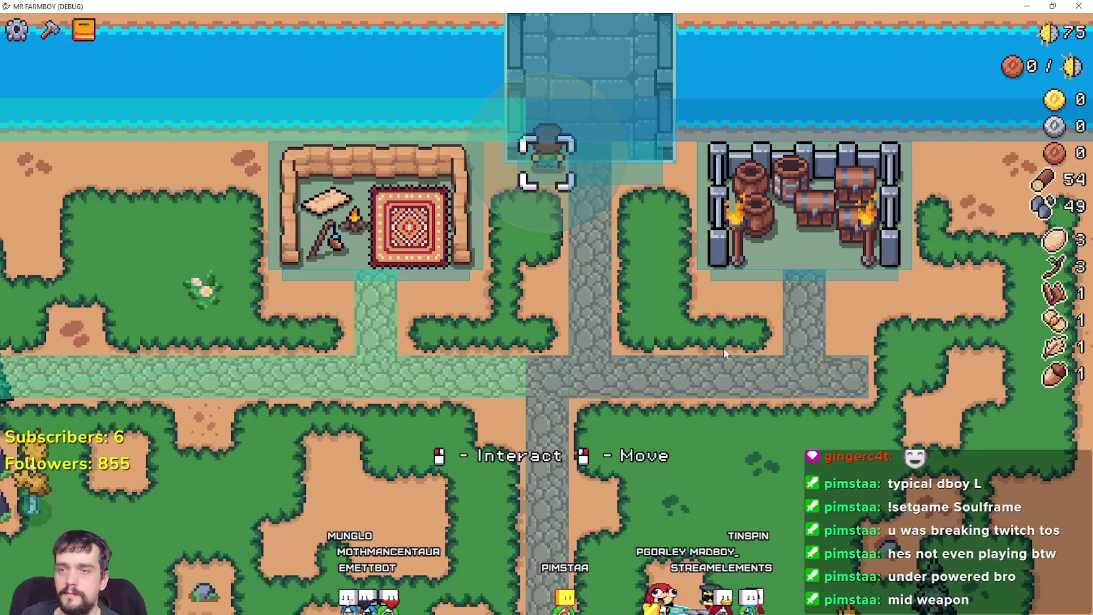
Step: Walk the farmer off the bridge, then find the openBuildings check in BaseCursorComponent
right_click(723, 347)
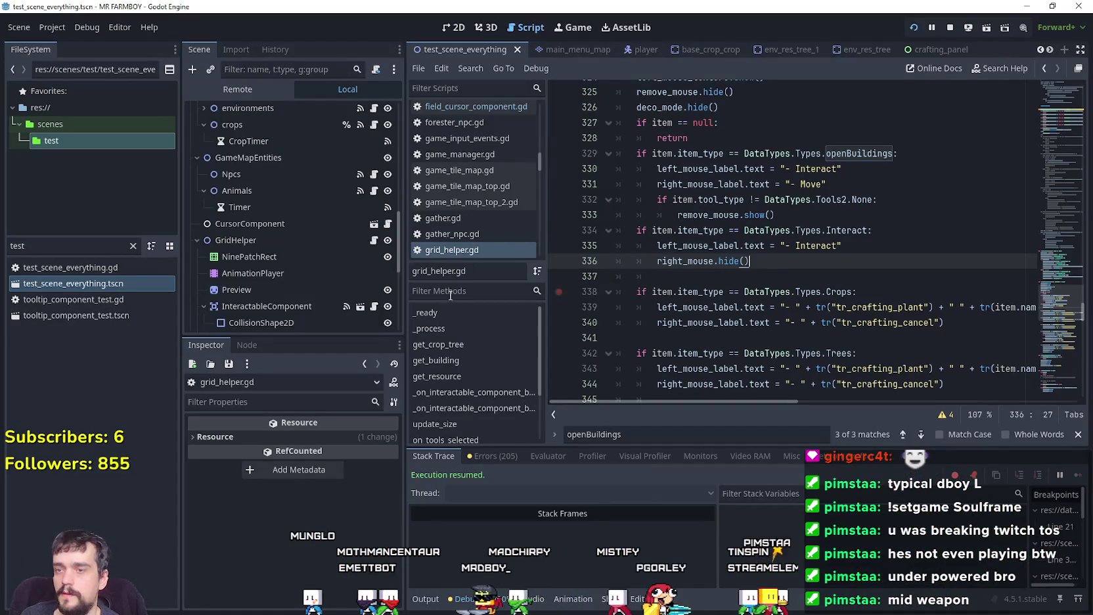
key(alt+Left)
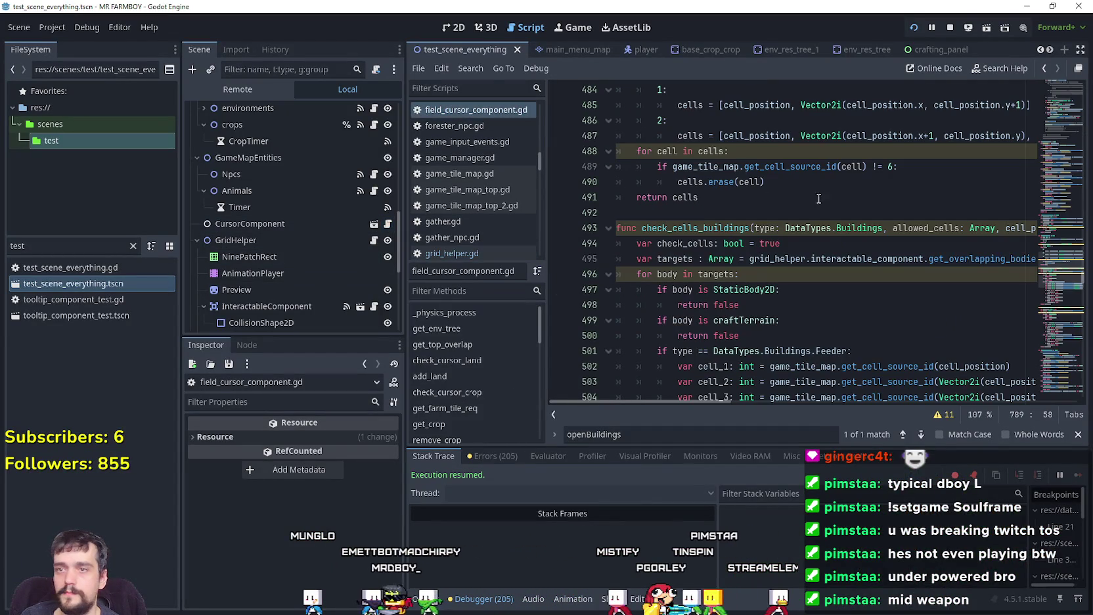
scroll(1059, 130, up, 20)
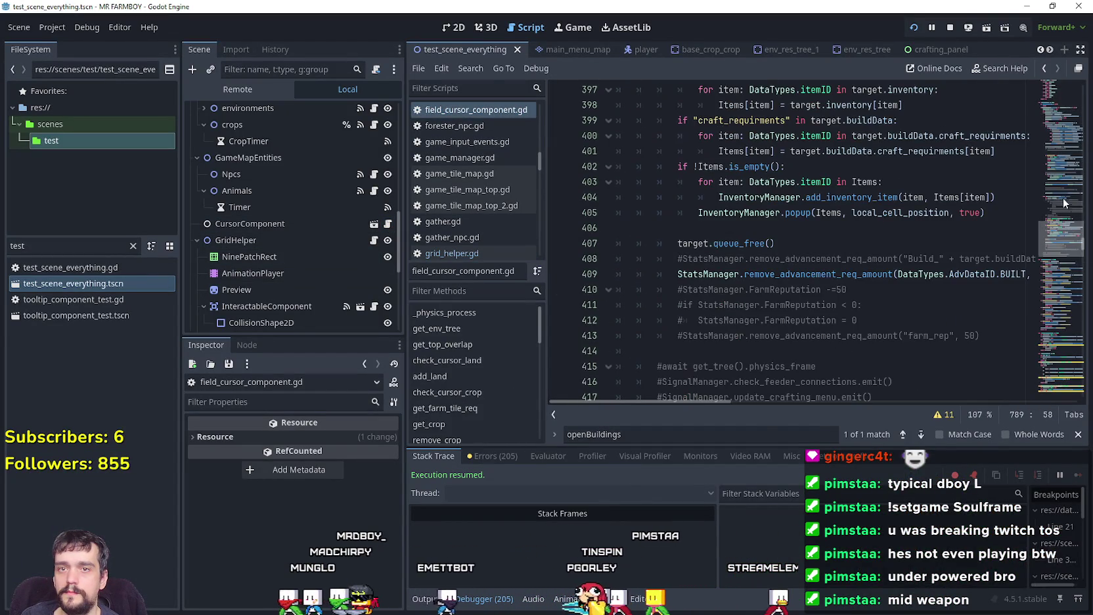
right_click(725, 111)
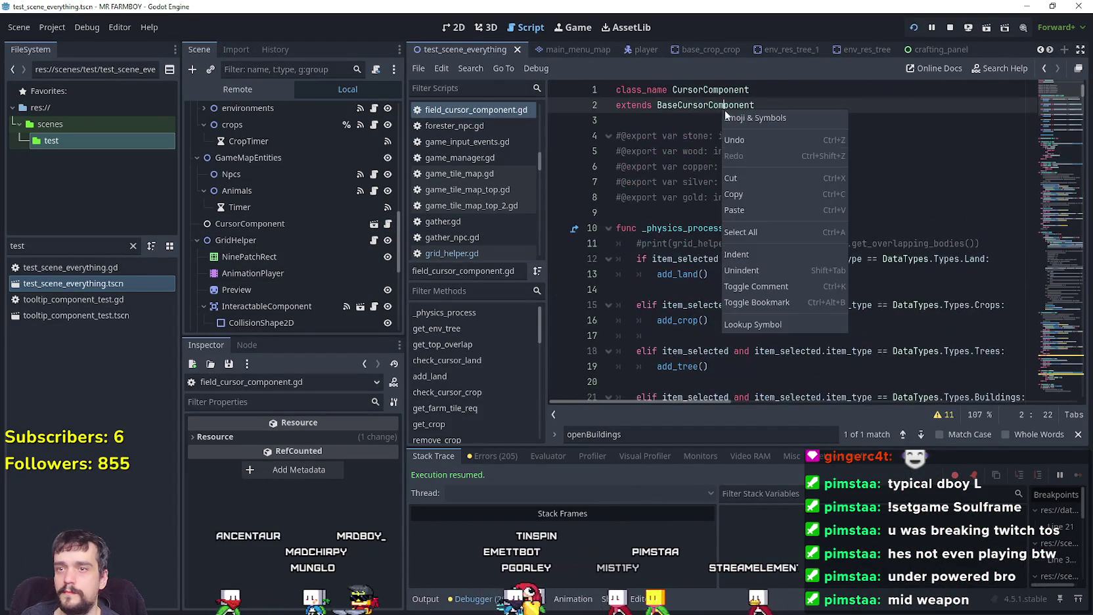
click(756, 324)
click(924, 434)
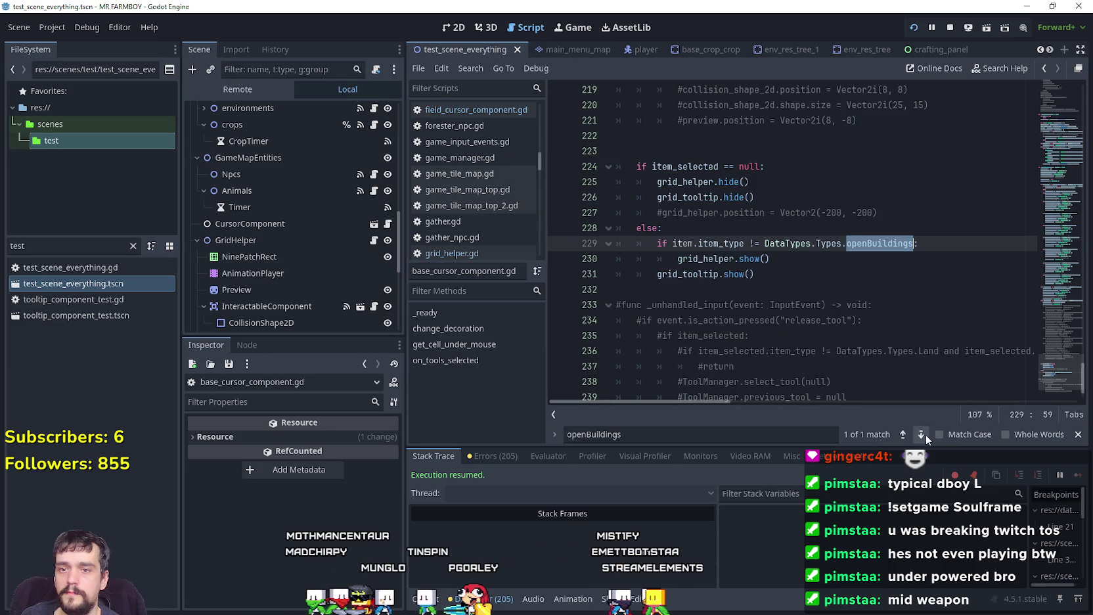
click(910, 257)
Step: Extend line 229's condition to also cover item_type Interact, and save
mouse_move(910, 244)
mouse_down()
mouse_move(719, 244)
mouse_move(780, 243)
mouse_up()
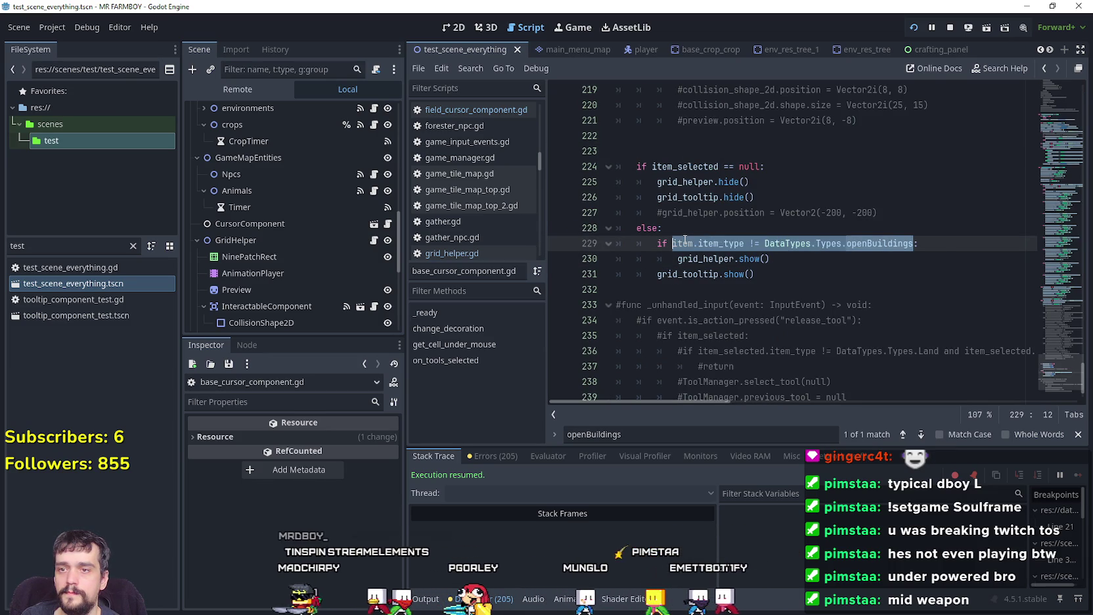
click(917, 244)
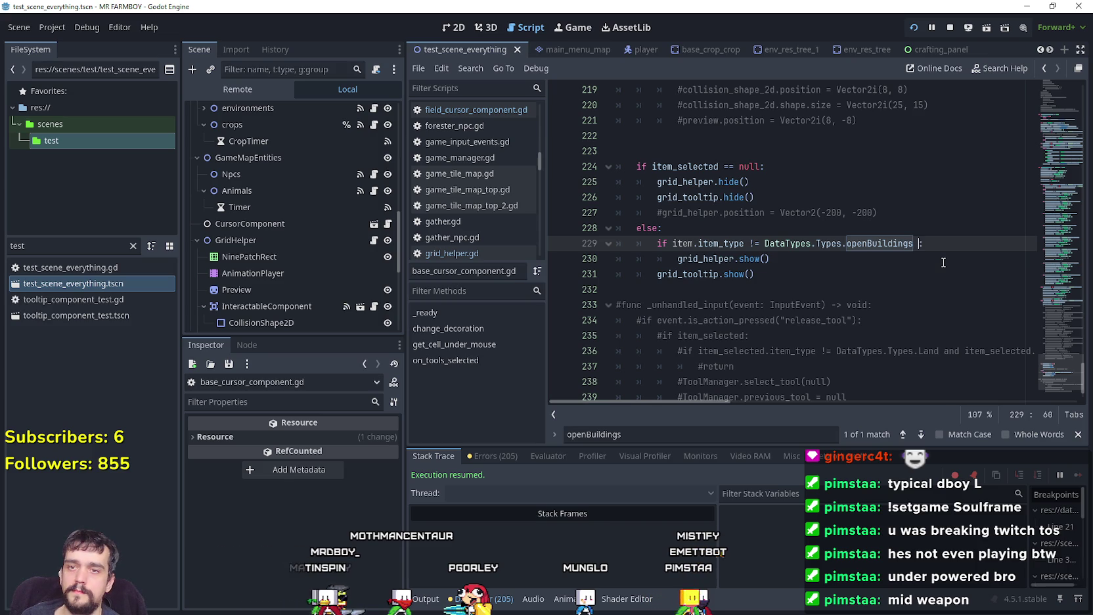
text(and)
text(item.item_type != DataTypes.Types.openBuildings)
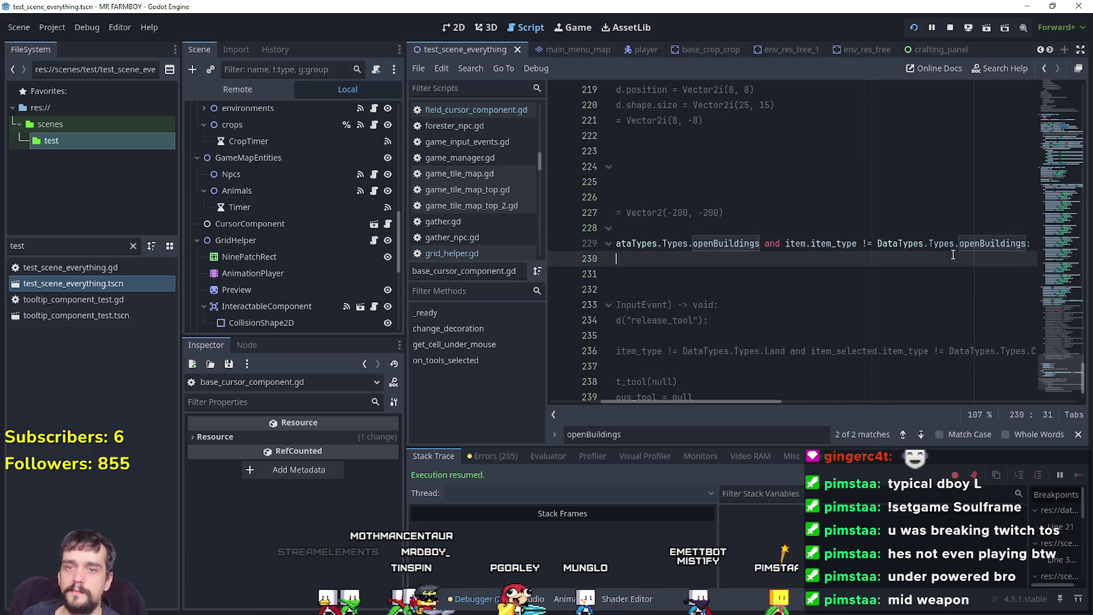
double_click(956, 243)
text(Interact)
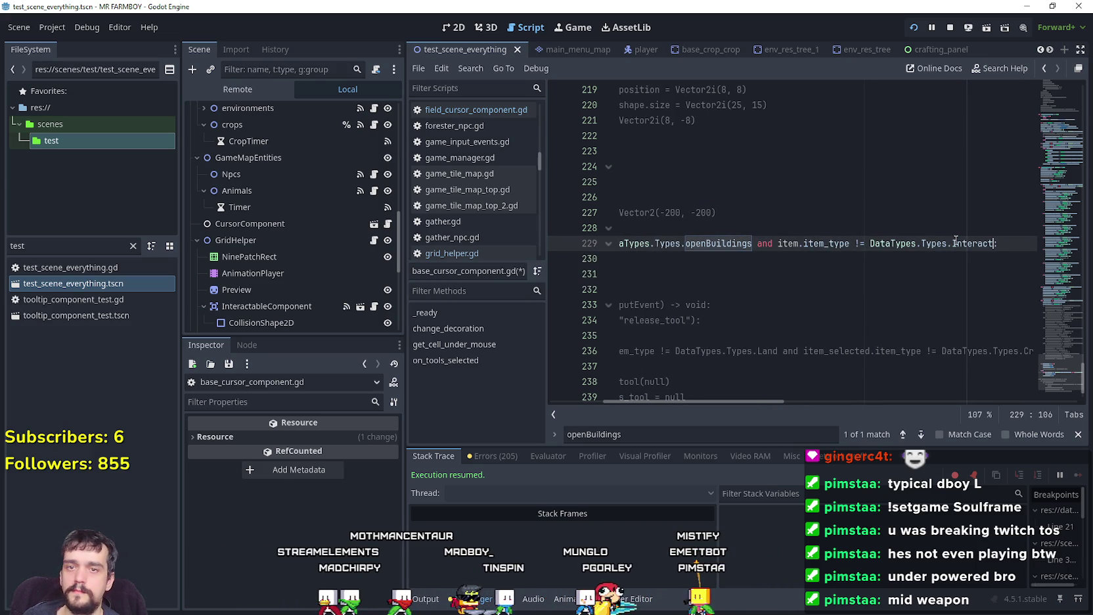
key(Down)
key(Down)
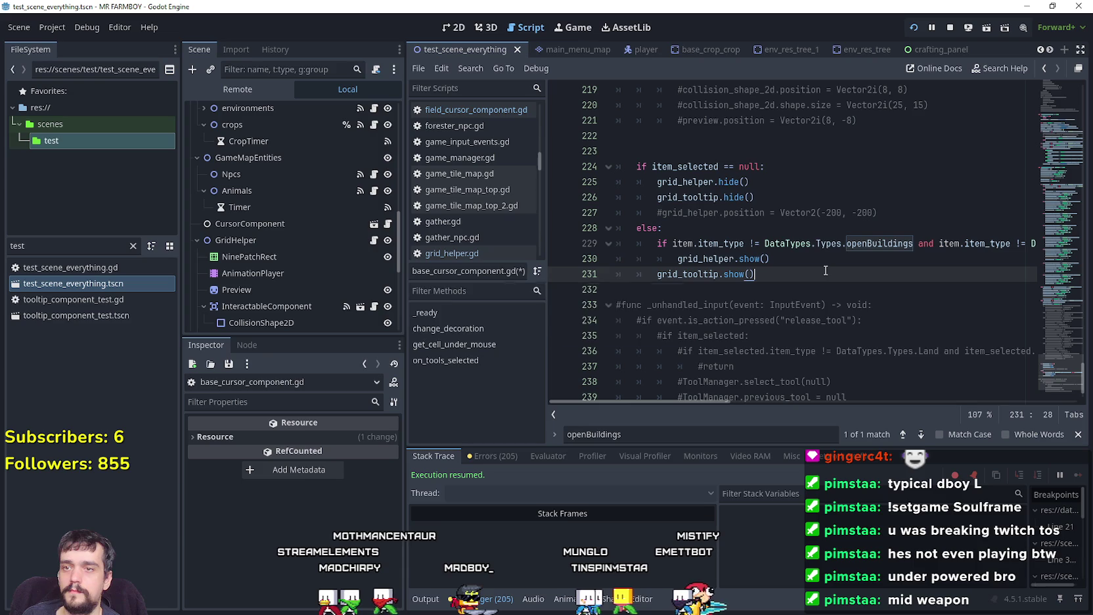
key(ctrl+s)
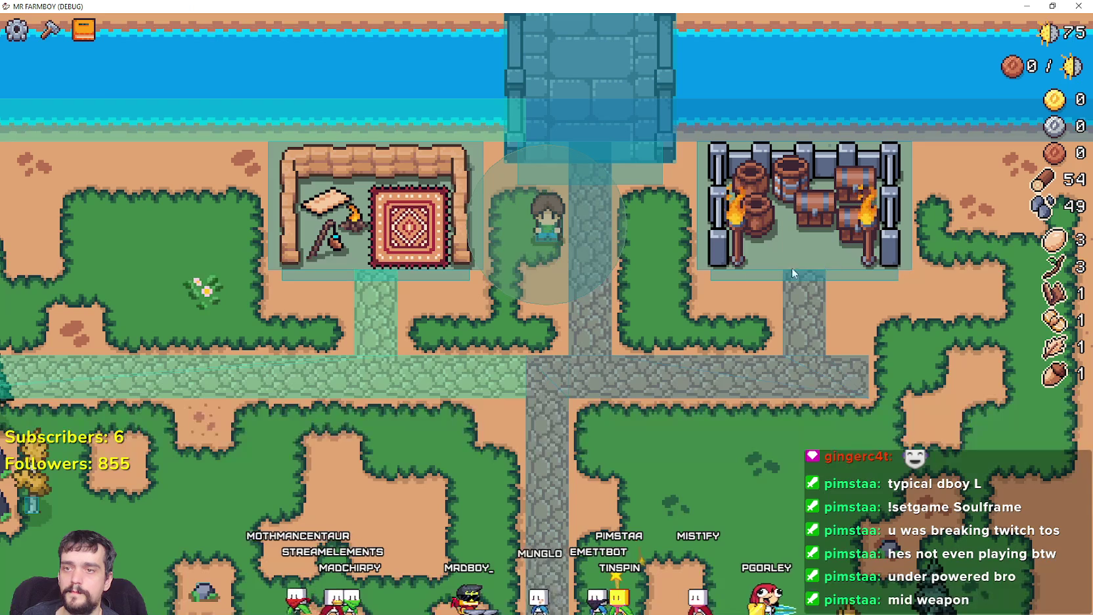
Step: Walk the farmer off the bridge, into the rug house, and back onto the bridge
key(s)
key(a)
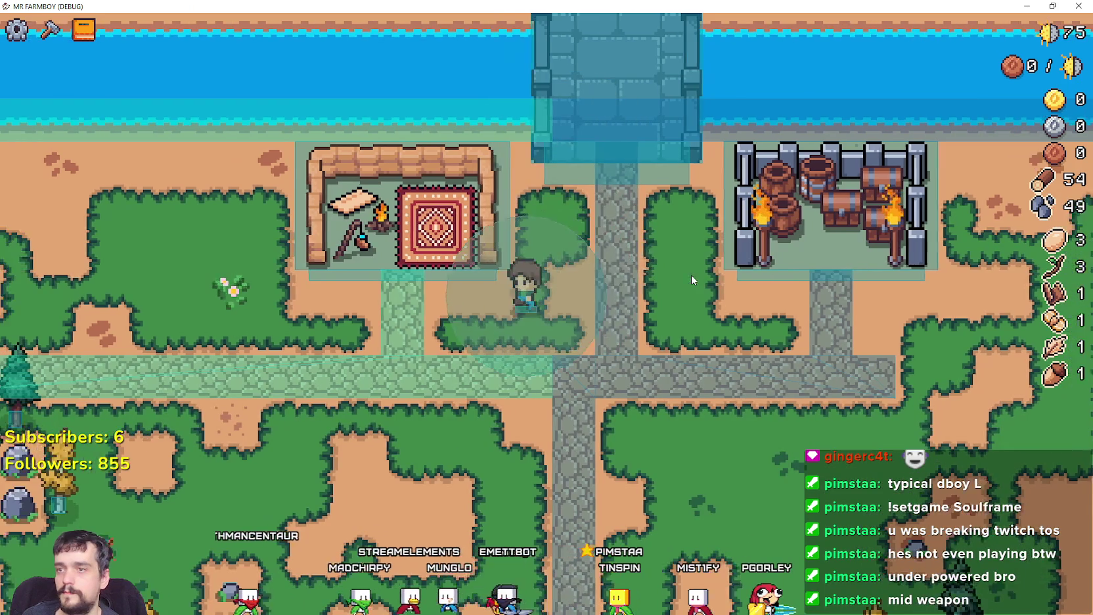
key(w)
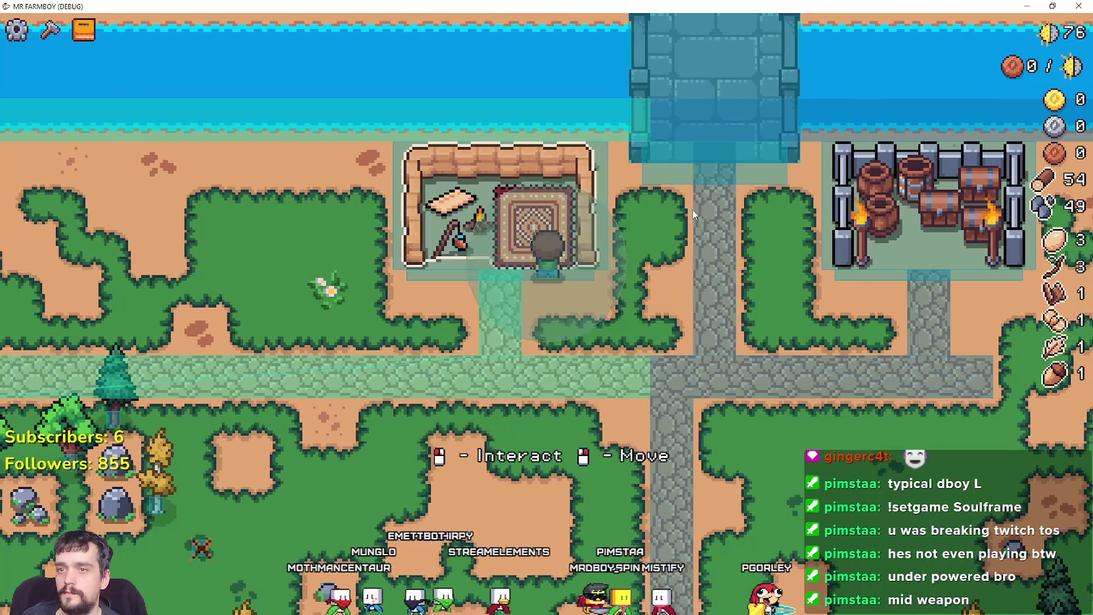
key(d)
key(w)
key(alt+Tab)
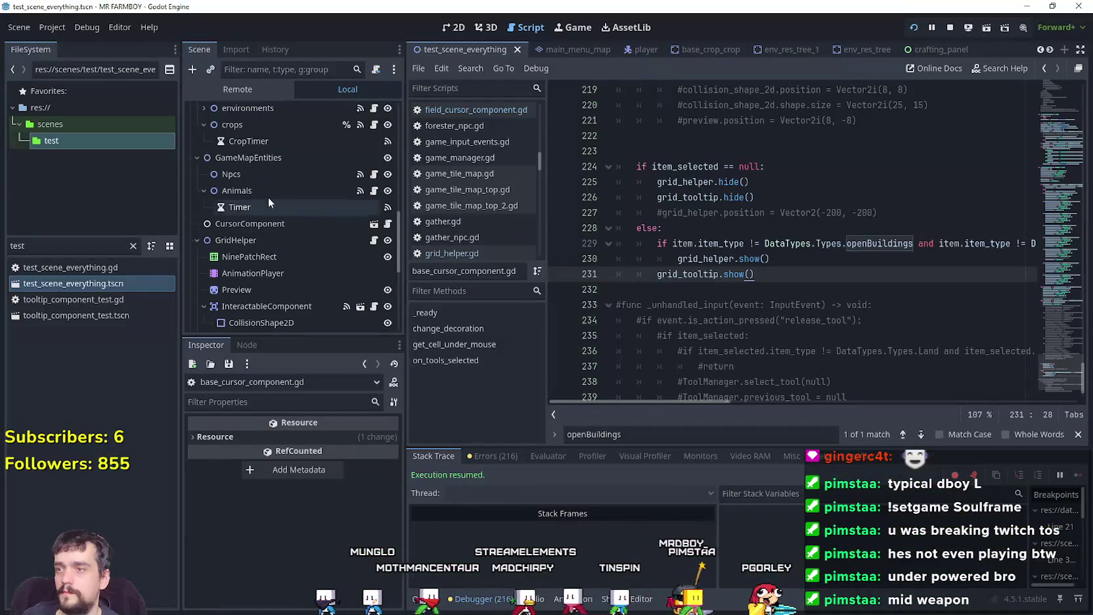
double_click(48, 245)
text(bri)
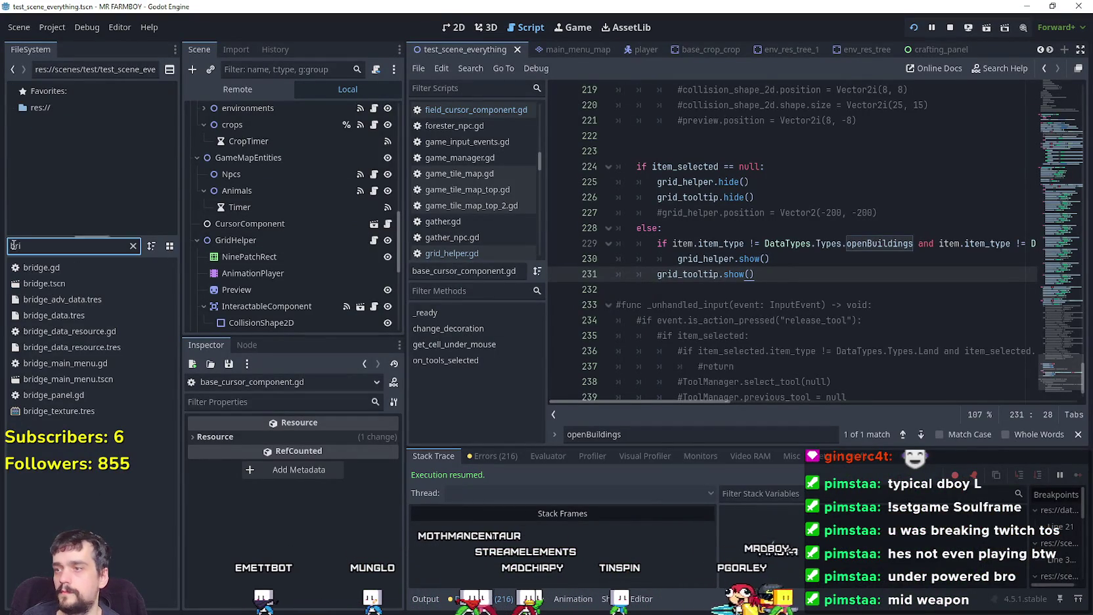
Step: Open bridge.tscn and bridge.gd and break on the open_building call at line 78
double_click(82, 279)
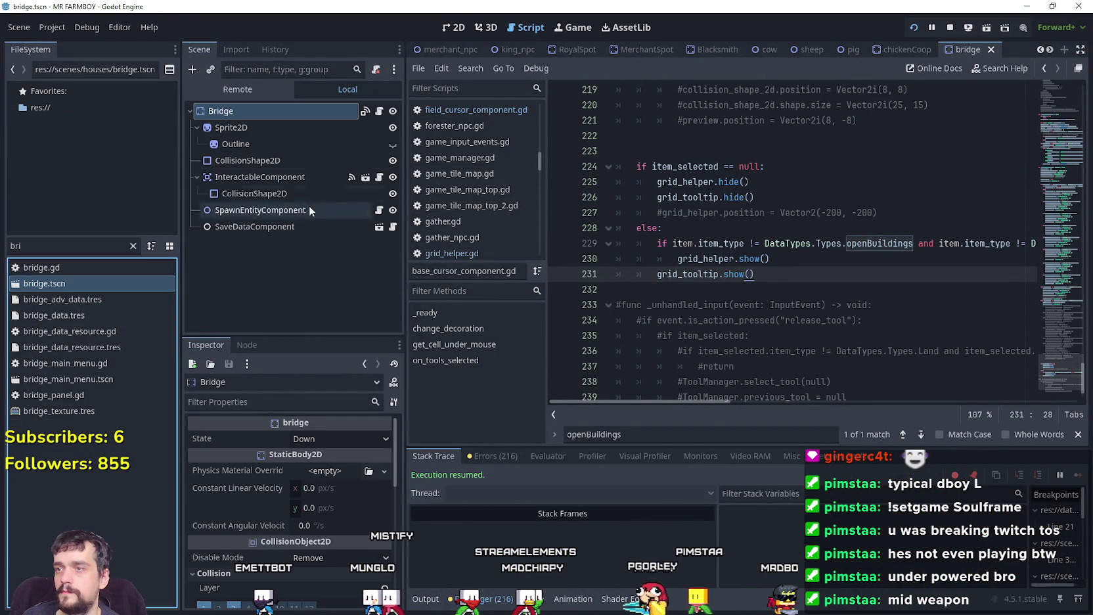
click(379, 111)
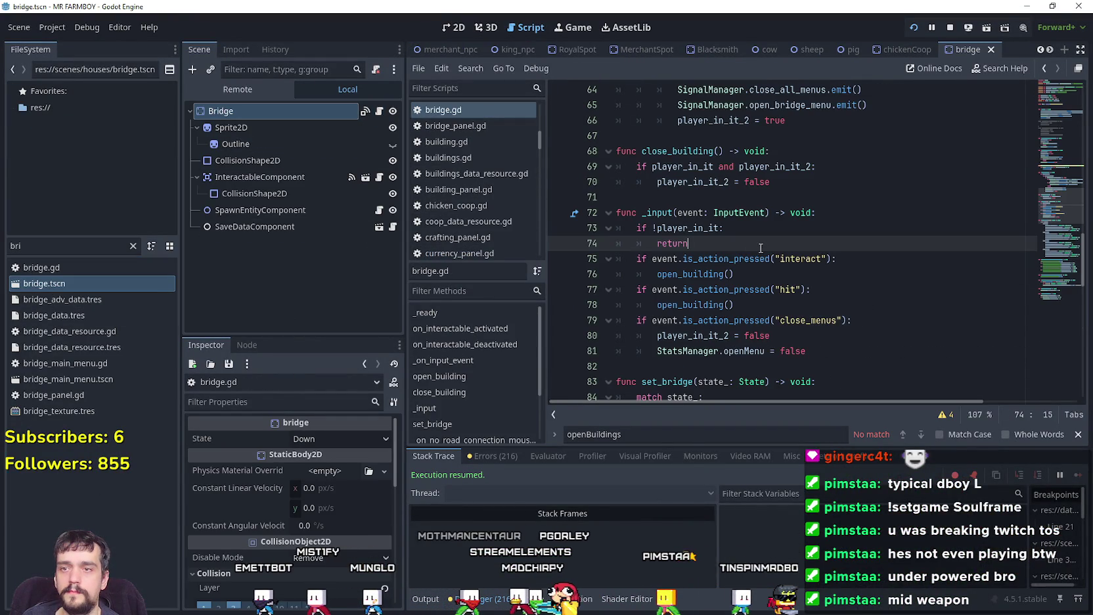
click(750, 308)
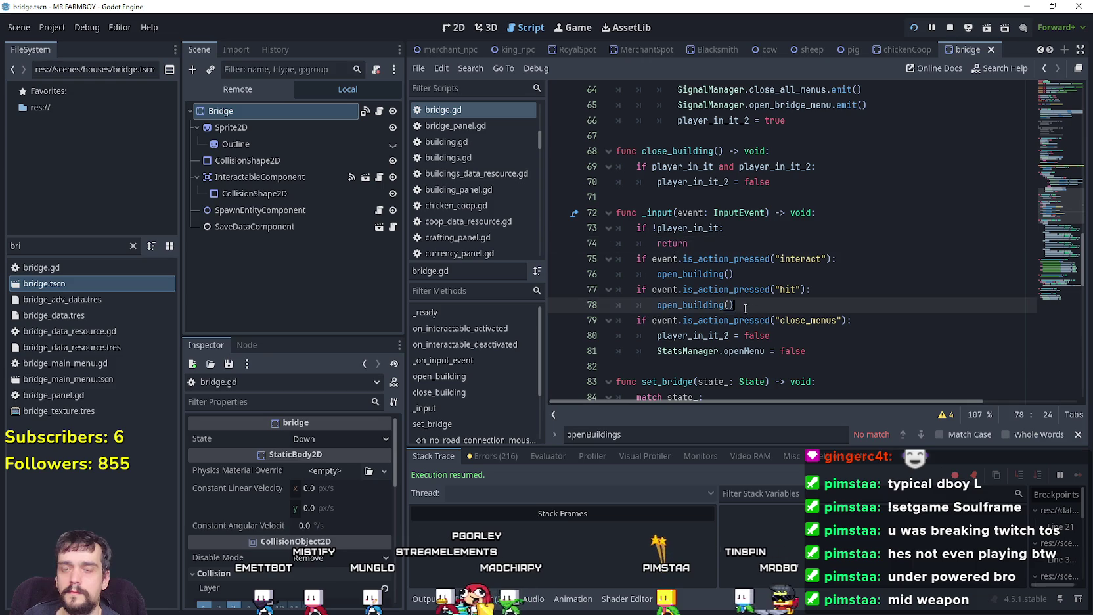
key(alt+Tab)
click(748, 318)
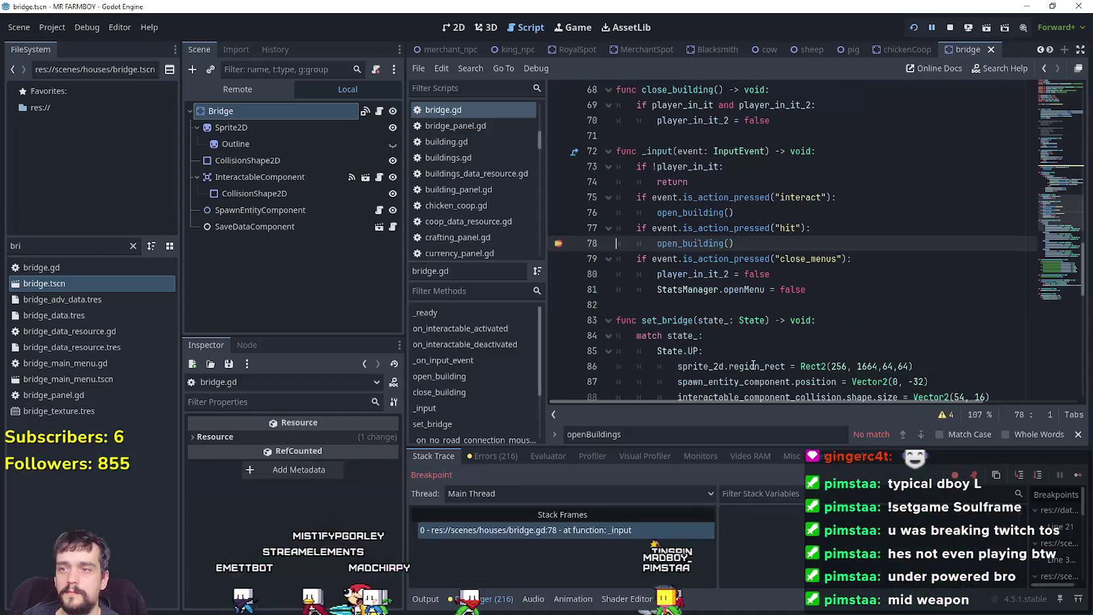
Step: Step into open_building, continue to the line 58 breakpoint, and select the Crops tool check
right_click(689, 238)
click(723, 462)
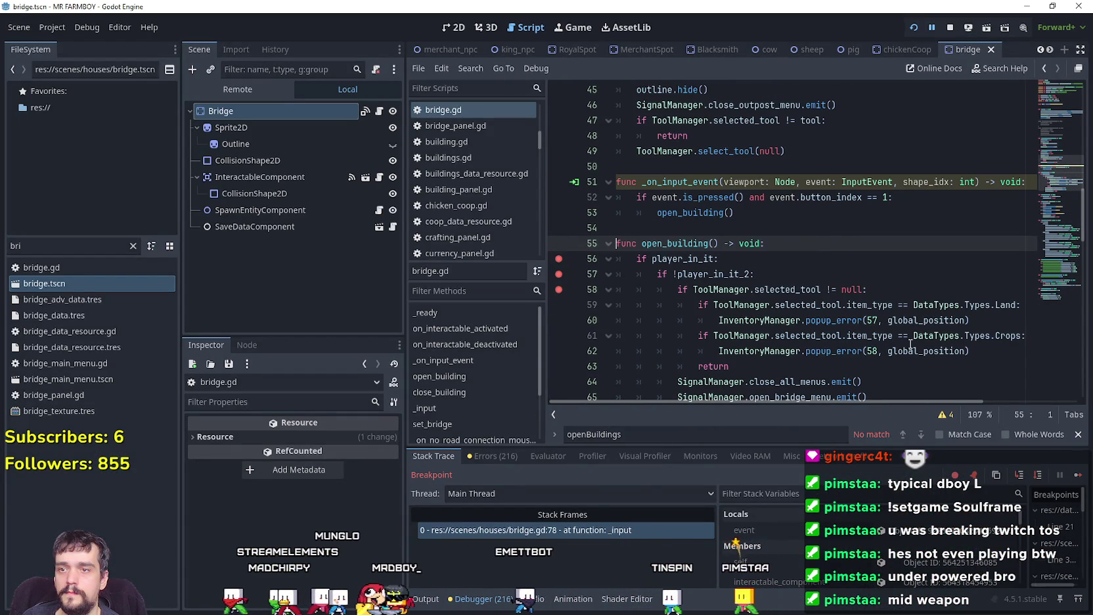
click(1078, 476)
click(1079, 475)
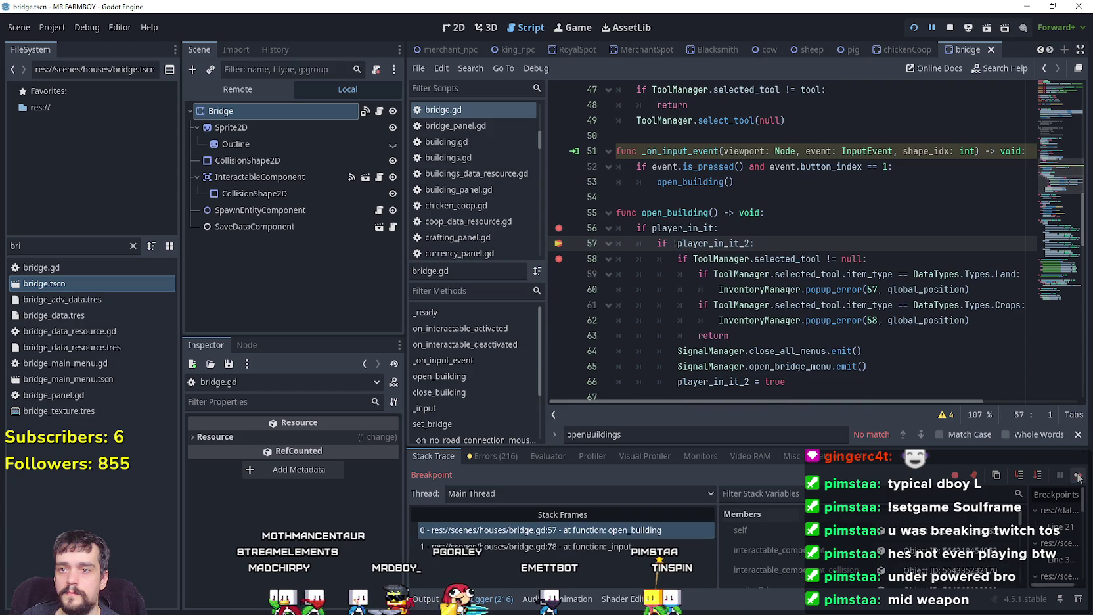
click(1078, 476)
scroll(666, 266, down, 1)
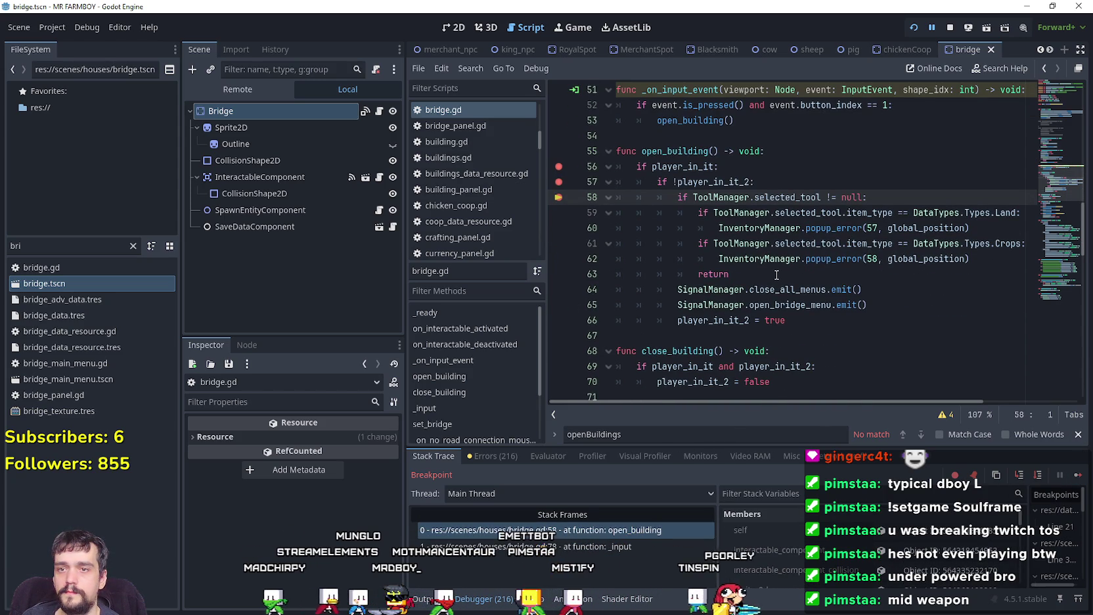
mouse_move(776, 275)
mouse_down()
mouse_move(723, 269)
mouse_move(668, 246)
mouse_up()
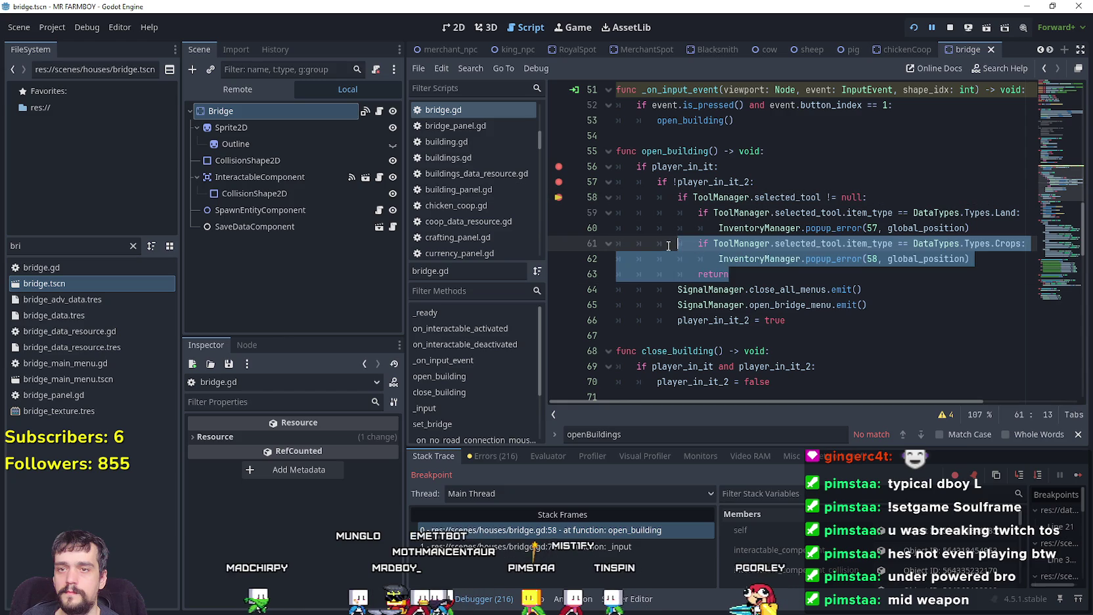
Step: Filter FileSystem for 'royal' and open RoyalSpot.tscn and its royal_spot.gd script
click(50, 243)
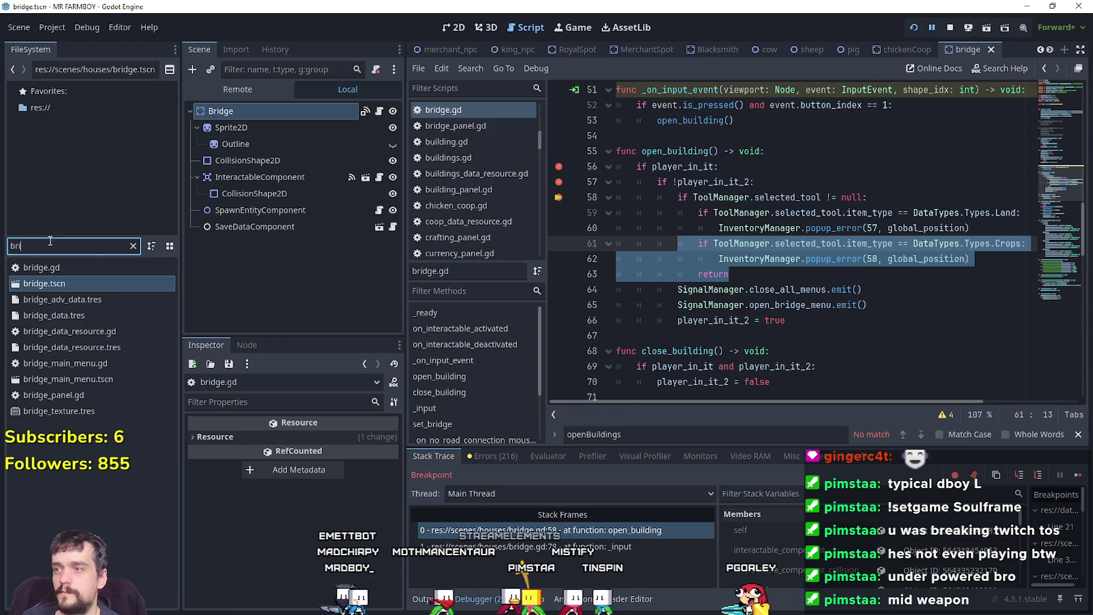
text(royal)
double_click(83, 283)
click(367, 111)
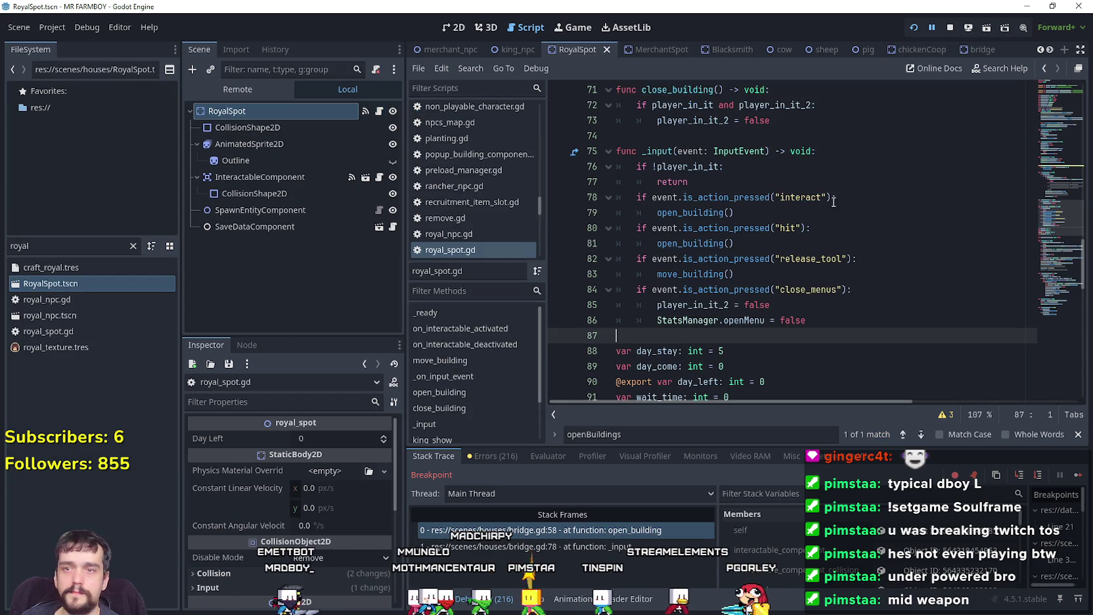
drag(1059, 217, 1059, 173)
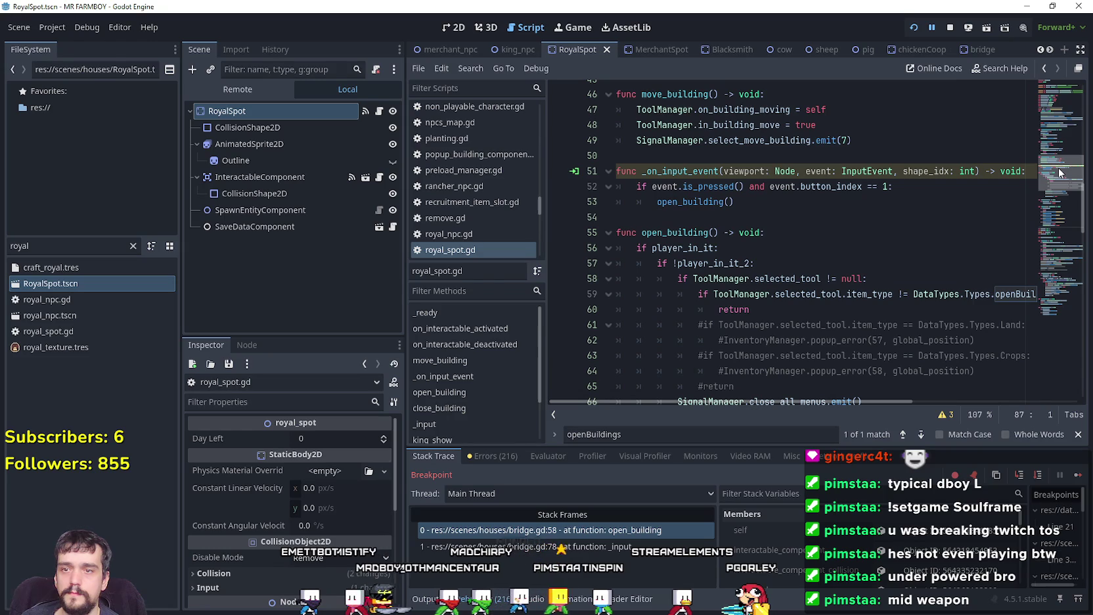
Step: Replace the Land and Crops checks in bridge.gd with the openBuildings tool check
drag(792, 302, 569, 278)
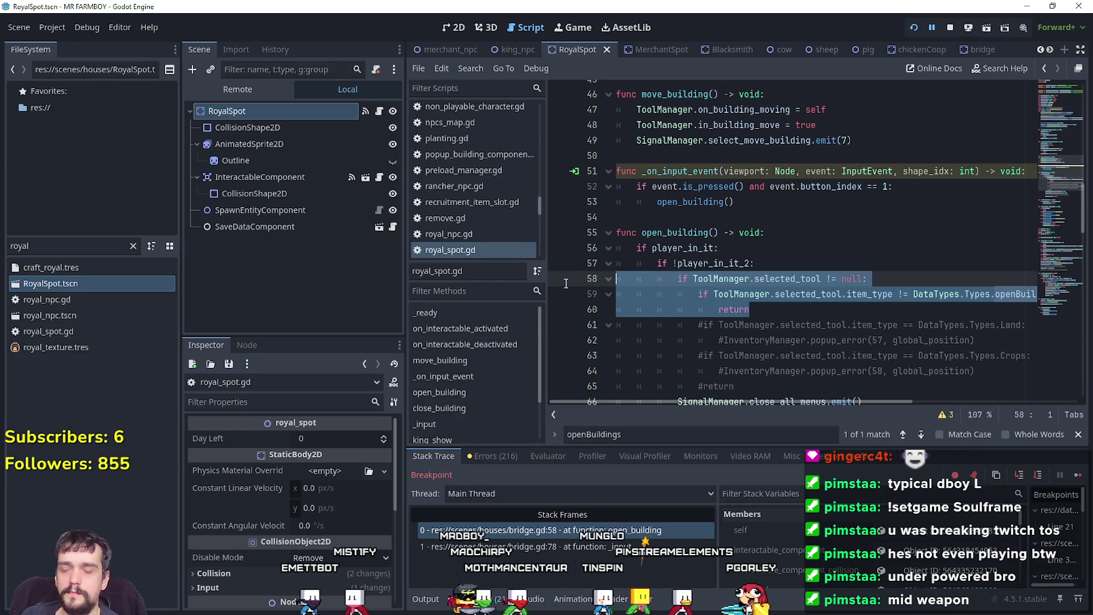
mouse_move(754, 404)
mouse_down()
mouse_move(834, 393)
mouse_move(738, 389)
mouse_up()
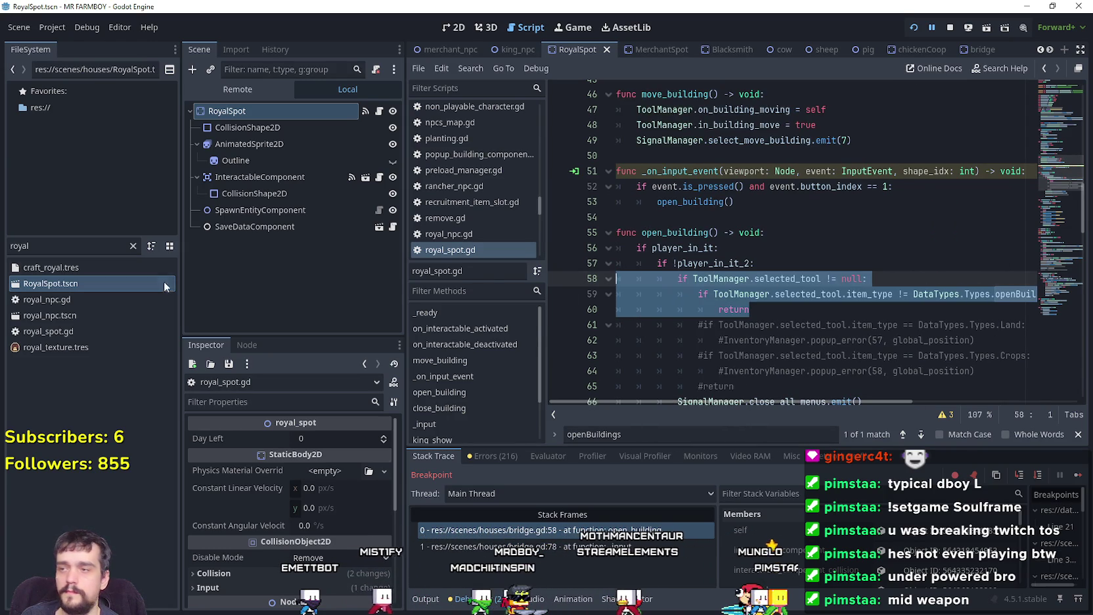
click(978, 52)
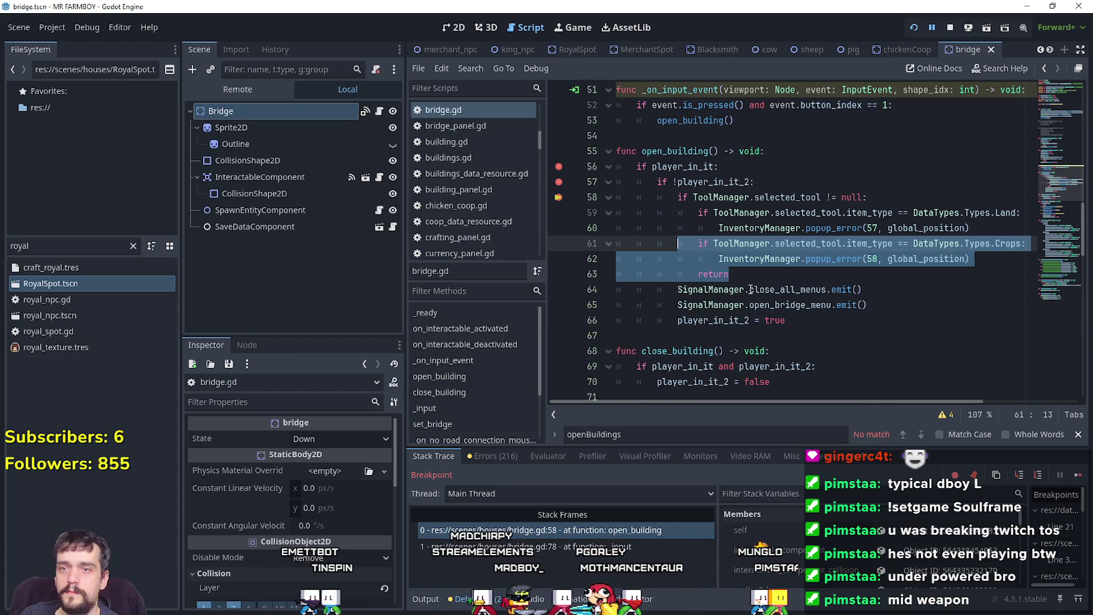
key(ctrl+z)
key(ctrl+z)
key(ctrl+z)
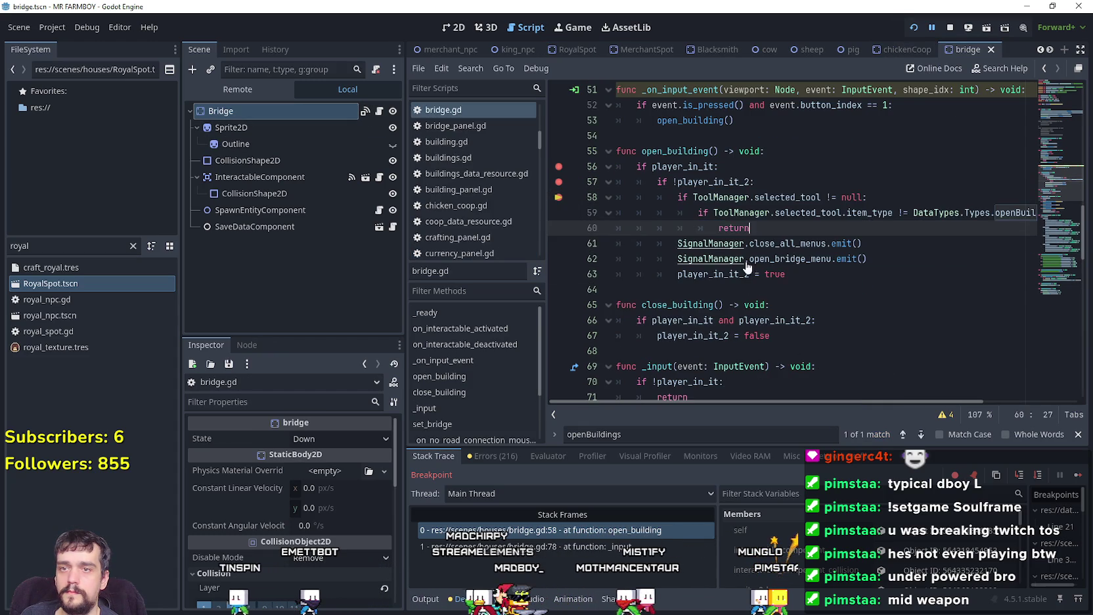
Step: Change the compared tool type on line 59 to Interact and save bridge.gd
double_click(1017, 212)
text(o)
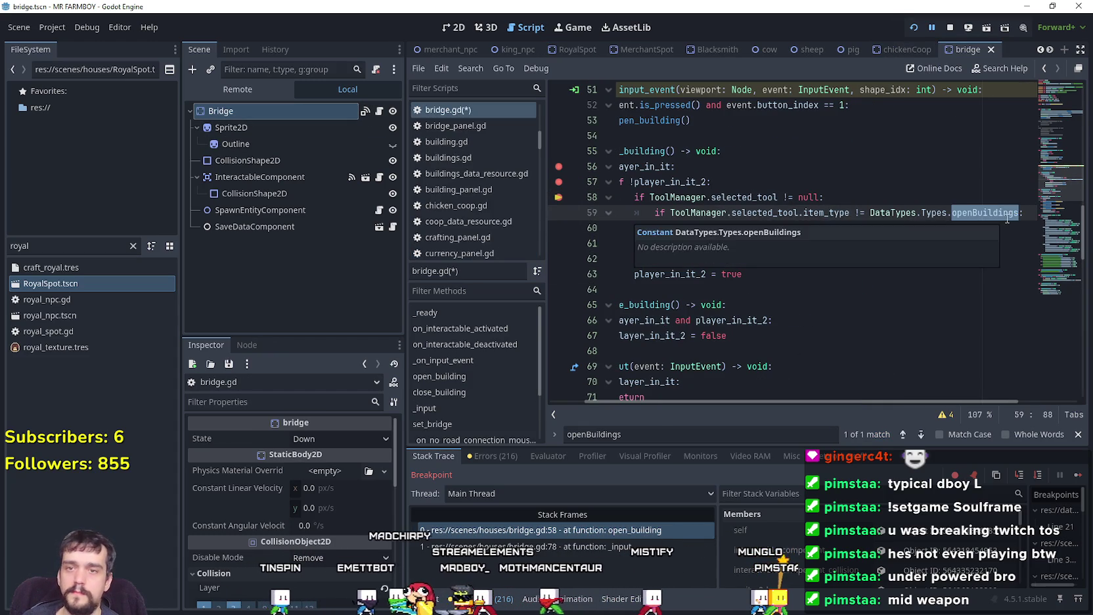
key(BackSpace)
text(Int)
key(Return)
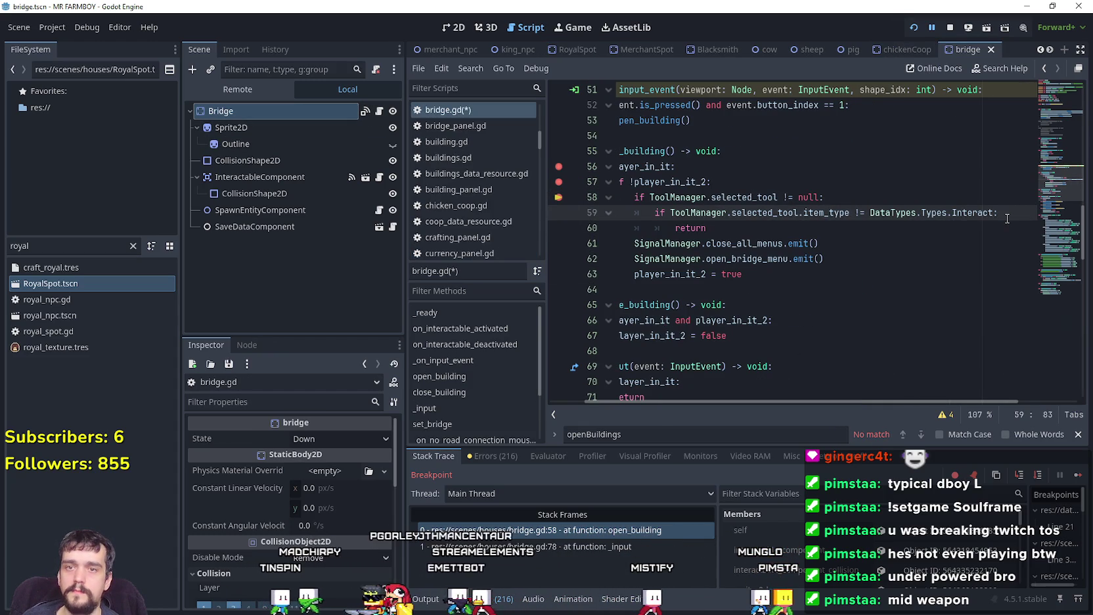
click(712, 213)
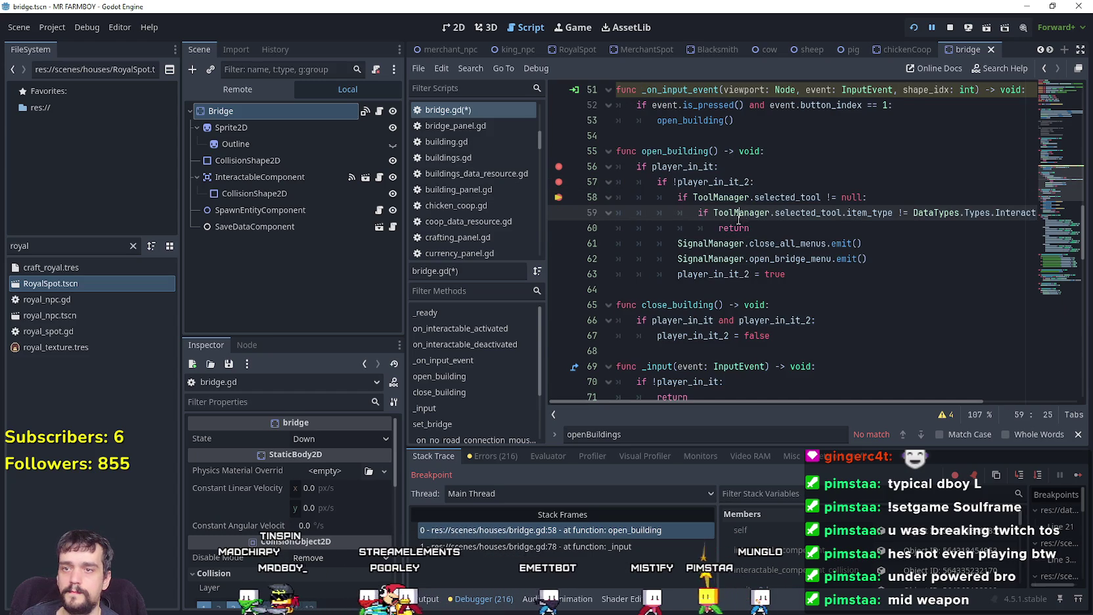
key(ctrl+s)
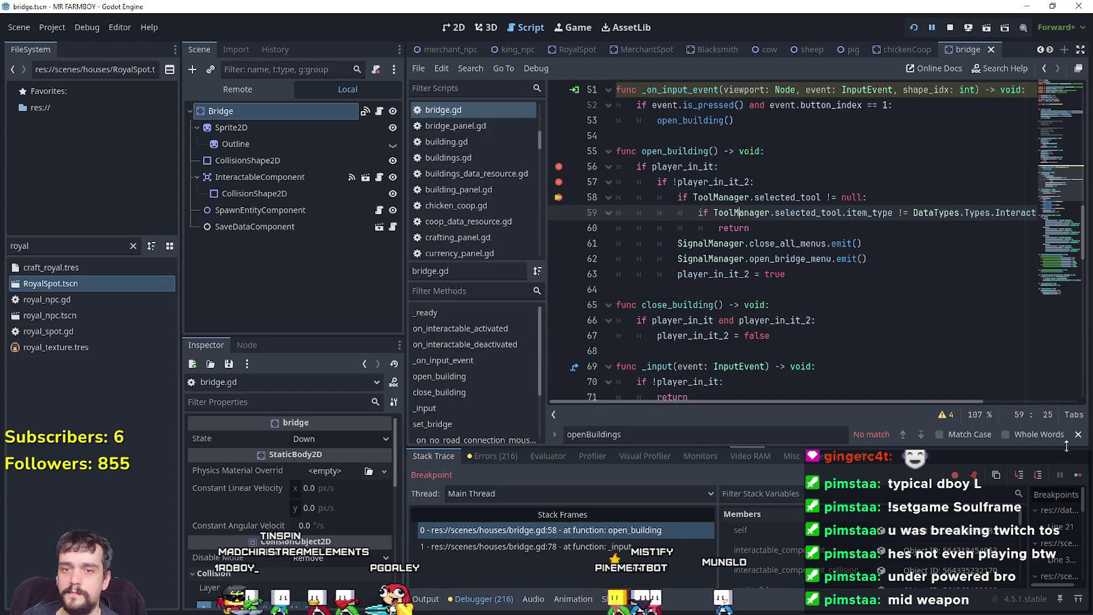
Step: Remove the breakpoint on line 56
click(559, 167)
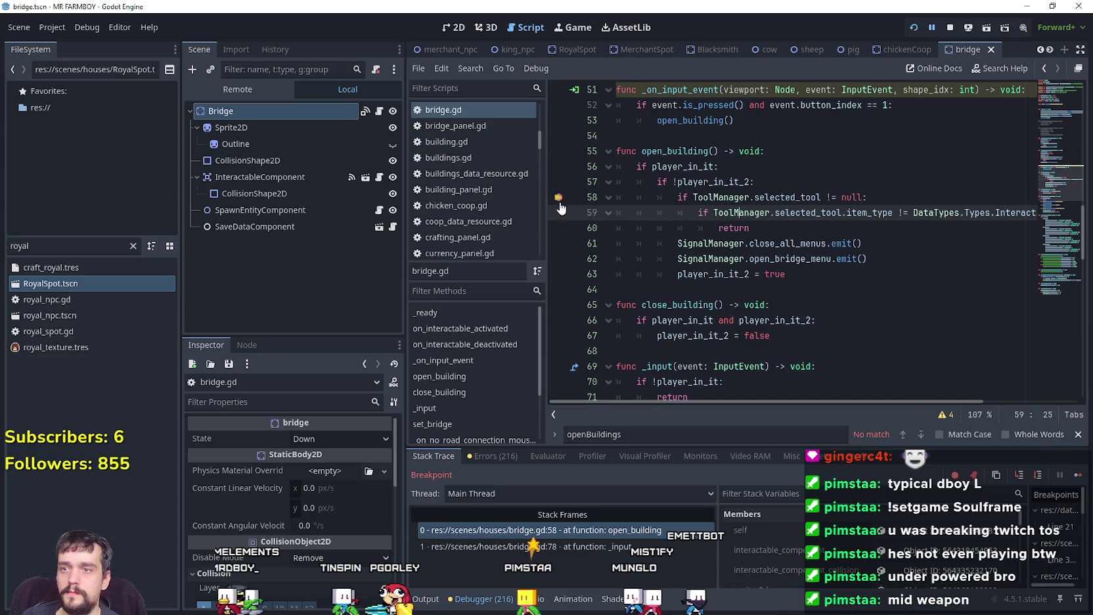
scroll(723, 197, up, 2)
drag(735, 174, 587, 145)
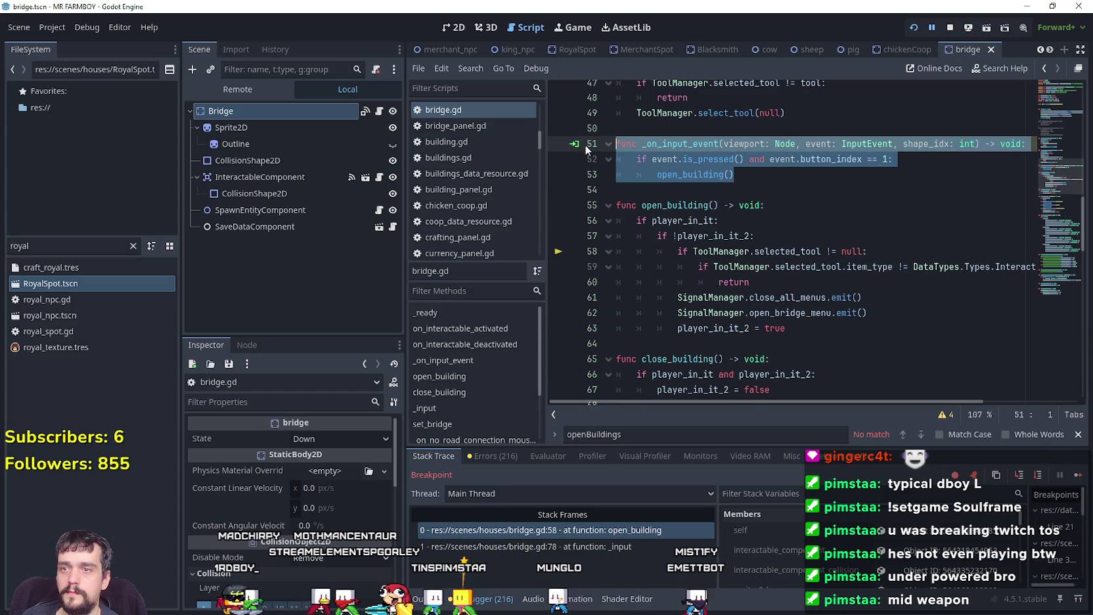
Step: Show the Bridge node's signals and disconnect _on_input_event from input_event
click(340, 112)
click(247, 345)
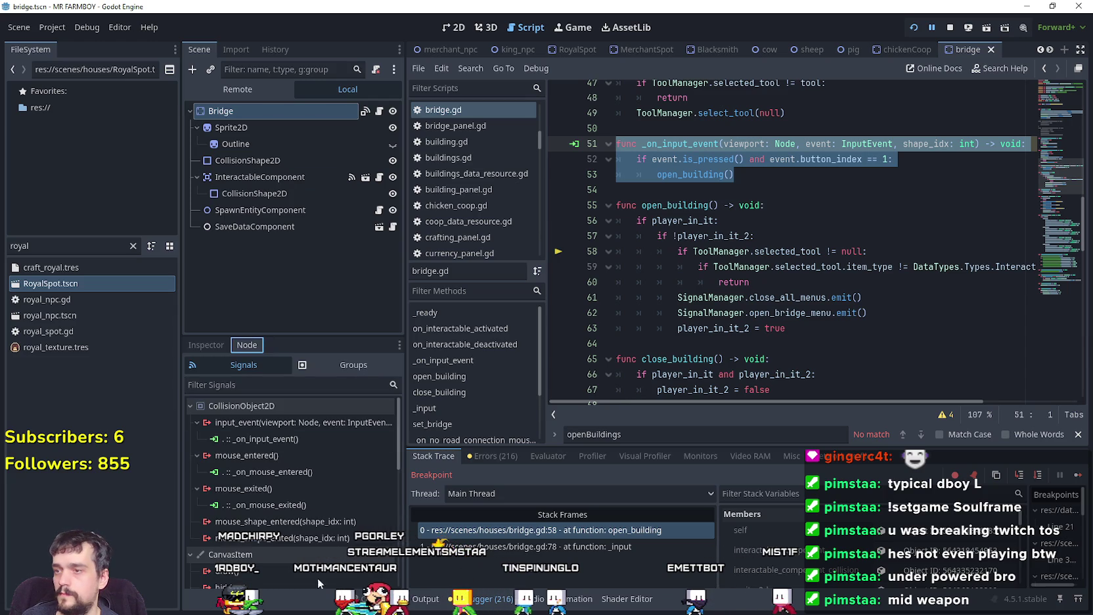
right_click(307, 441)
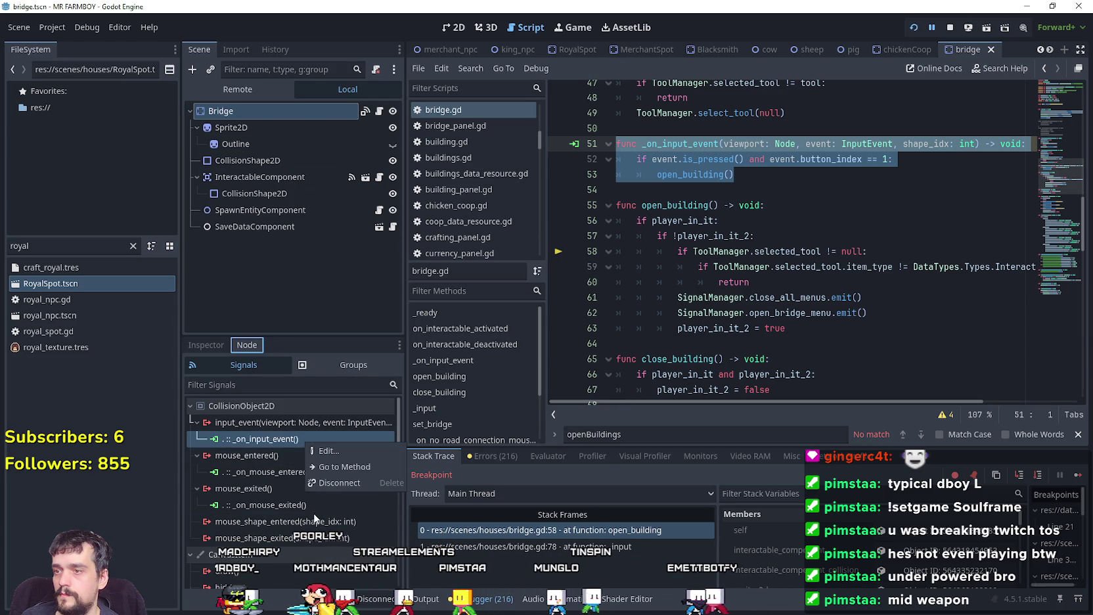
click(333, 484)
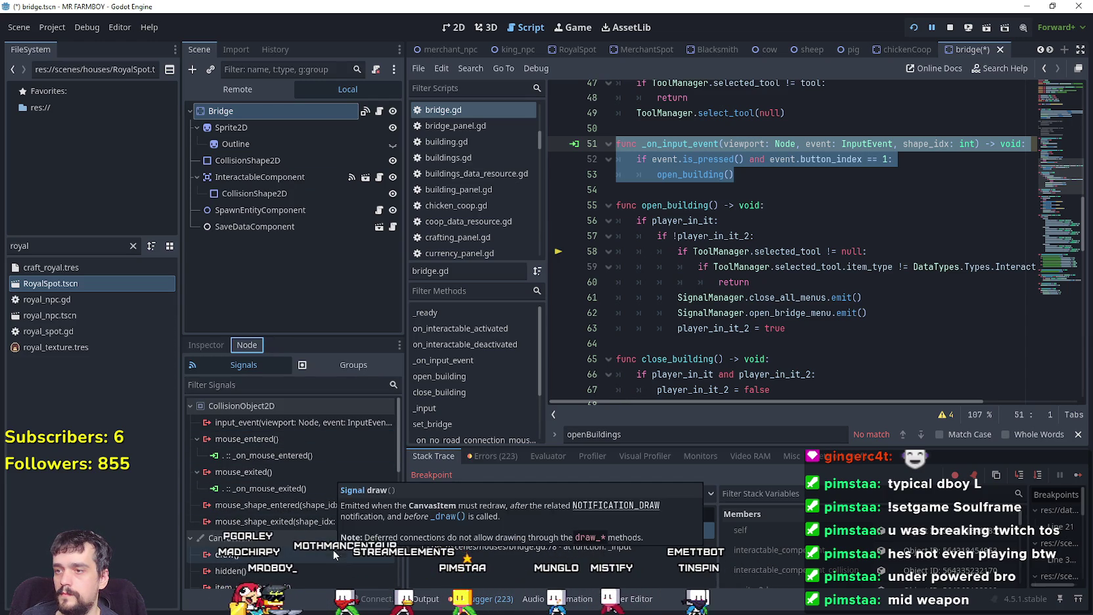
Step: Disconnect the _on_mouse_entered and _on_mouse_exited connections and save the bridge scene
mouse_move(330, 540)
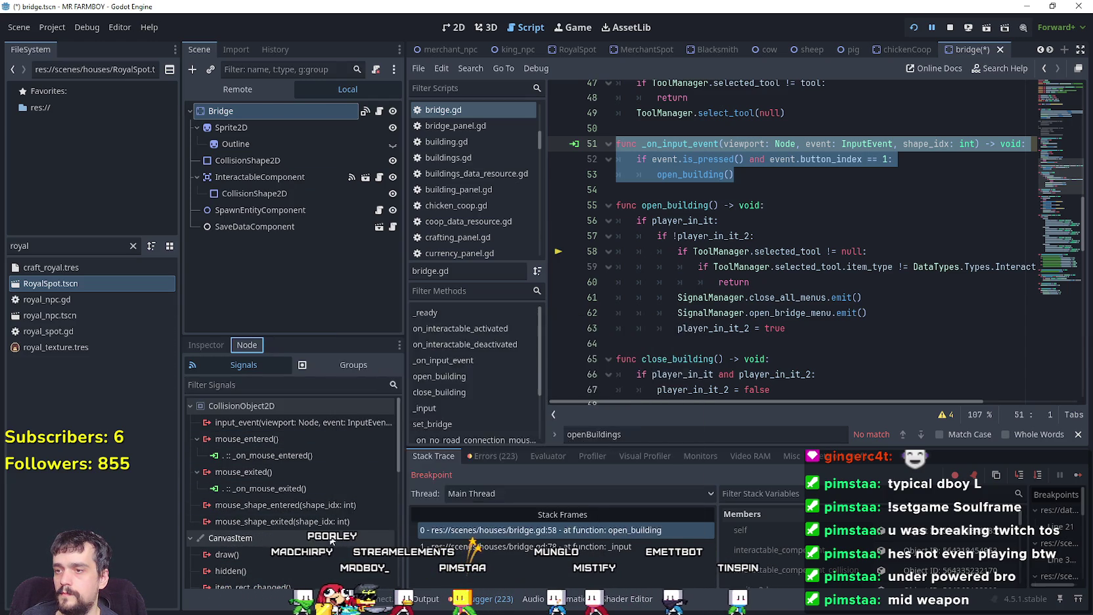
click(307, 459)
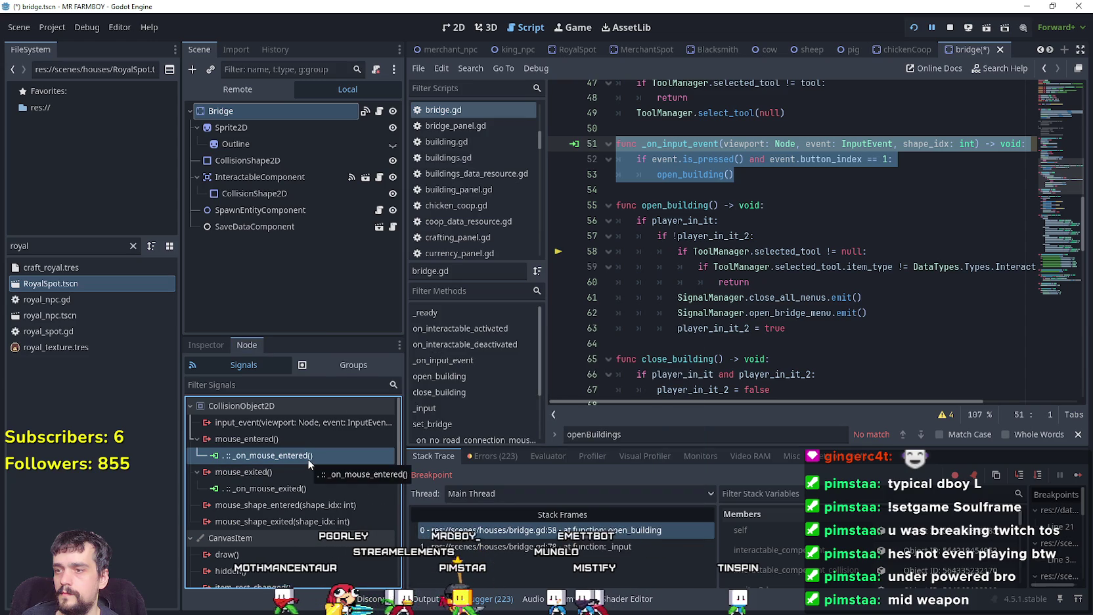
click(603, 314)
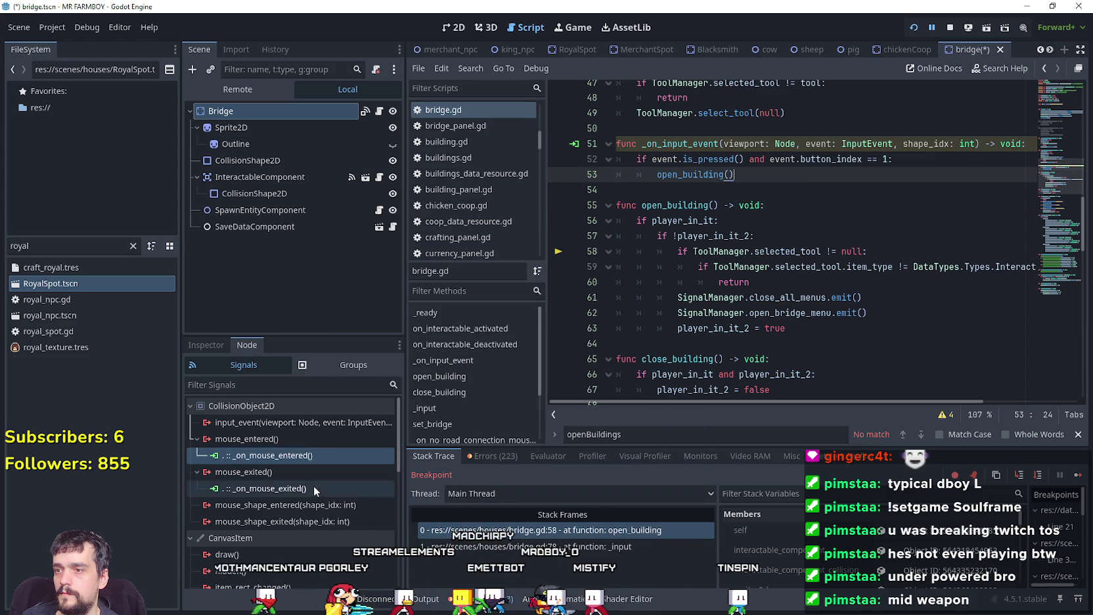
right_click(302, 460)
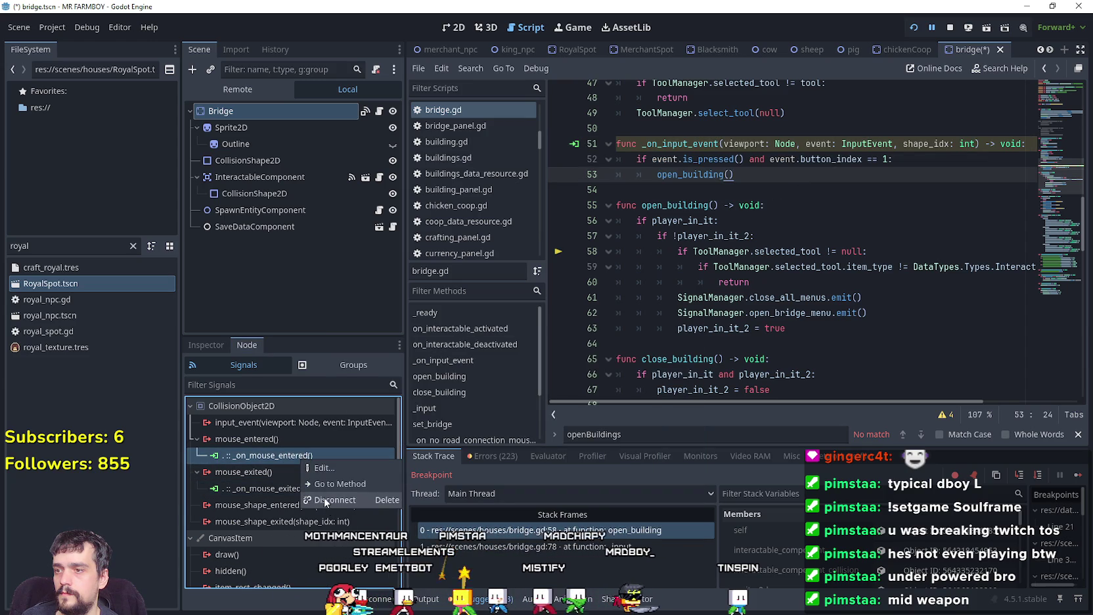
click(332, 500)
right_click(285, 473)
click(314, 517)
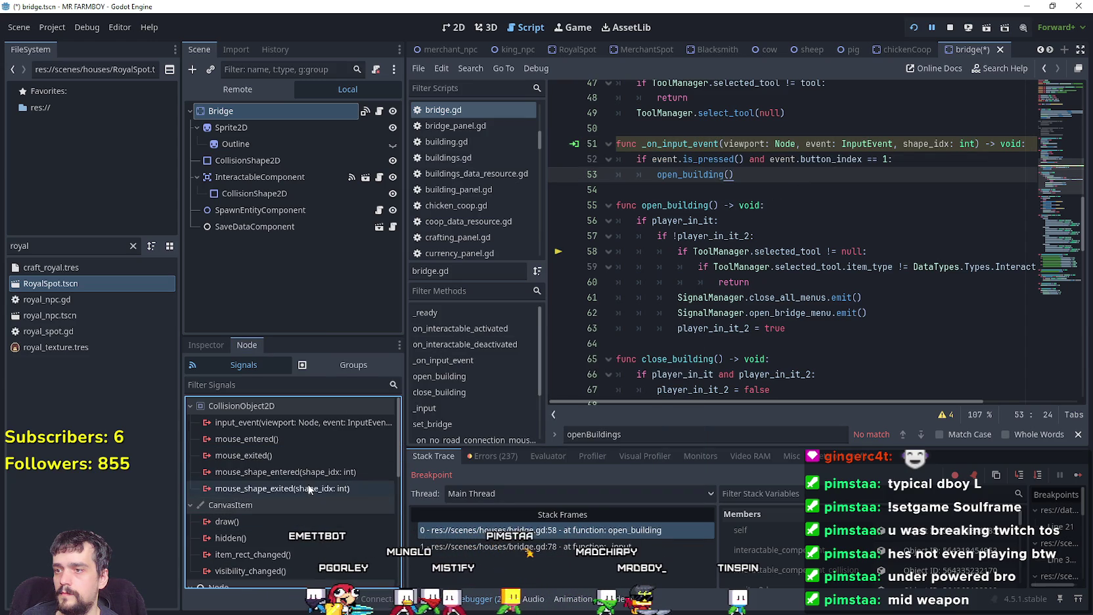
scroll(311, 518, down, 3)
scroll(311, 519, down, 5)
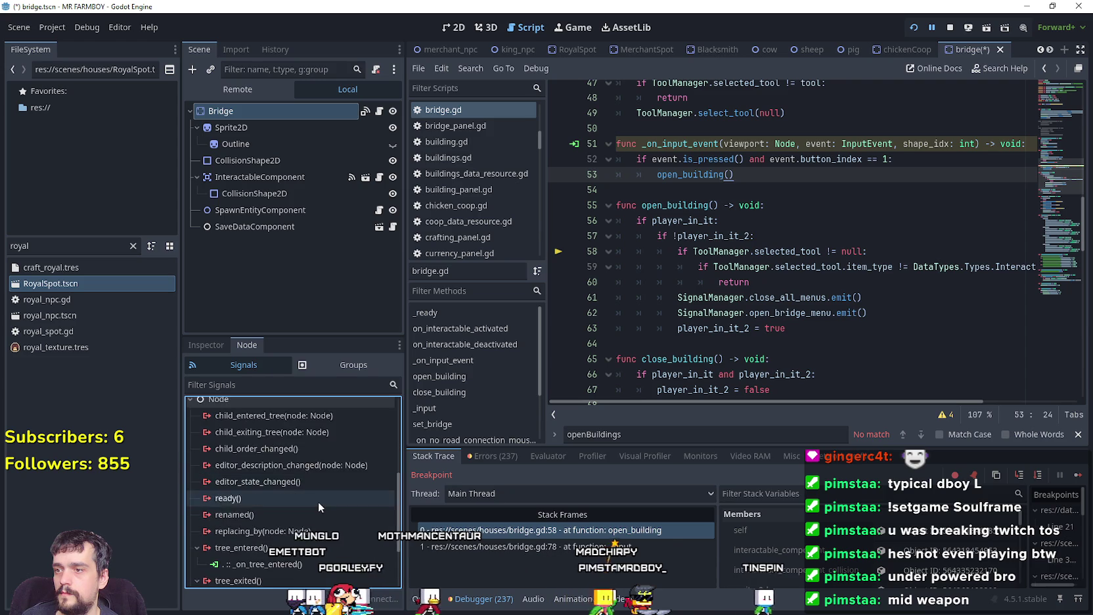
key(ctrl+s)
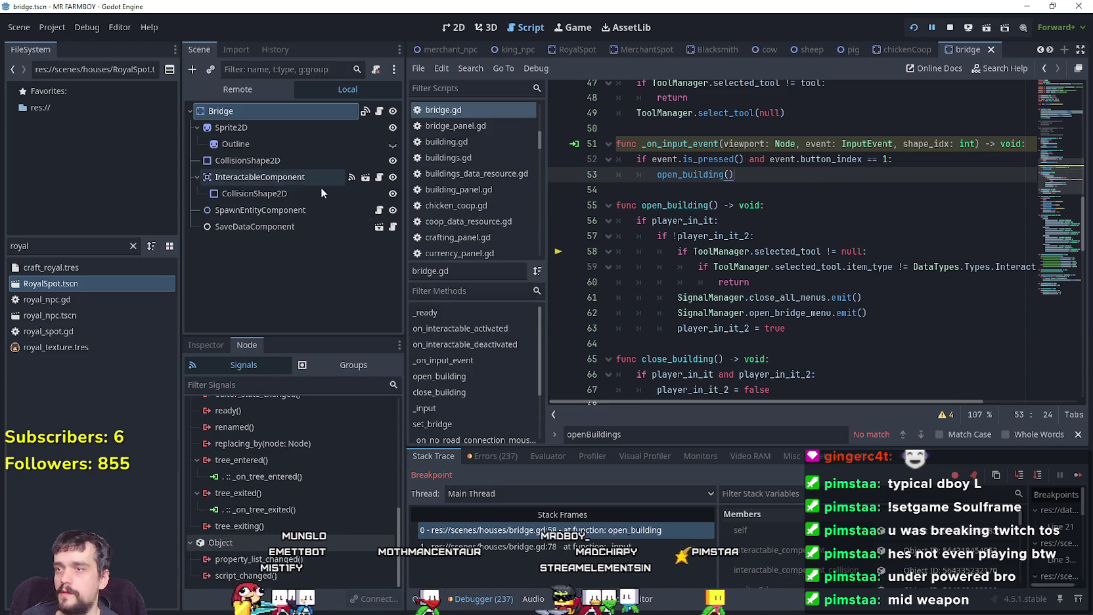
Step: Check the InteractableComponent's signals and stop the running game
click(304, 177)
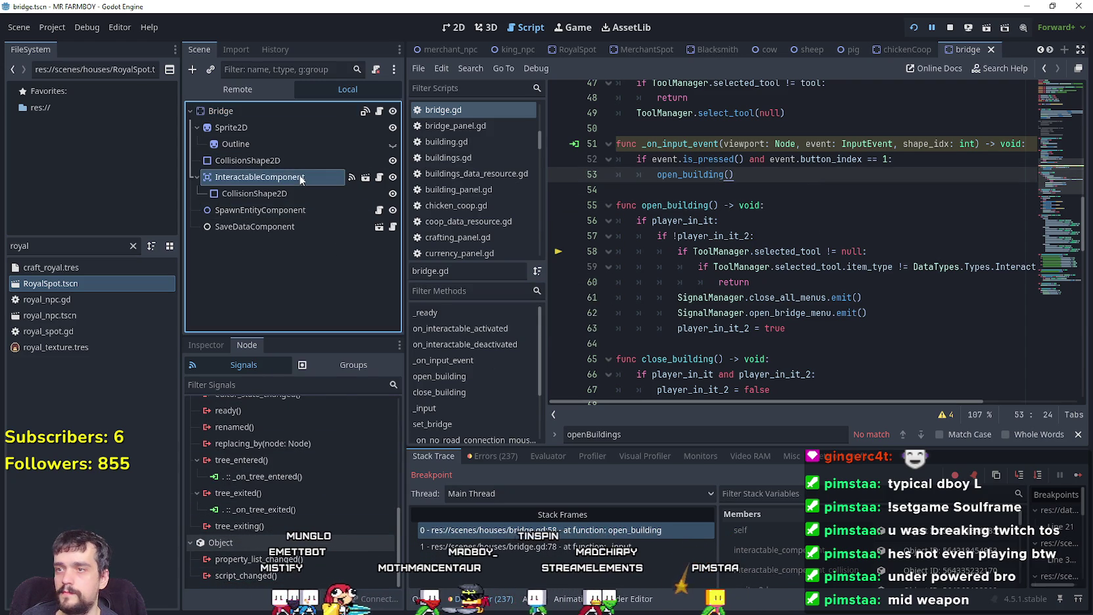
scroll(290, 512, up, 5)
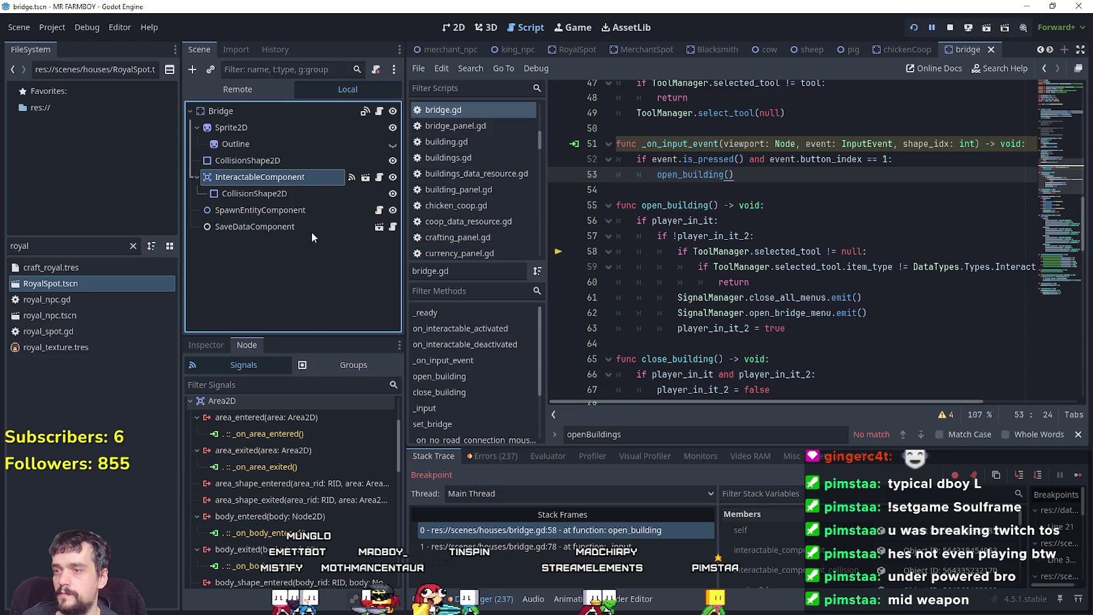
click(925, 244)
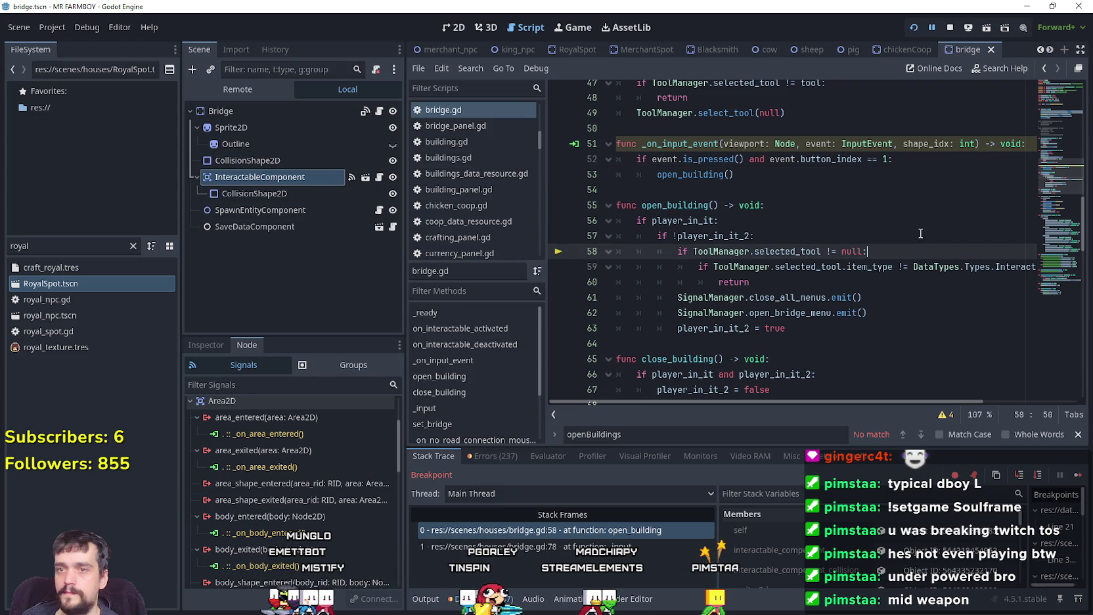
click(950, 27)
click(747, 190)
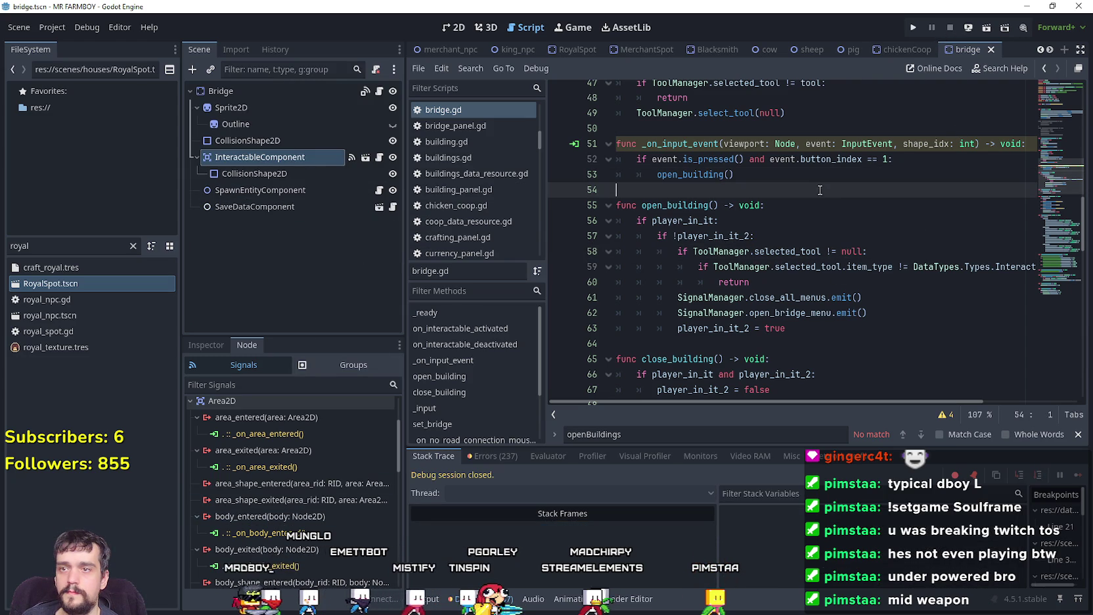
Step: Comment out the _on_input_event handler lines 51–53 in bridge.gd with Ctrl+K and save
click(747, 171)
drag(747, 170, 617, 143)
key(ctrl+k)
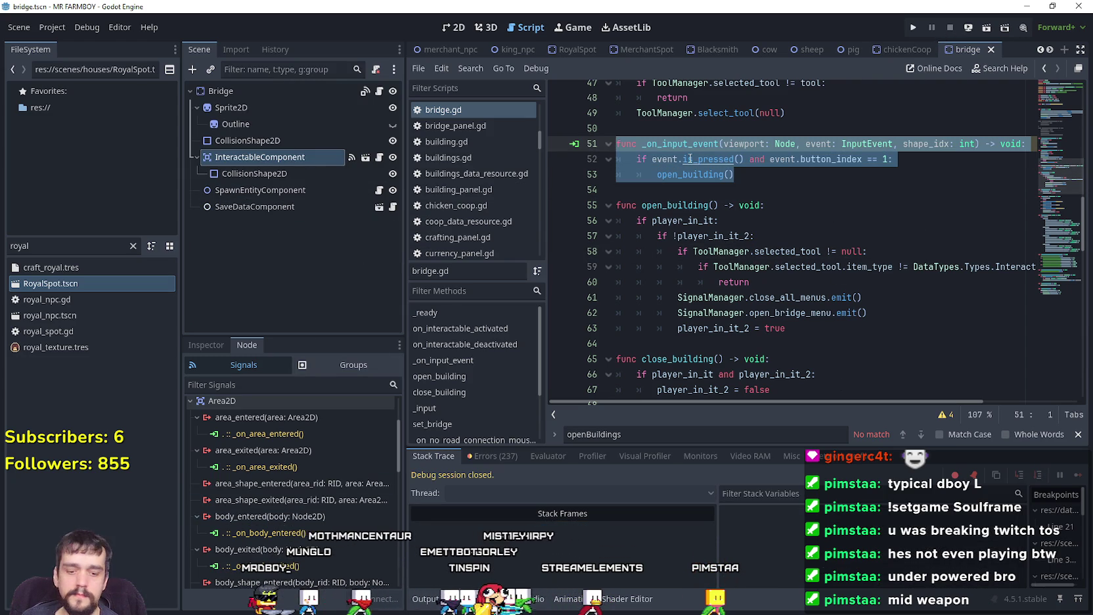
scroll(836, 226, up, 2)
click(836, 226)
key(ctrl+s)
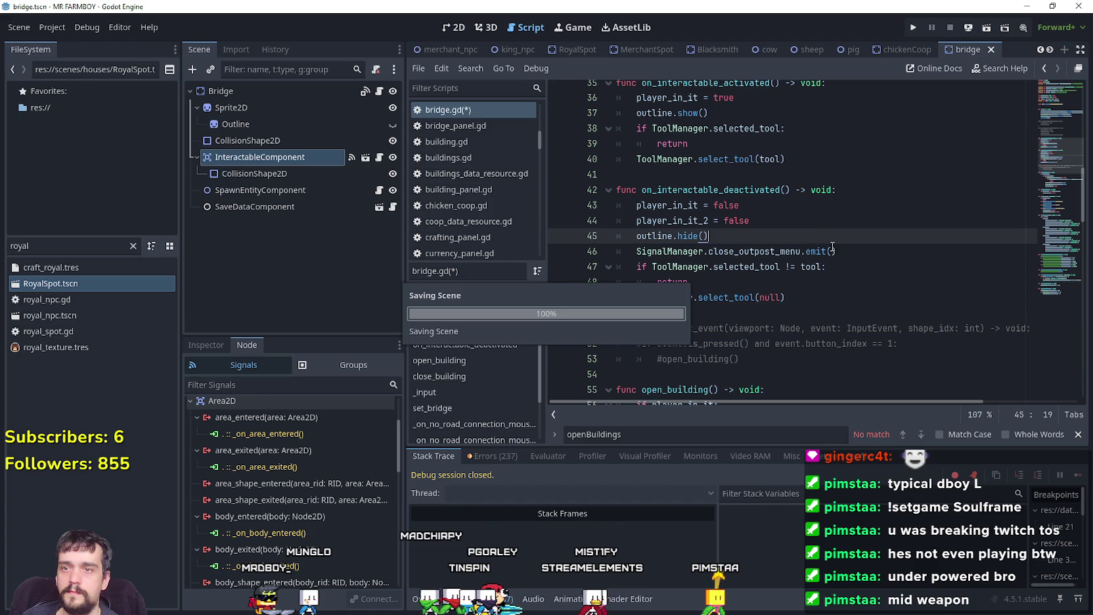
Step: Launch the game to test the bridge
click(1059, 272)
scroll(1059, 272, down, 3)
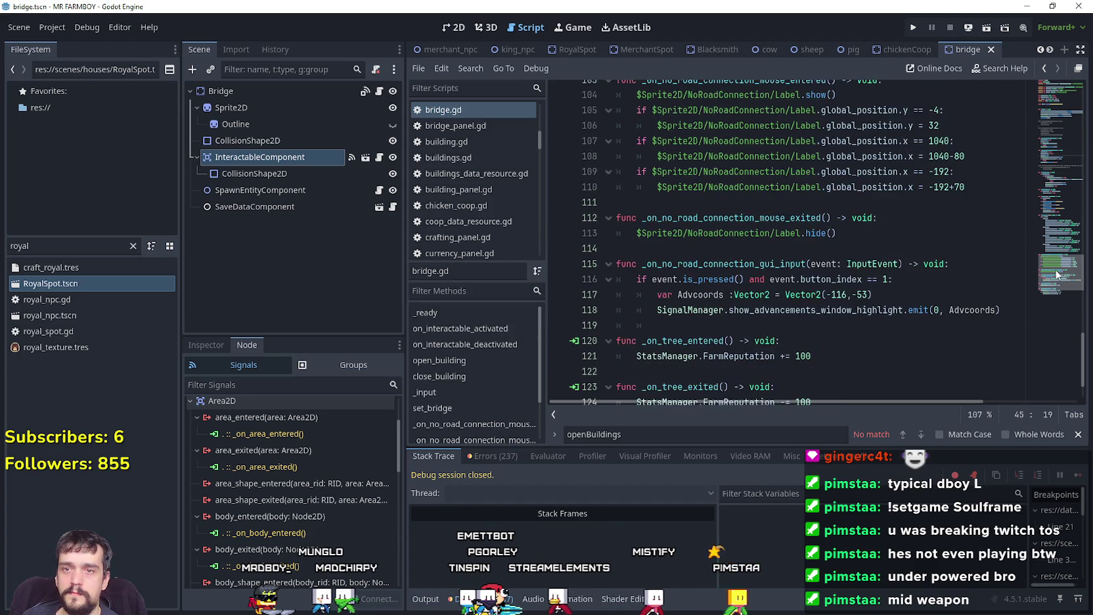
click(920, 25)
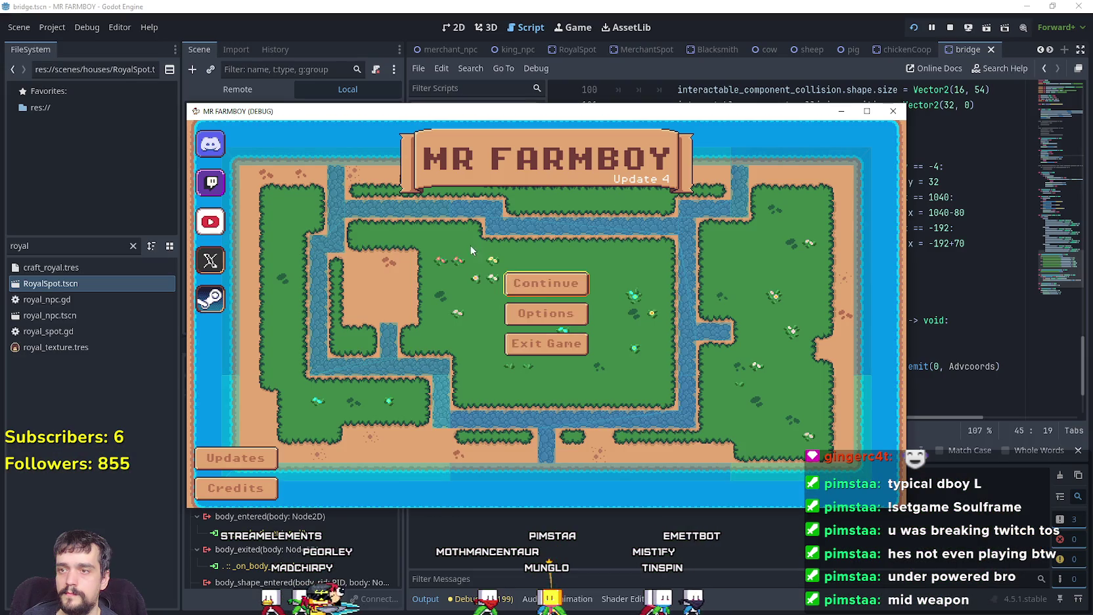
Step: Load Save 7 and maximise the game window
click(545, 278)
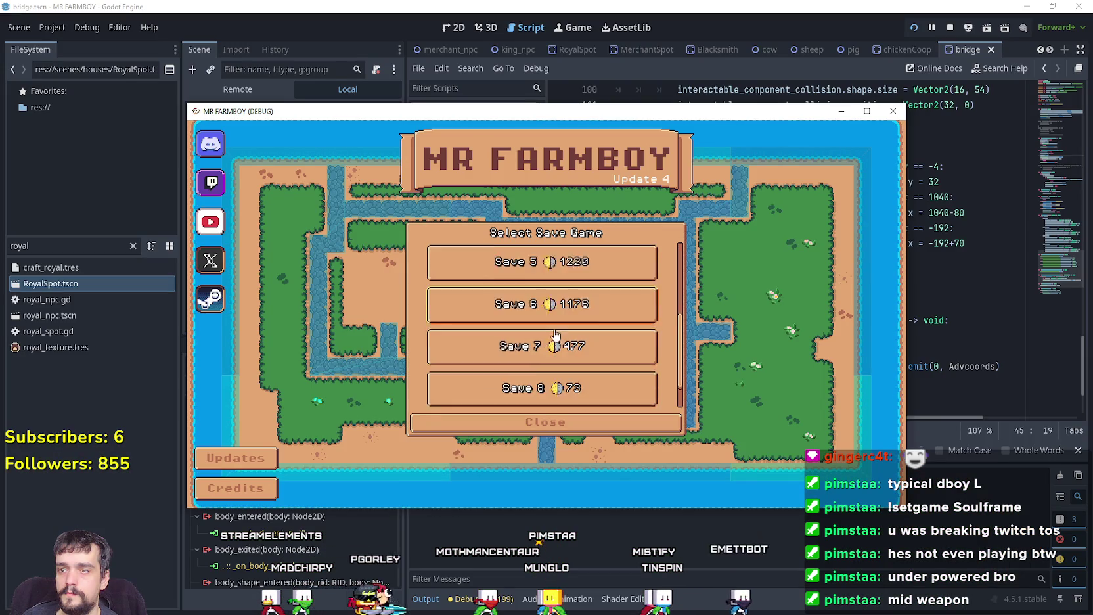
scroll(554, 334, down, 1)
click(546, 346)
click(506, 355)
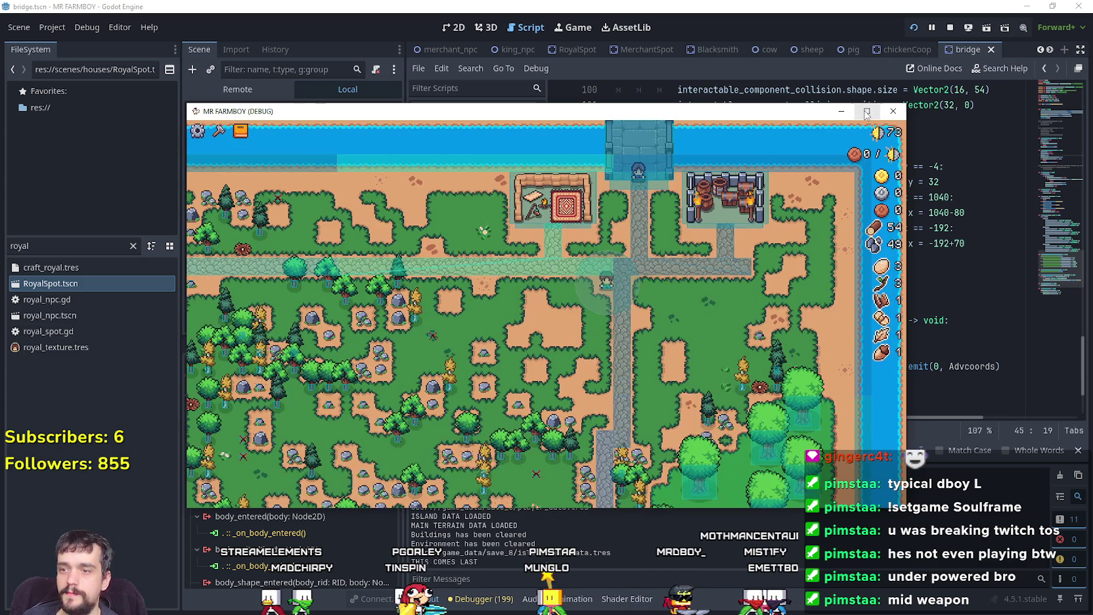
click(867, 112)
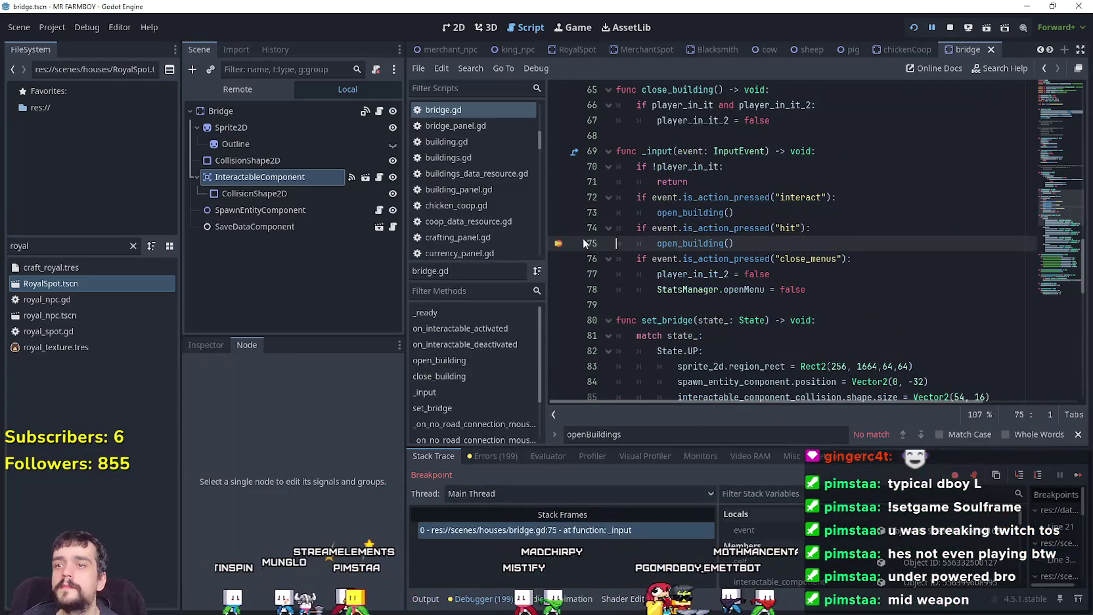
Step: Clear the input handler breakpoint, resume the game, and close the Bridge info panel
click(559, 228)
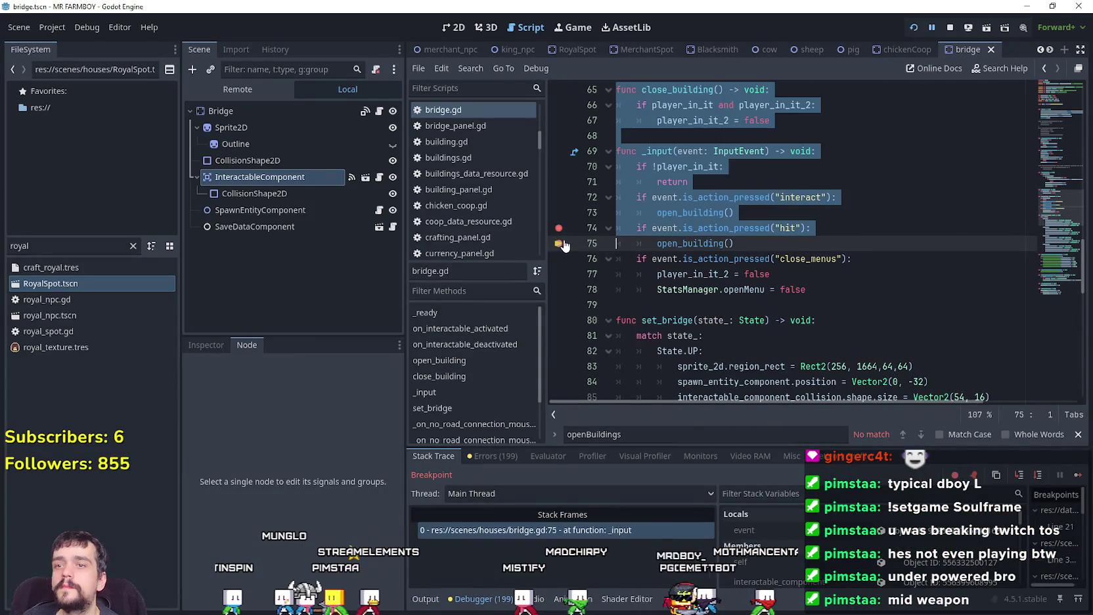
click(706, 228)
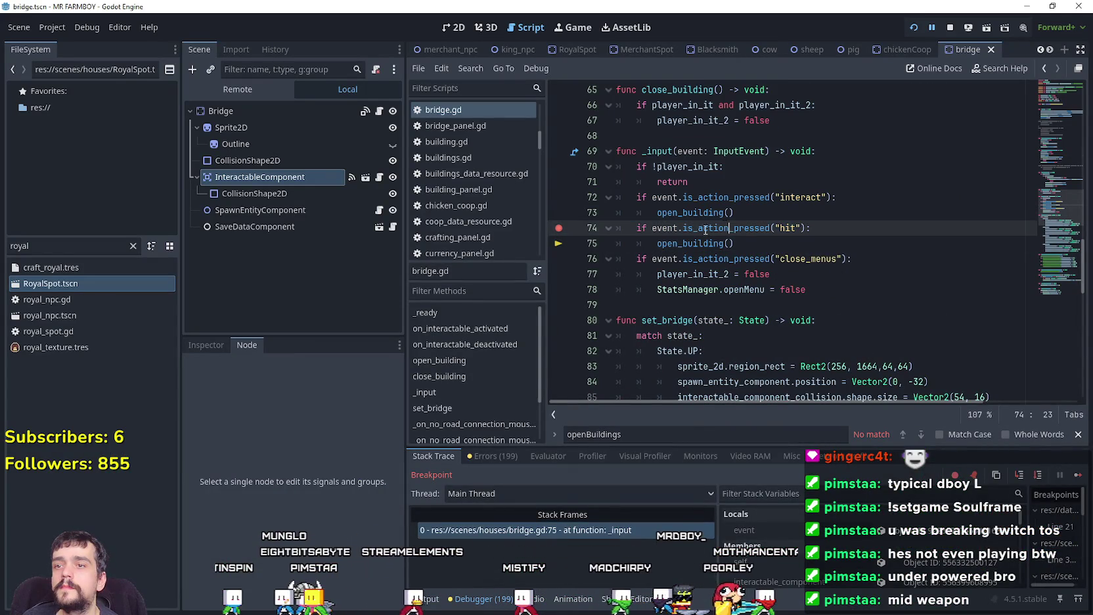
click(818, 244)
click(1077, 472)
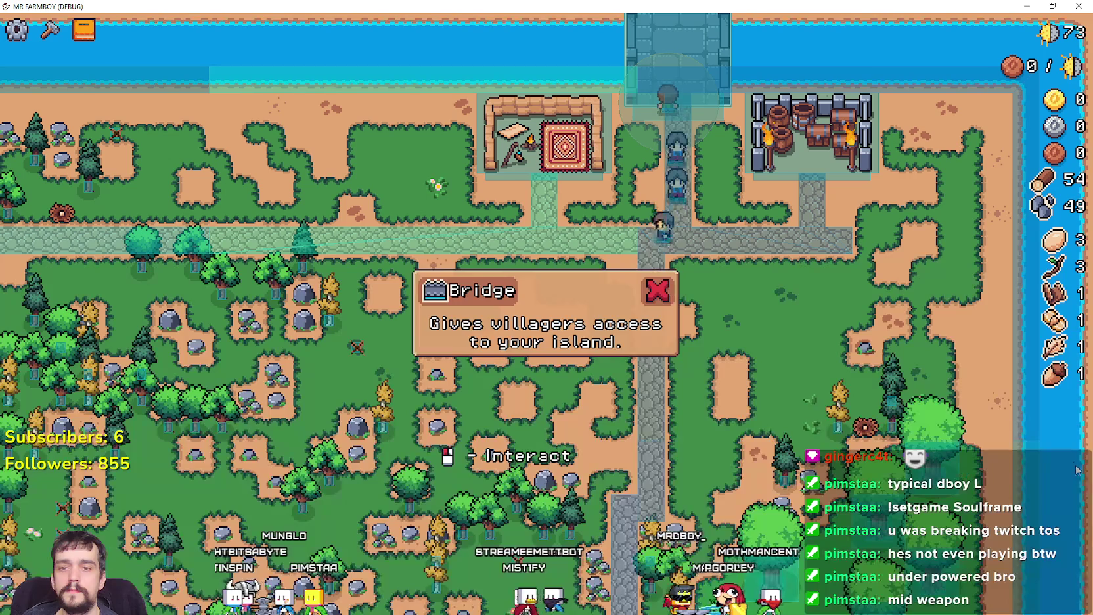
click(669, 294)
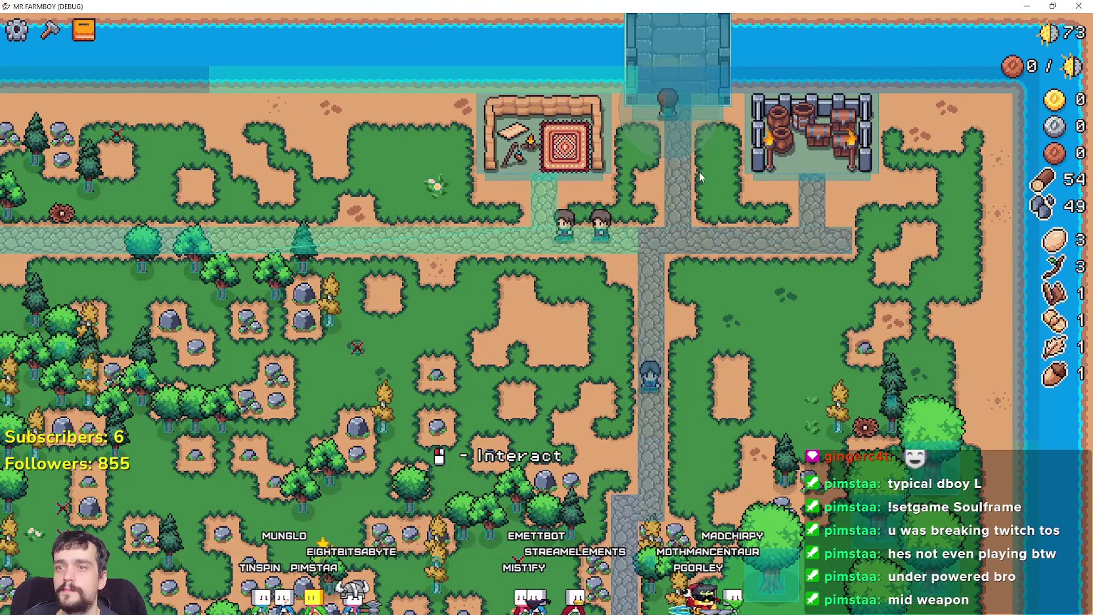
click(657, 294)
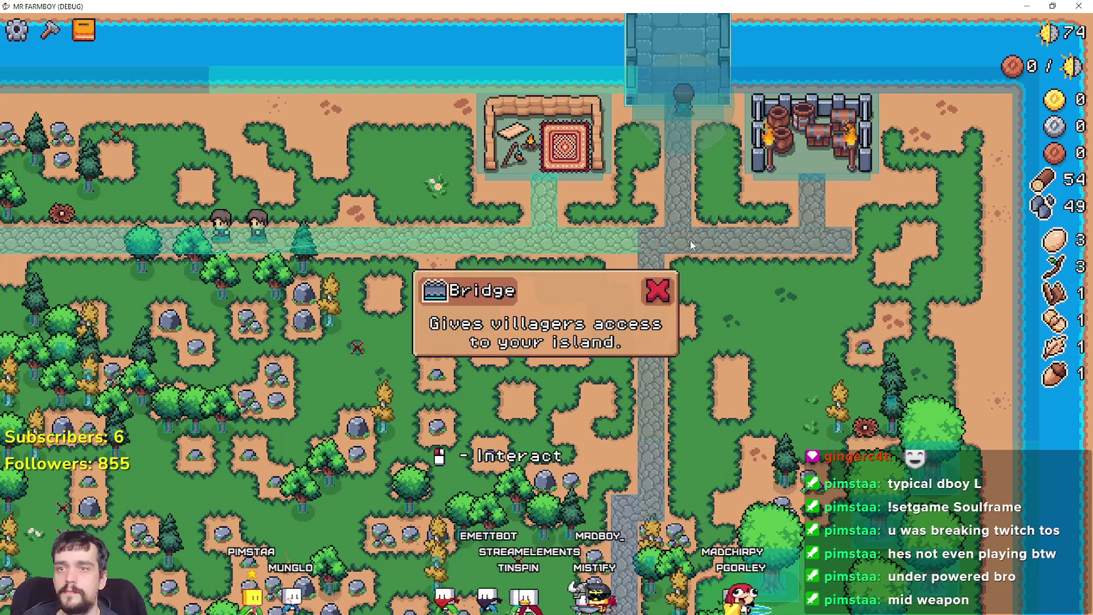
key(alt+Tab)
click(782, 274)
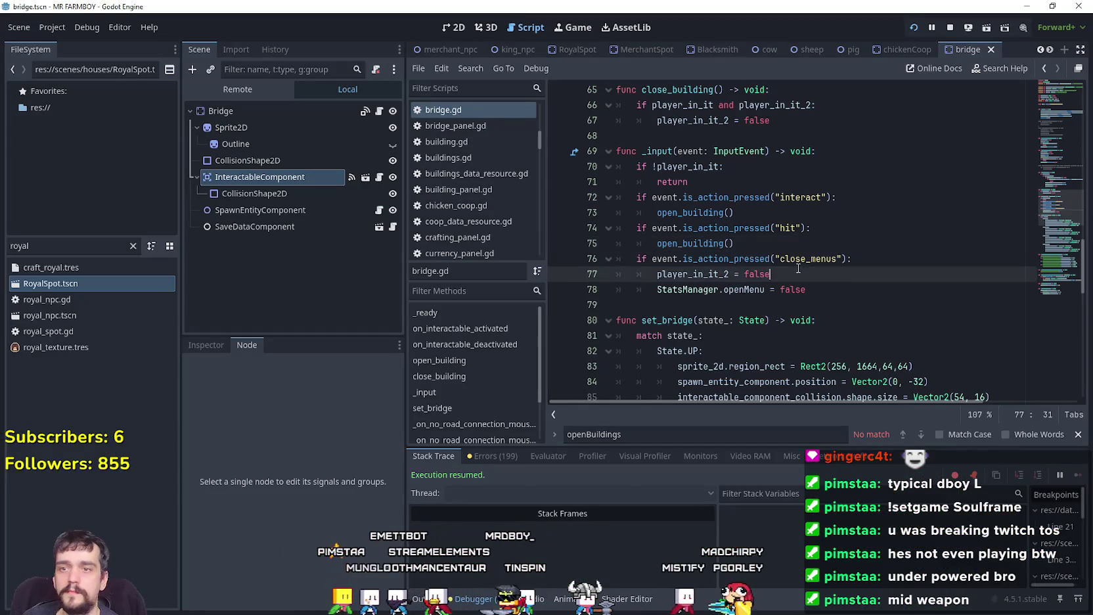
mouse_move(1051, 202)
mouse_down()
mouse_move(1047, 95)
mouse_move(1019, 182)
mouse_up()
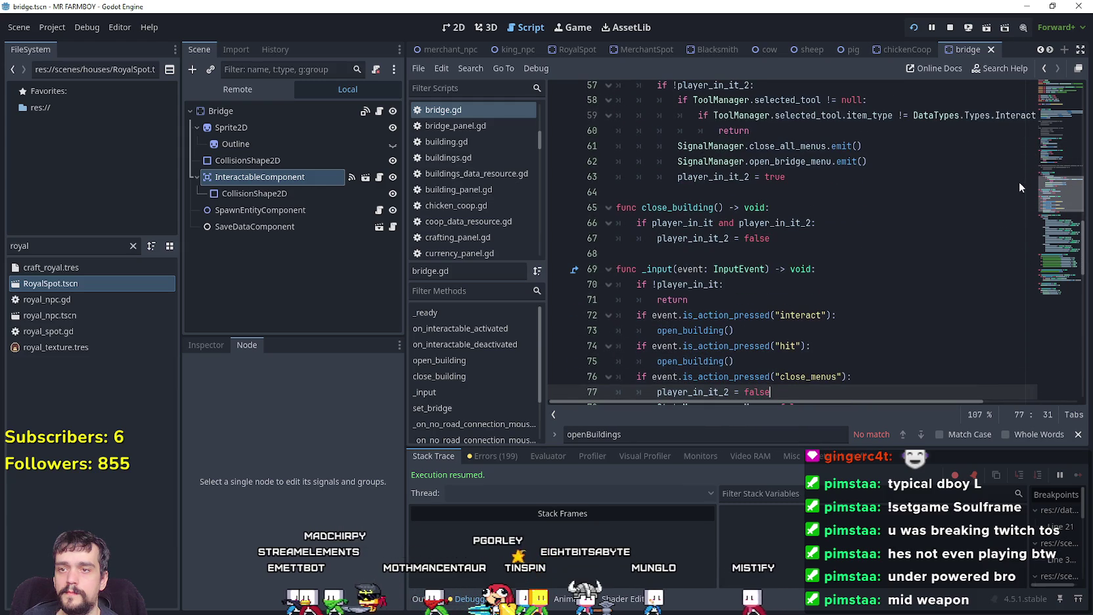
click(796, 237)
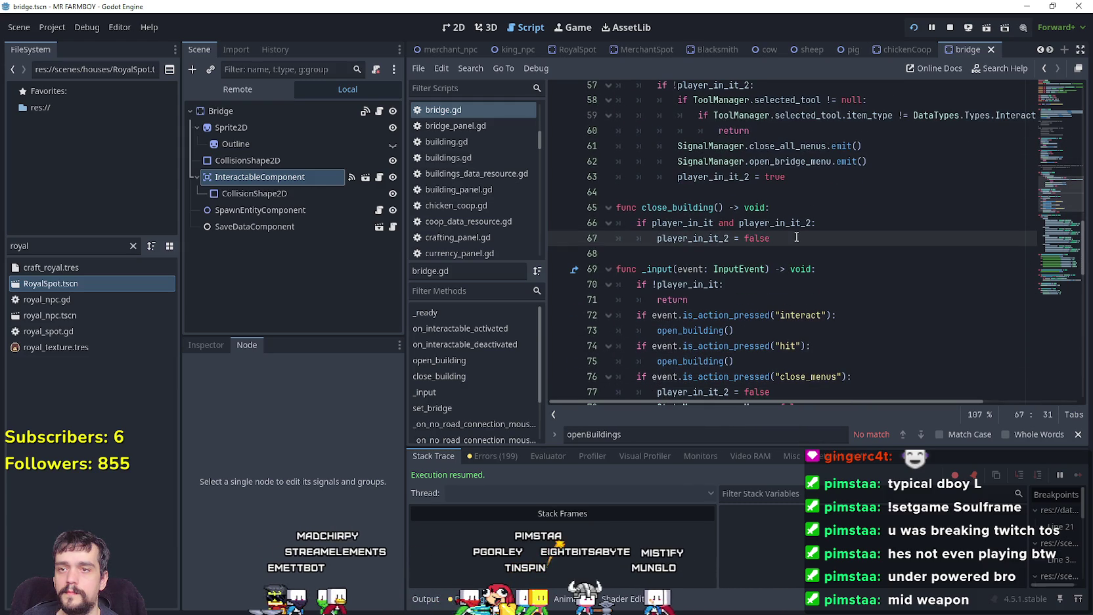
key(shift+Home)
key(shift+Up)
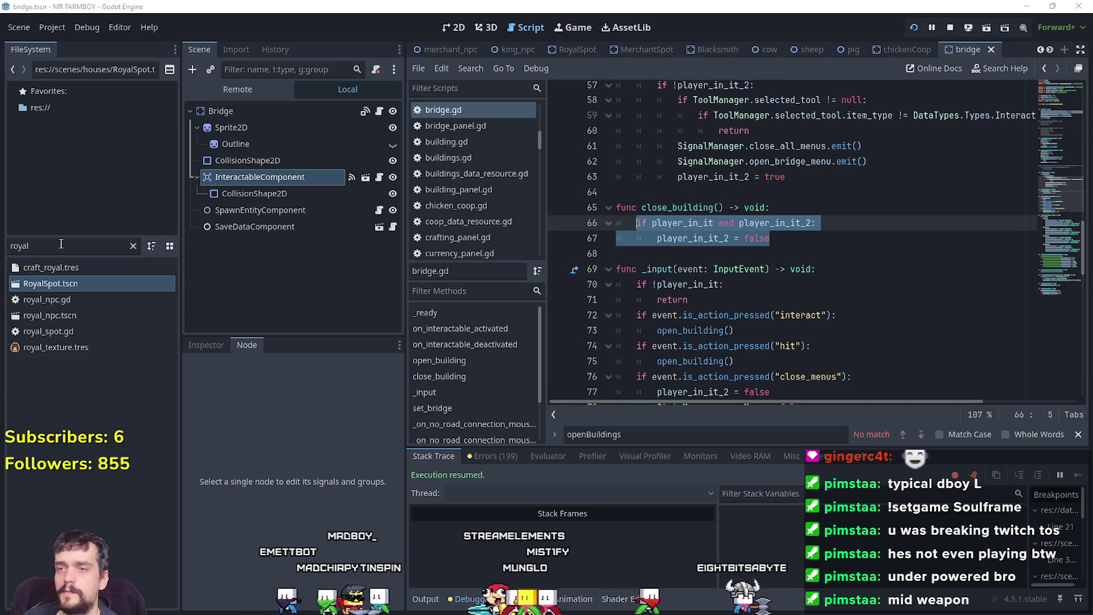
key(alt+Tab)
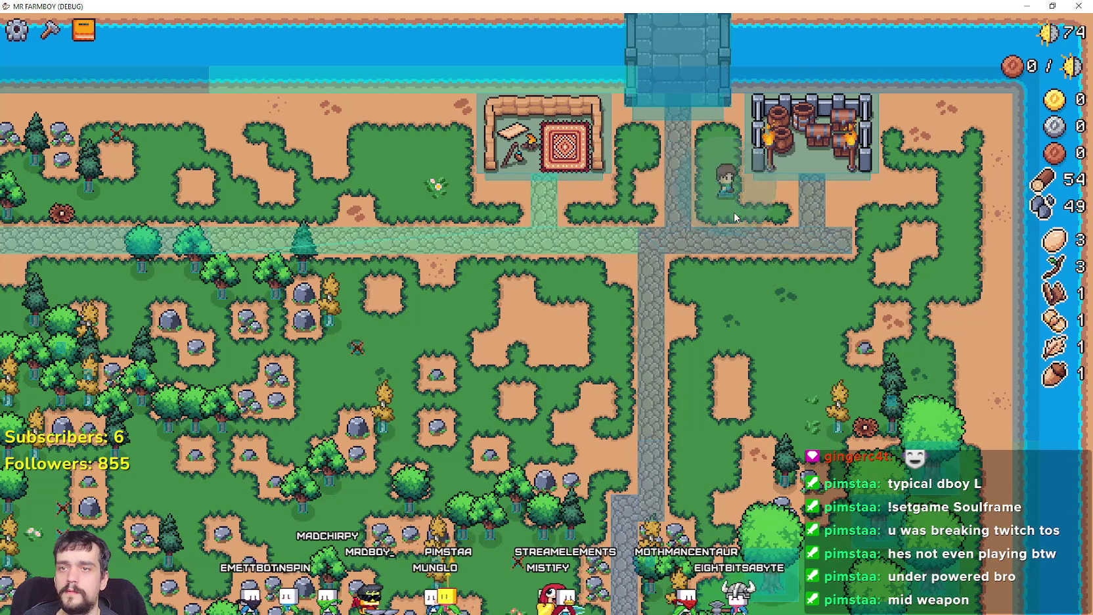
key(d)
key(s)
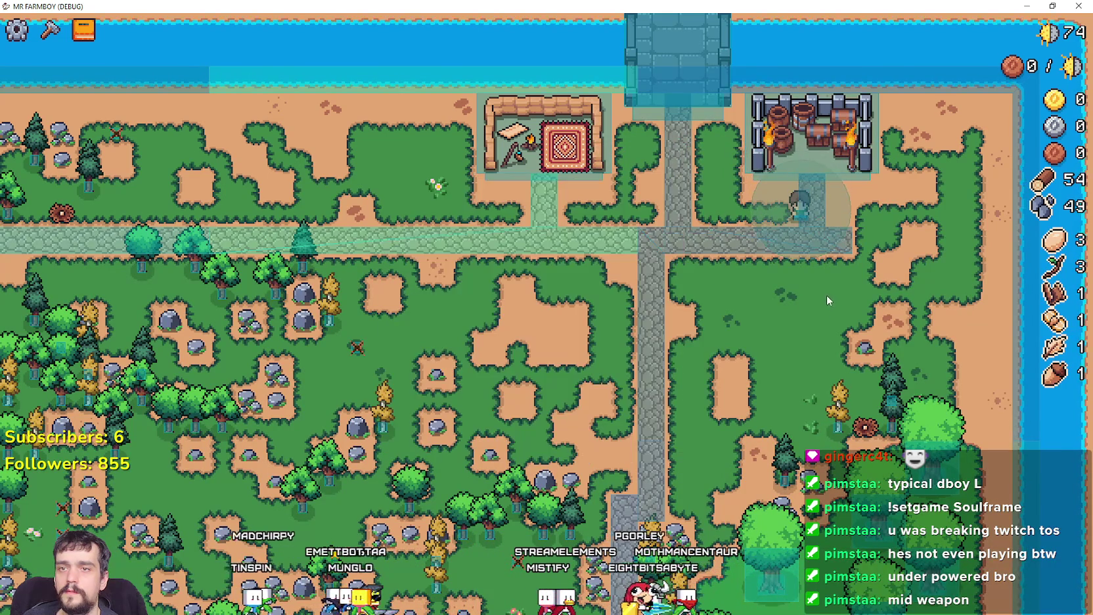
key(alt+Tab)
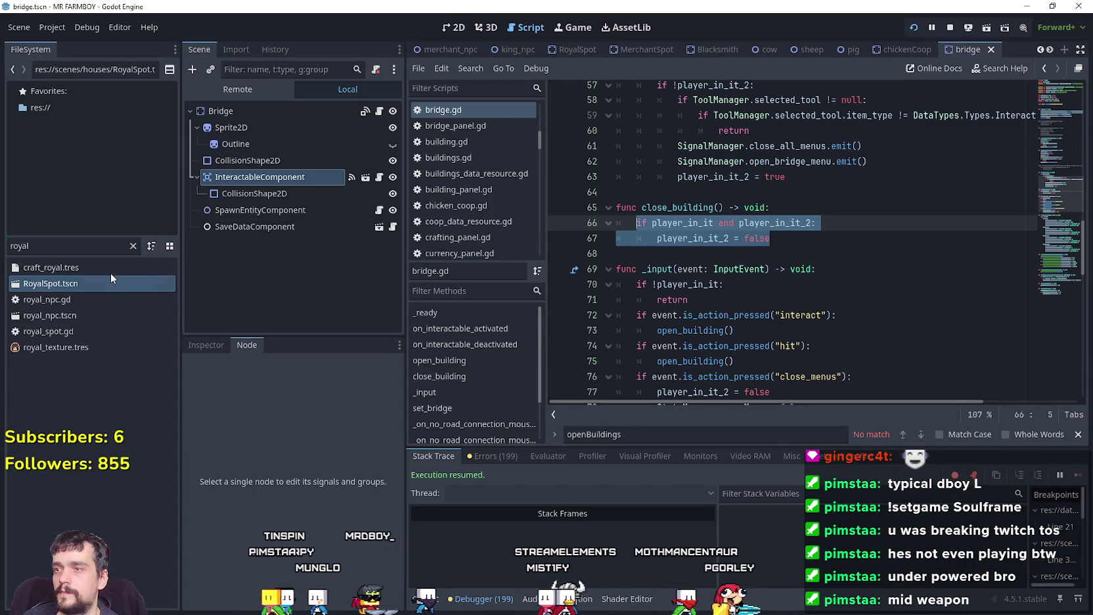
Step: Open RoyalSpot.tscn and royal_spot.gd, then select its _on_input_event function
double_click(51, 283)
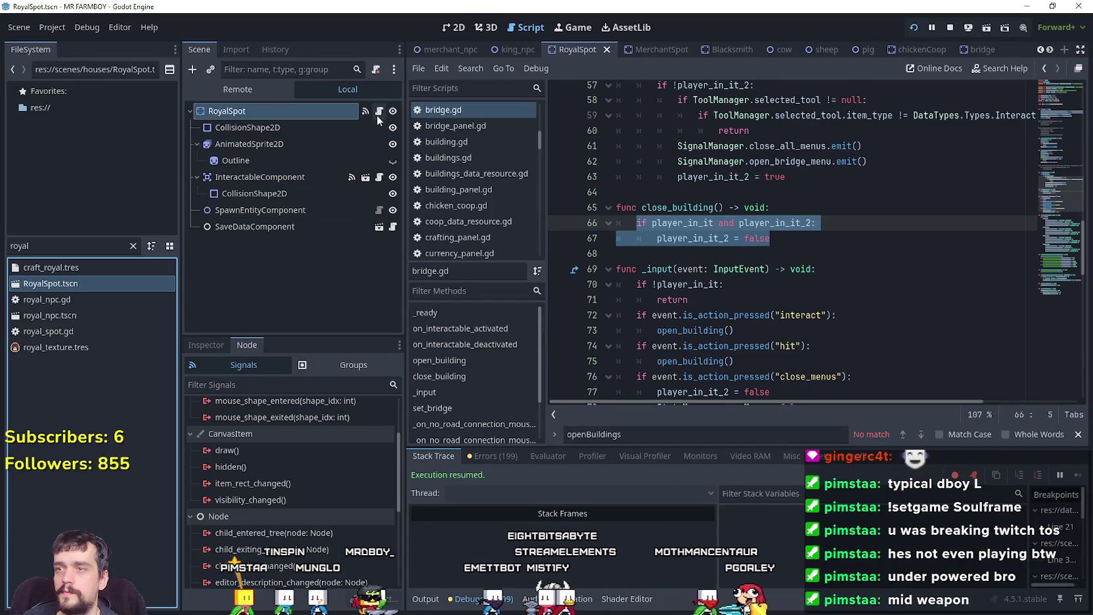
click(379, 112)
scroll(1056, 134, up, 10)
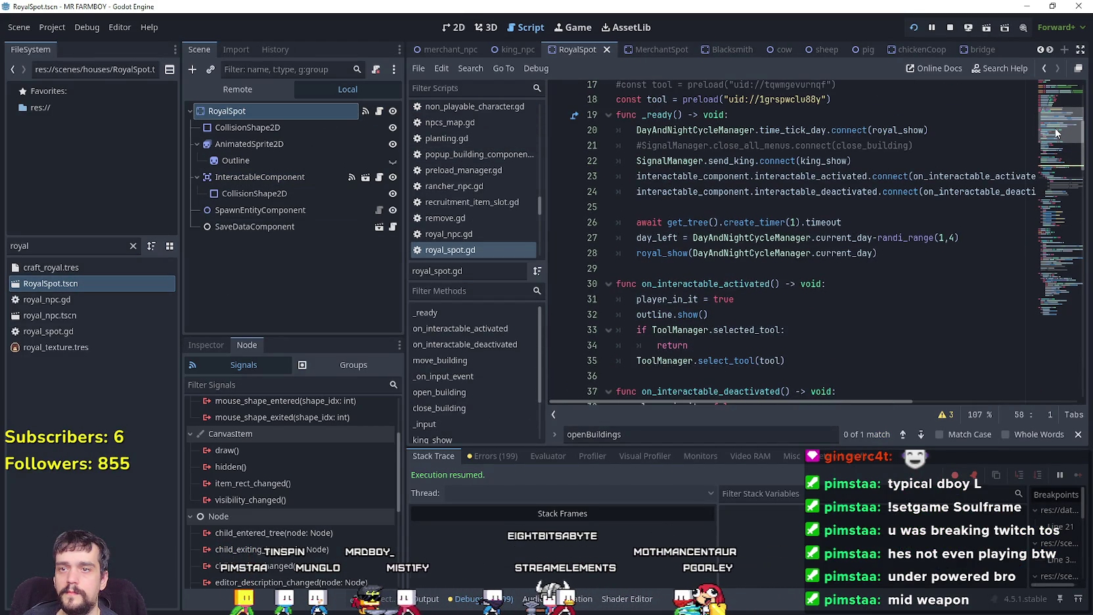
drag(1056, 133, 1049, 186)
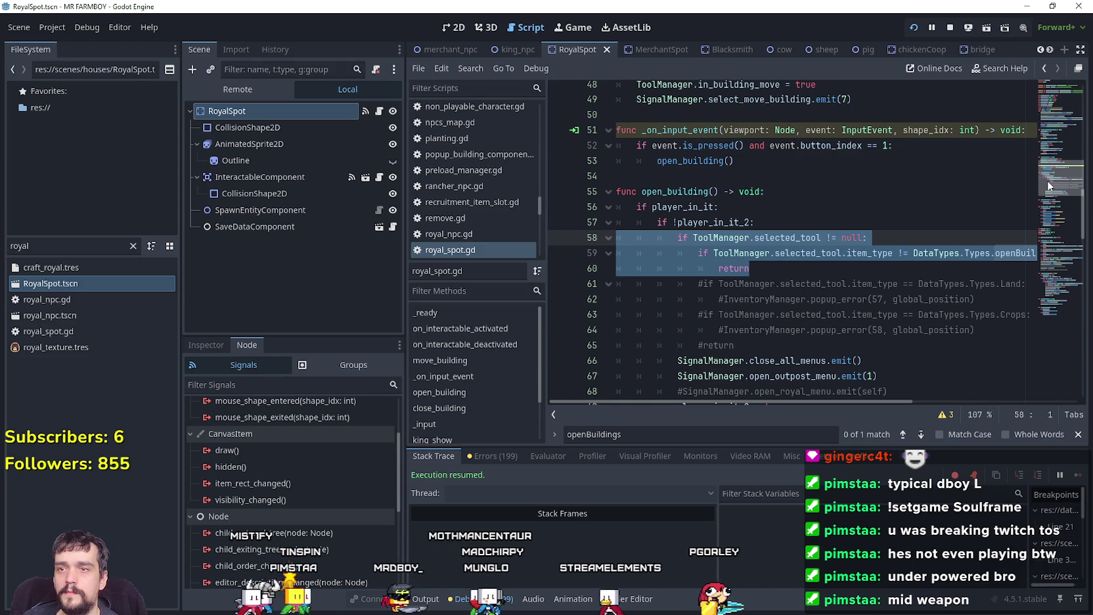
mouse_move(1049, 186)
mouse_down()
mouse_move(1050, 269)
mouse_move(1049, 186)
mouse_move(1049, 226)
mouse_up()
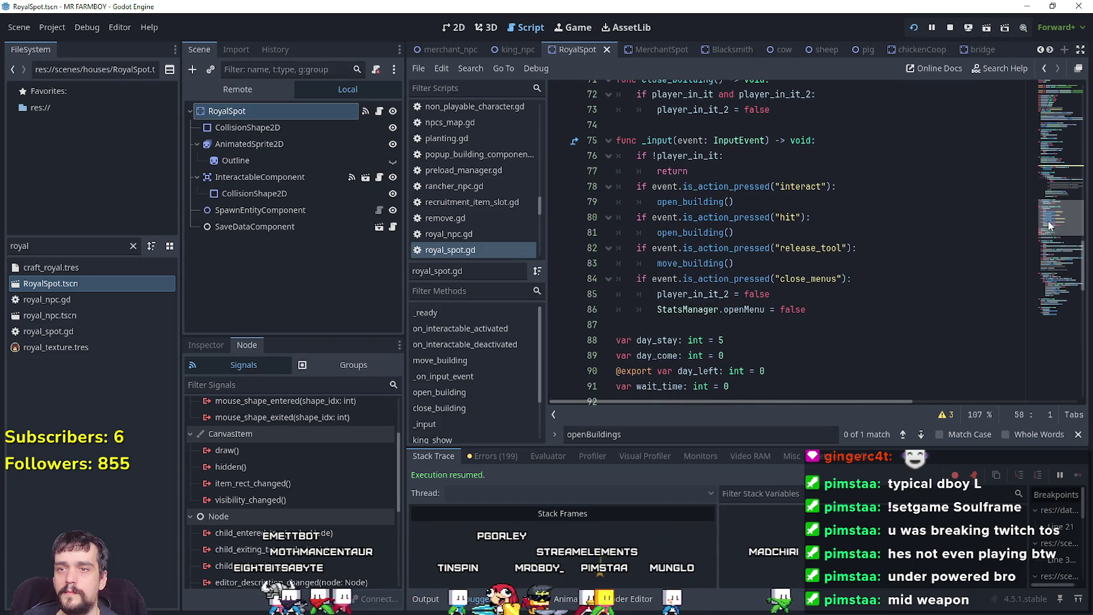
drag(1050, 226, 1045, 176)
drag(748, 208, 600, 175)
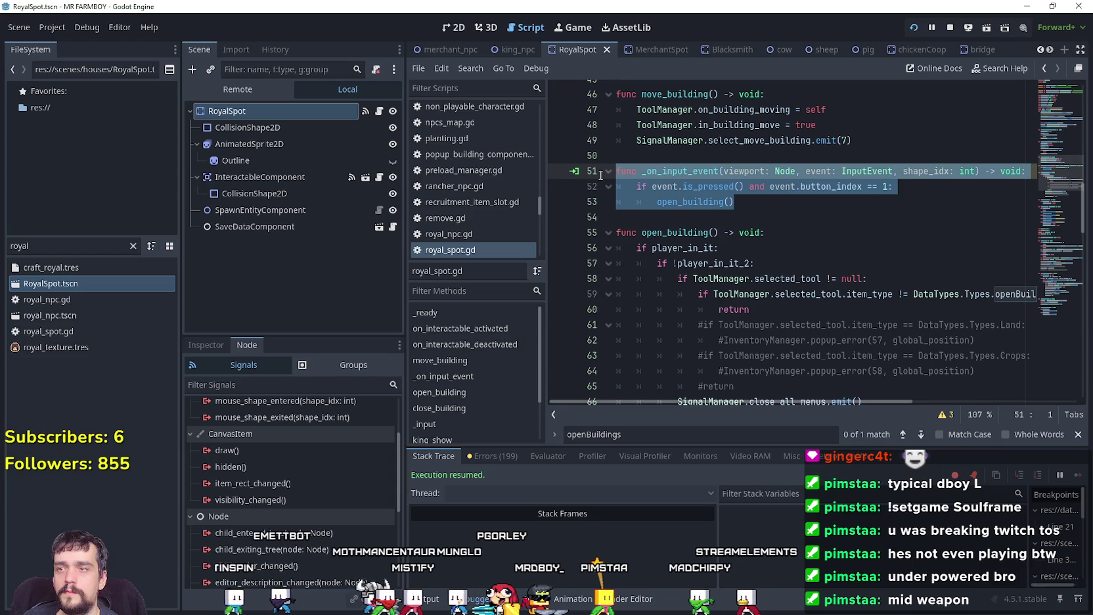
scroll(307, 535, up, 3)
Step: Disconnect RoyalSpot's input_event signal from _on_input_event in the Node > Signals tab
right_click(314, 439)
click(347, 479)
click(723, 218)
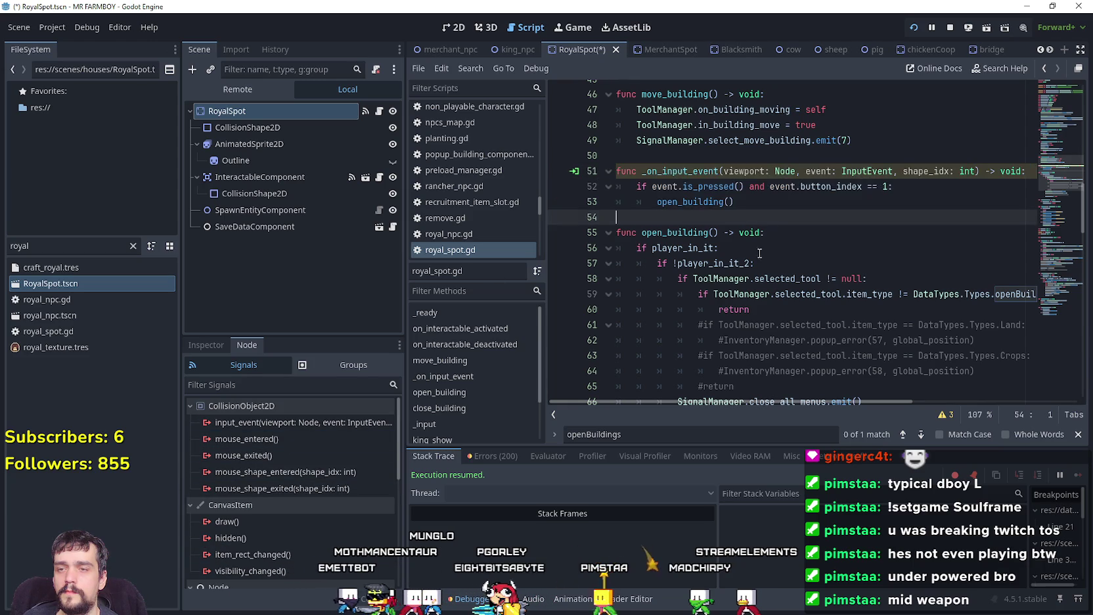
Step: Comment out the _on_input_event function on lines 51–53 of royal_spot.gd and save
scroll(736, 273, down, 5)
scroll(735, 273, up, 7)
drag(734, 294, 628, 268)
scroll(723, 276, down, 1)
click(752, 249)
key(shift+Up)
key(shift+Up)
key(shift+Home)
key(ctrl+l)
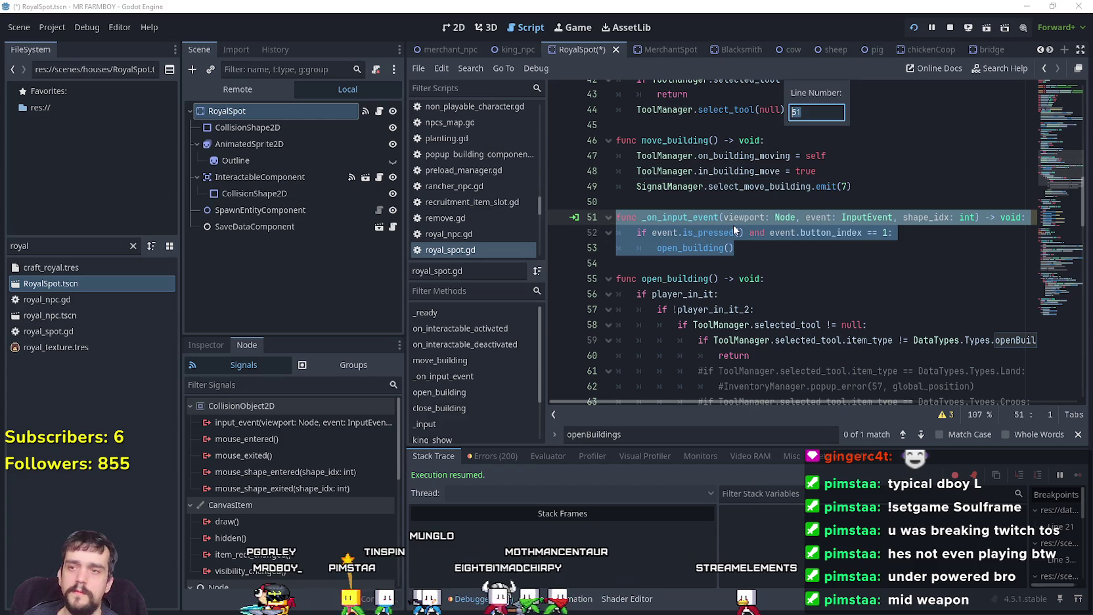
key(Escape)
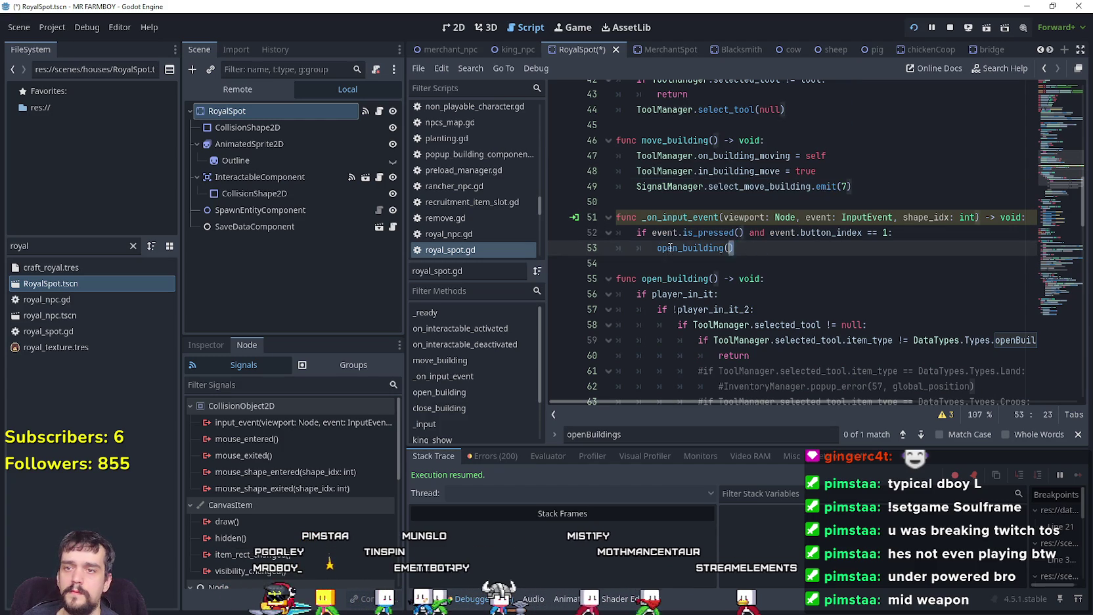
key(shift+Down)
key(shift+Up)
key(ctrl+k)
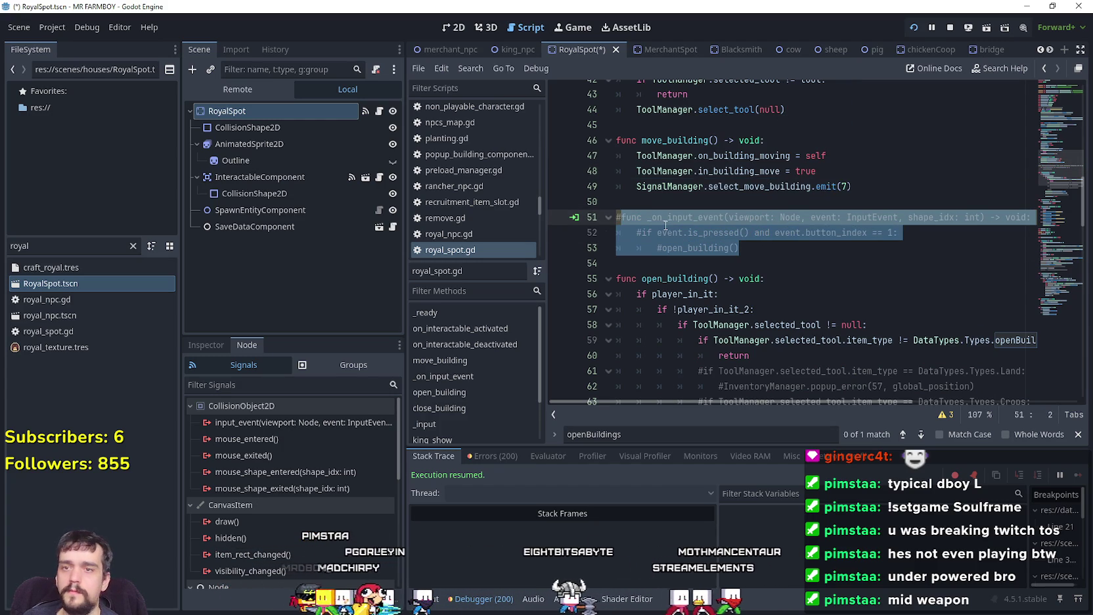
click(756, 254)
key(ctrl+s)
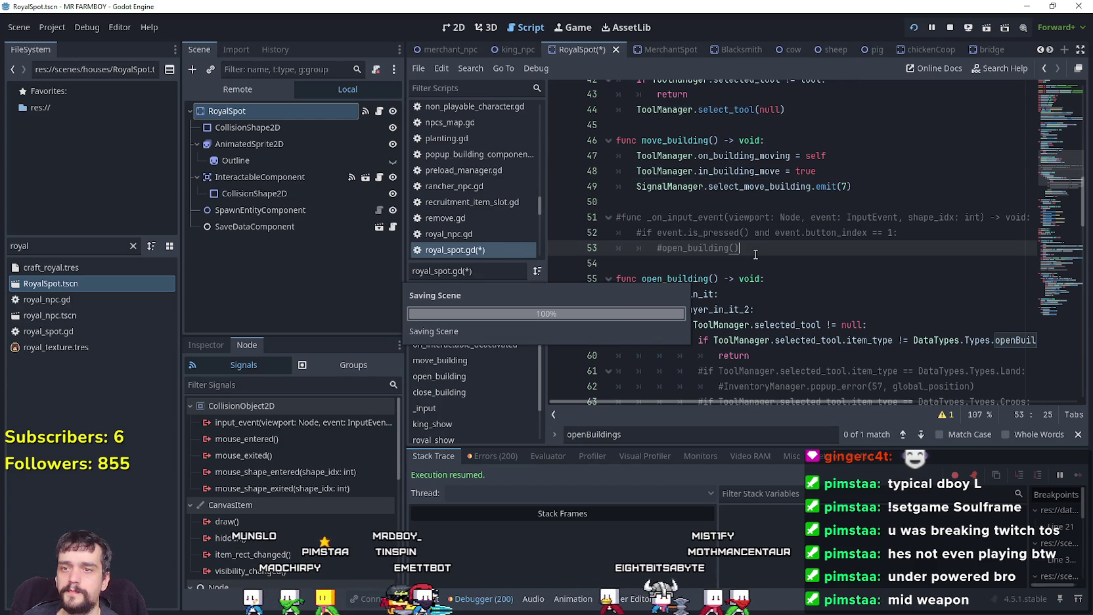
scroll(1055, 131, up, 4)
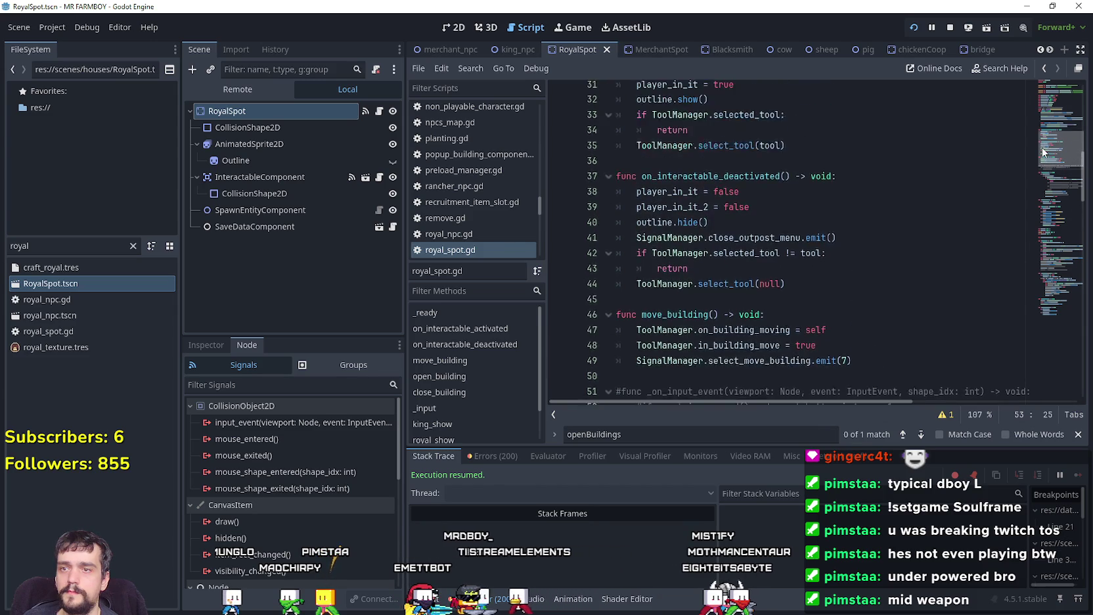
scroll(1040, 164, down, 4)
mouse_move(1038, 168)
mouse_down()
mouse_move(1038, 142)
mouse_move(1022, 222)
mouse_up()
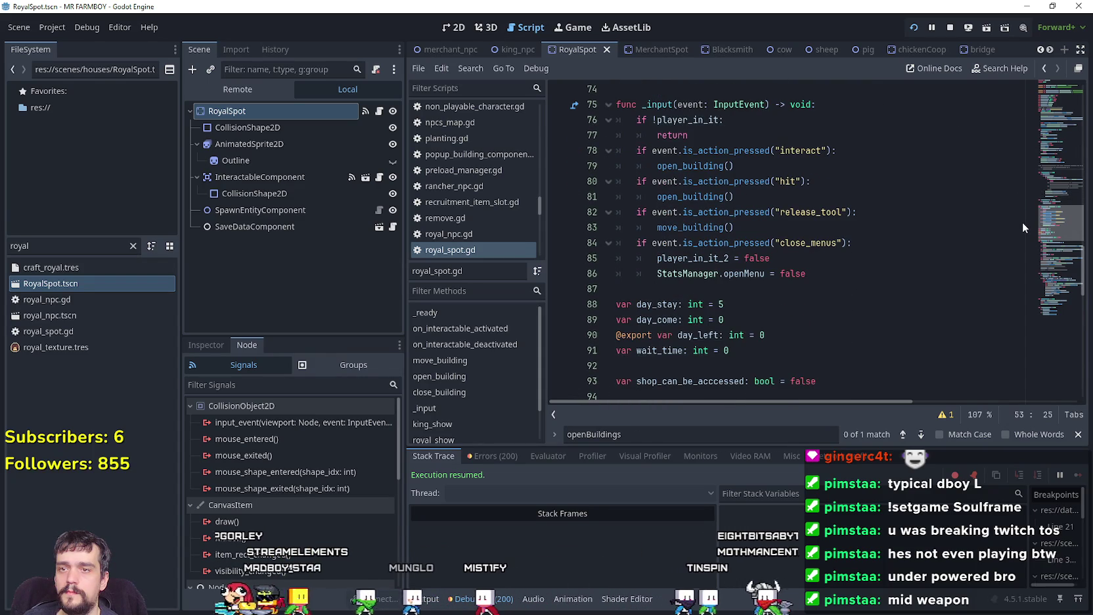
drag(806, 273, 610, 244)
scroll(789, 223, down, 2)
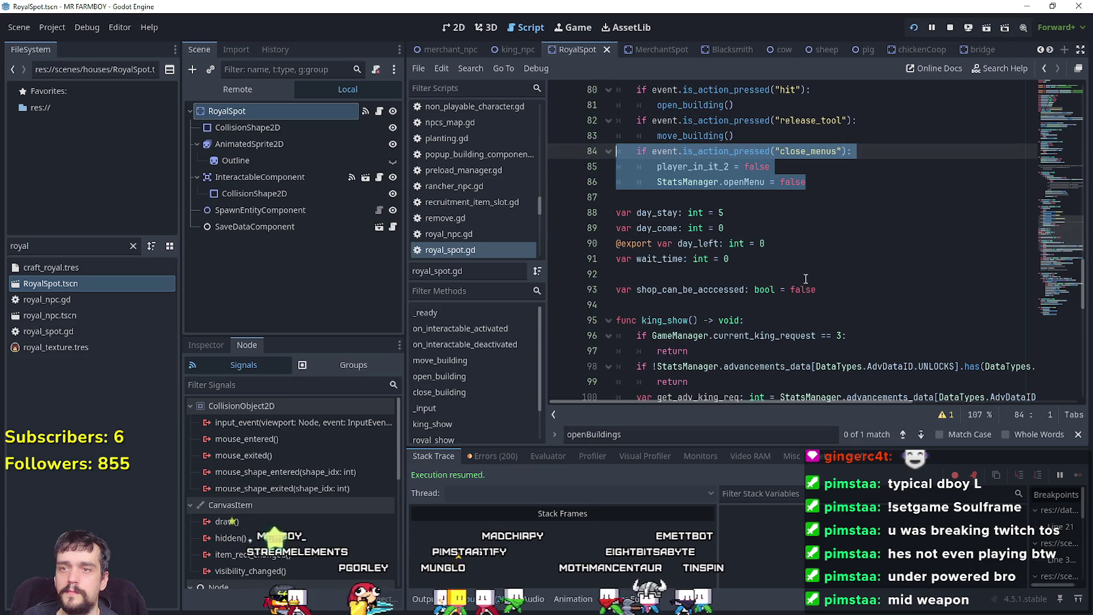
click(831, 197)
scroll(828, 211, down, 4)
scroll(826, 203, up, 4)
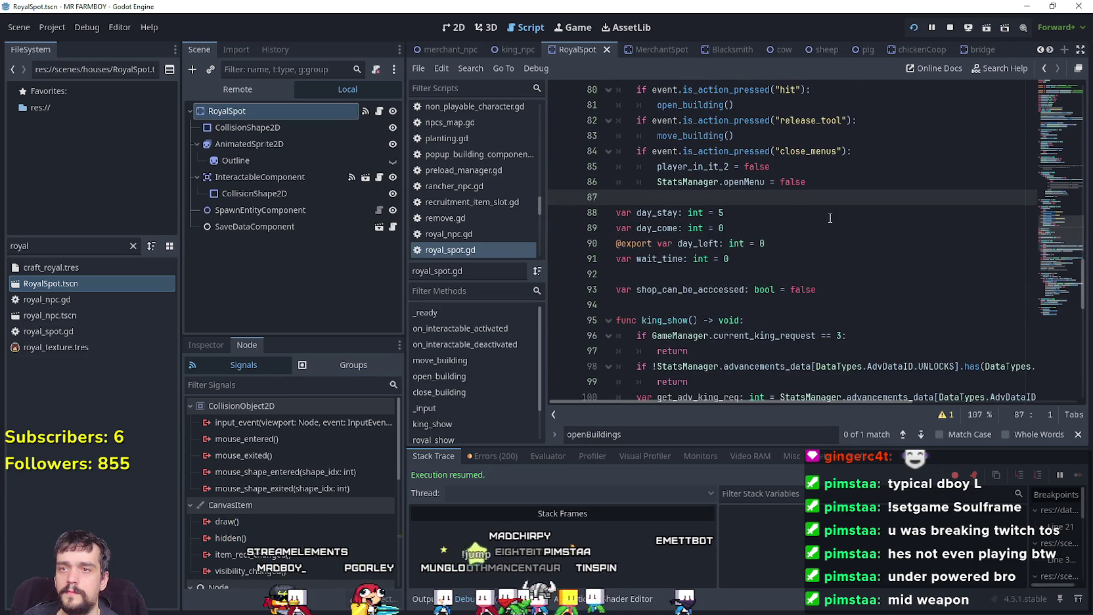
click(823, 184)
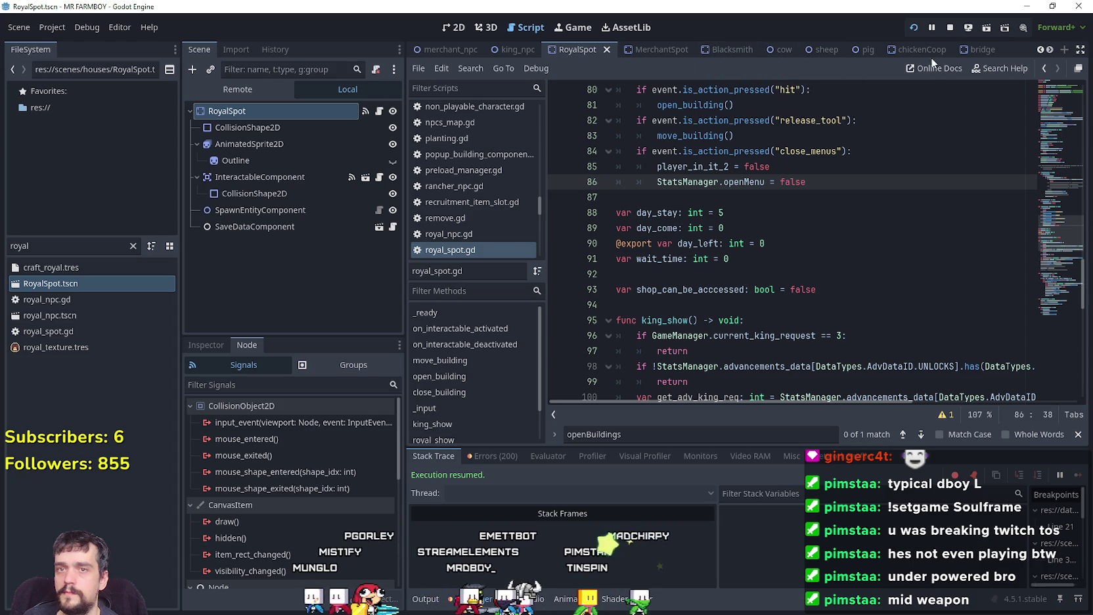
click(970, 50)
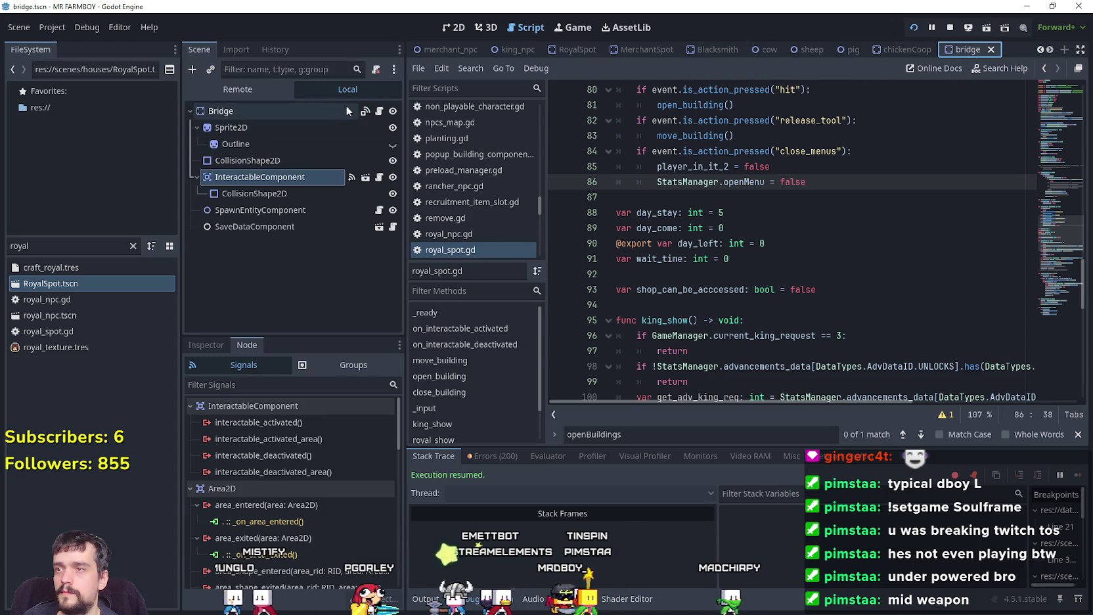
Step: Open the Bridge node's bridge.gd script and review the open_building call around lines 73–78
click(377, 113)
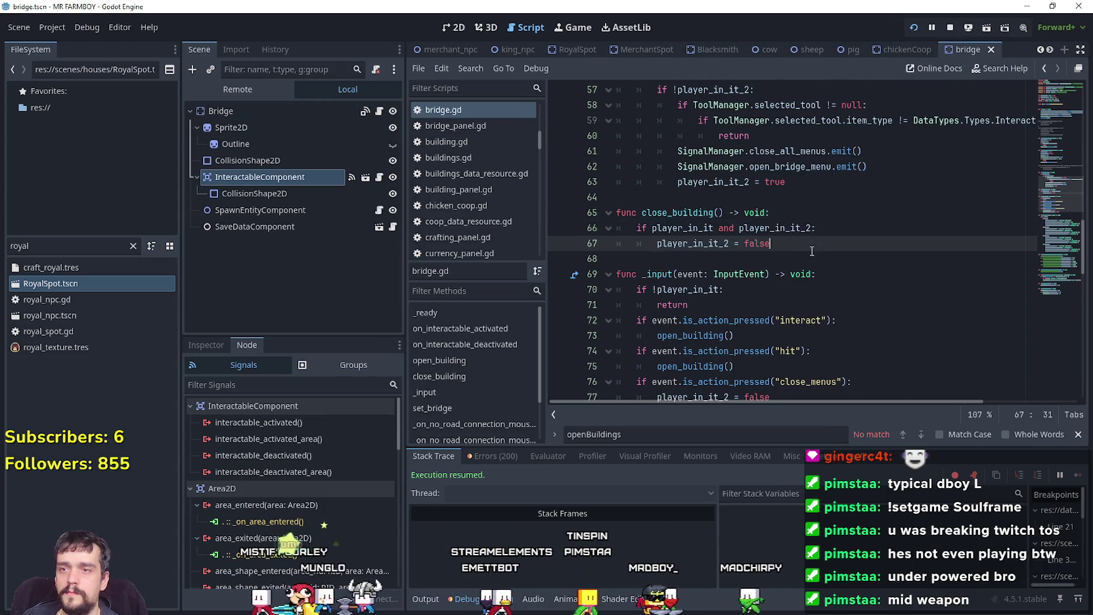
scroll(821, 269, down, 3)
click(850, 275)
scroll(850, 275, up, 2)
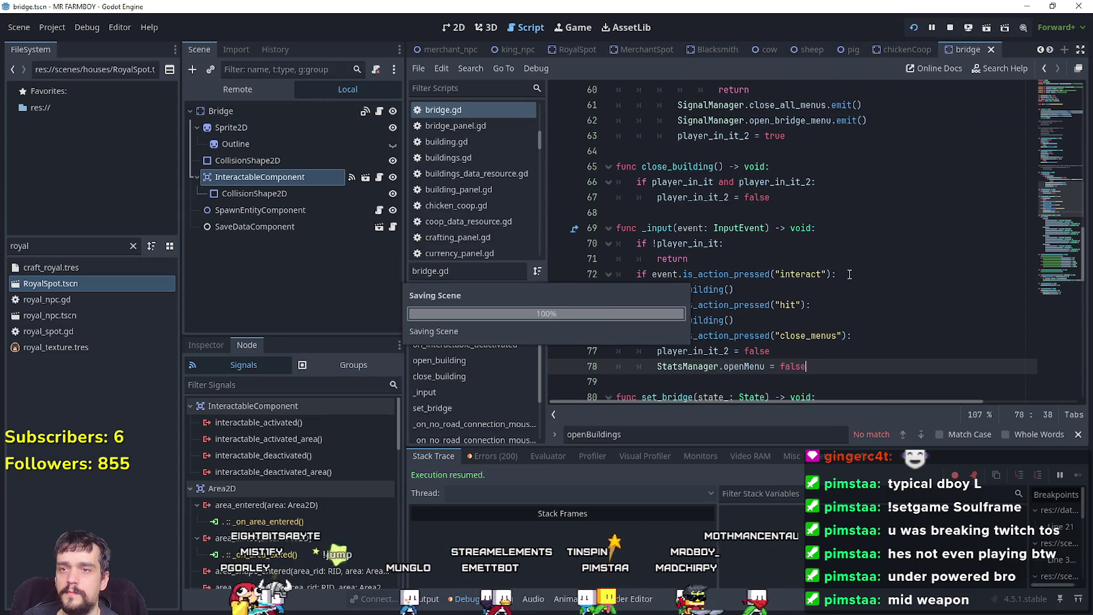
click(850, 291)
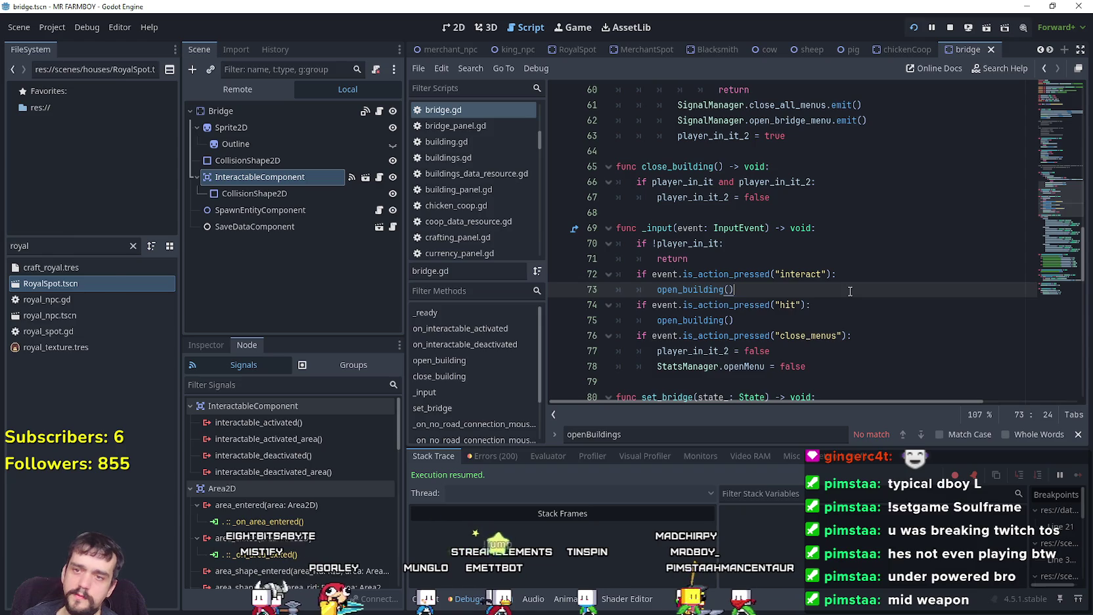
Step: Run the game to test the bridge, then return to the script editor
key(alt+Tab)
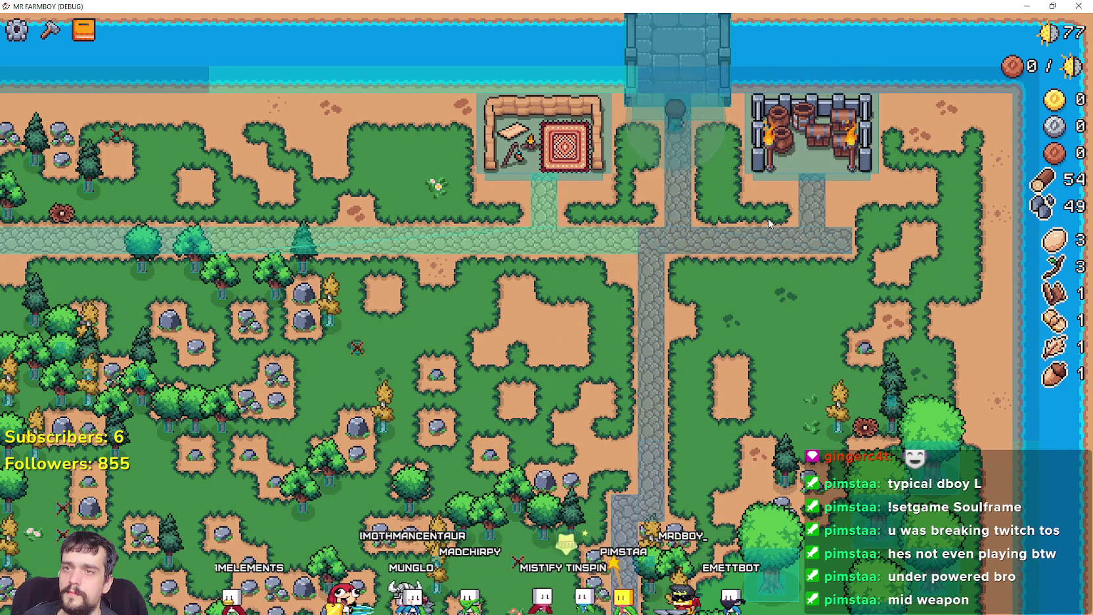
key(alt+Tab)
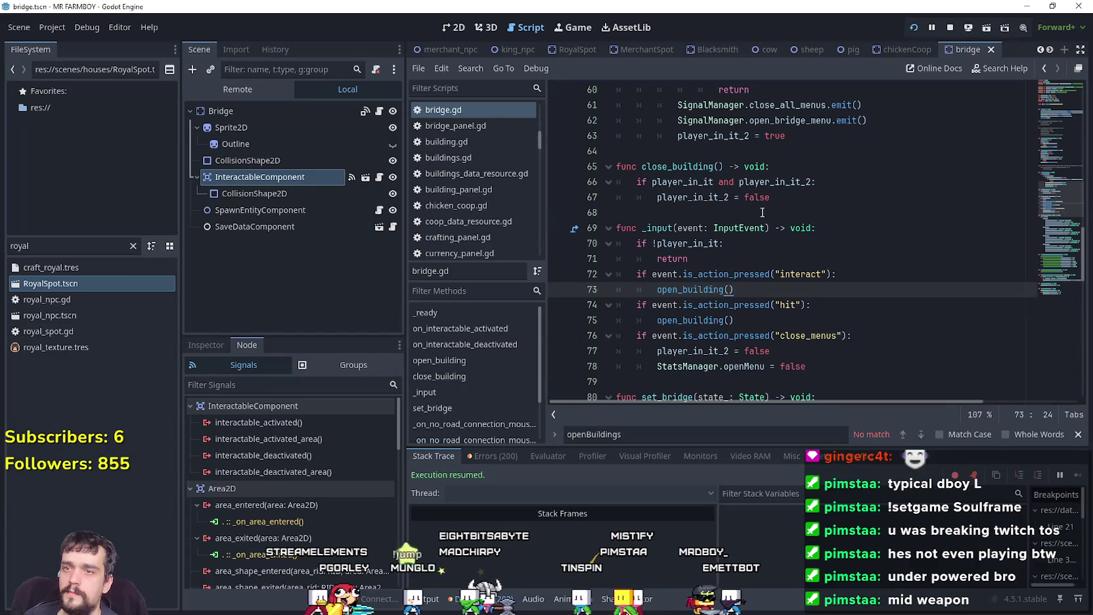
scroll(868, 331, up, 1)
click(696, 243)
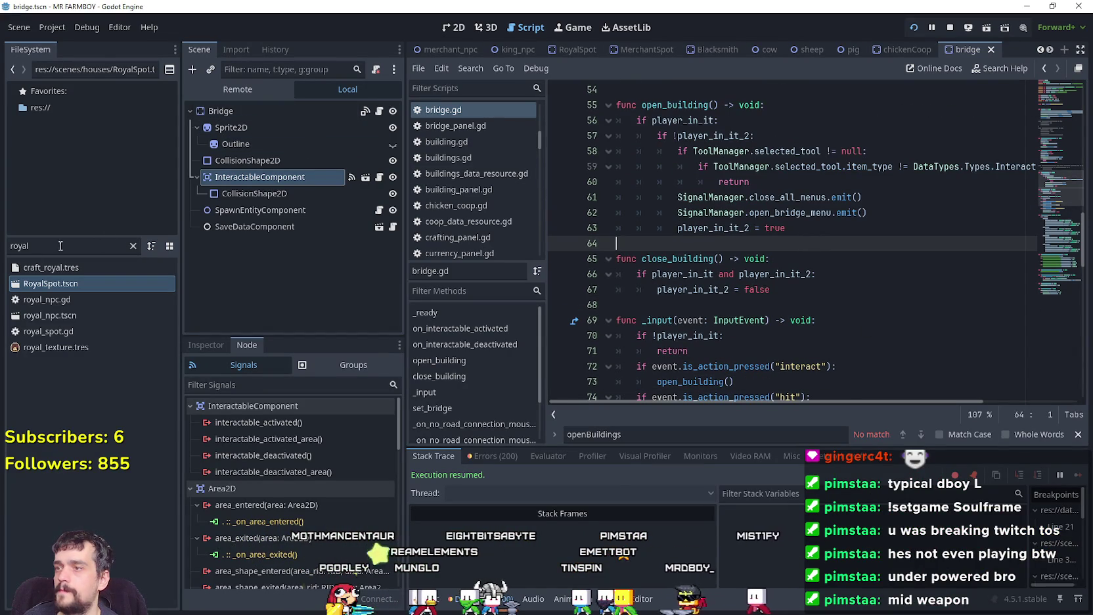
Step: Open the game_screen scene and expand the whole GameMenuPanels subtree
text(game_)
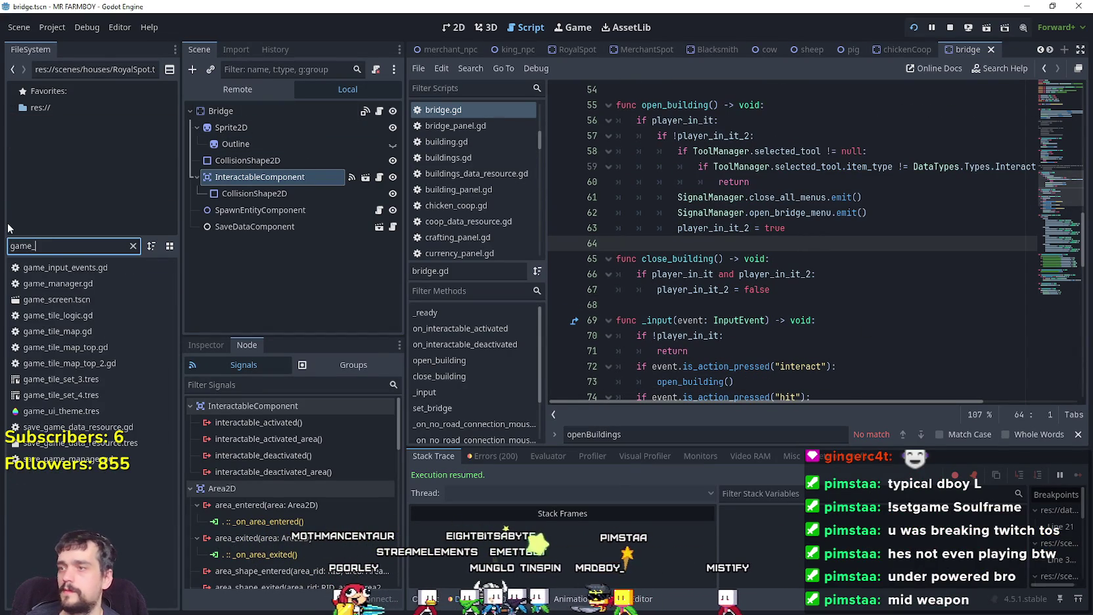
double_click(106, 299)
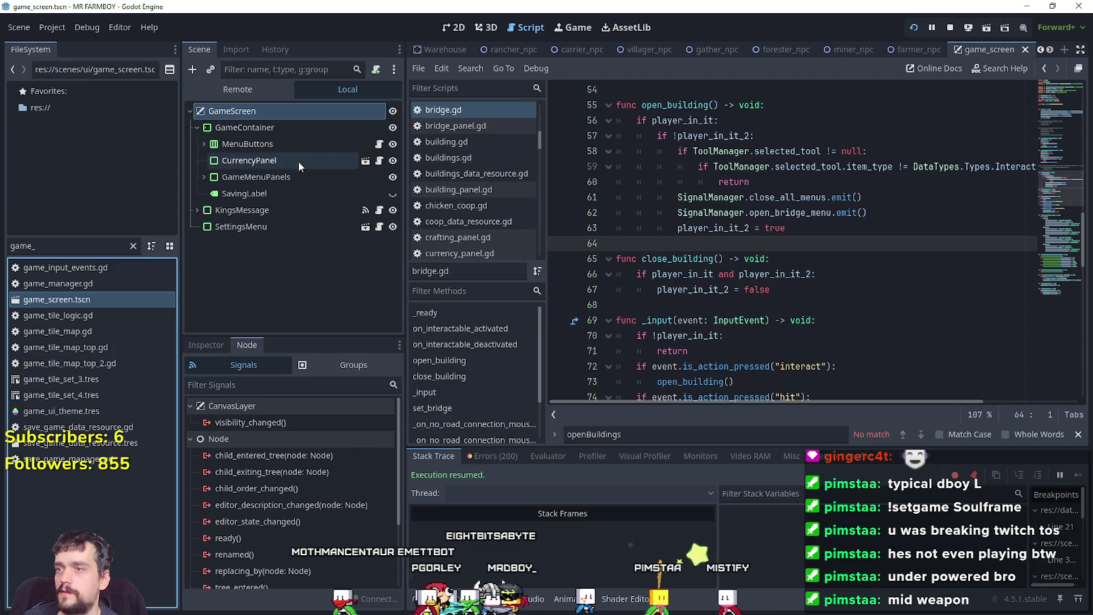
click(255, 176)
shift+click(204, 176)
scroll(295, 217, down, 5)
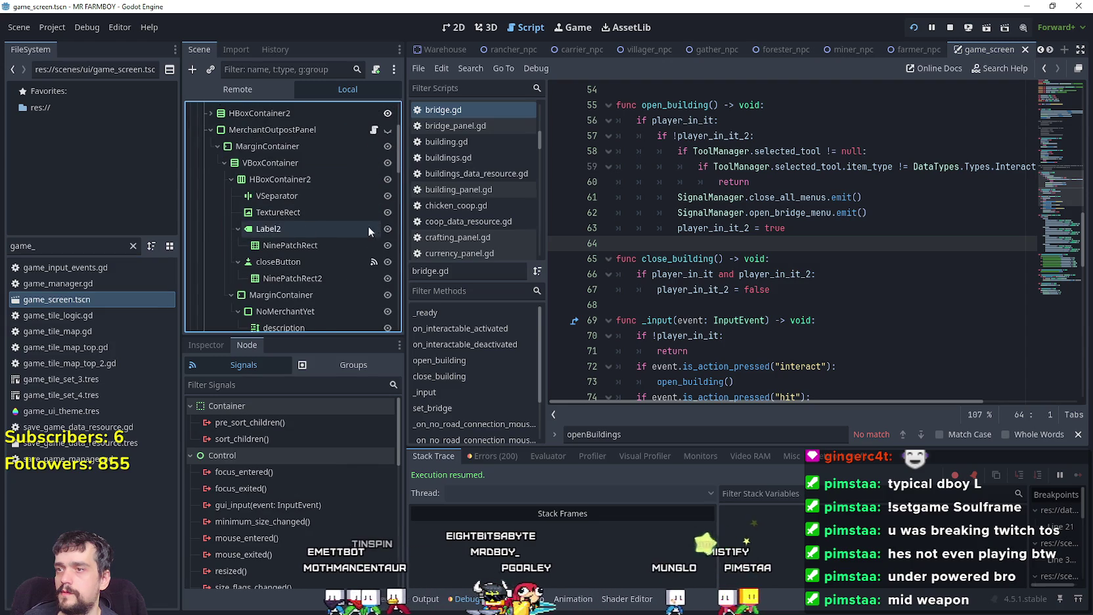
Step: Check close_outpost_menu in the outpost panel script, collapse BuildingPanel and open bridge_panel.gd
click(210, 129)
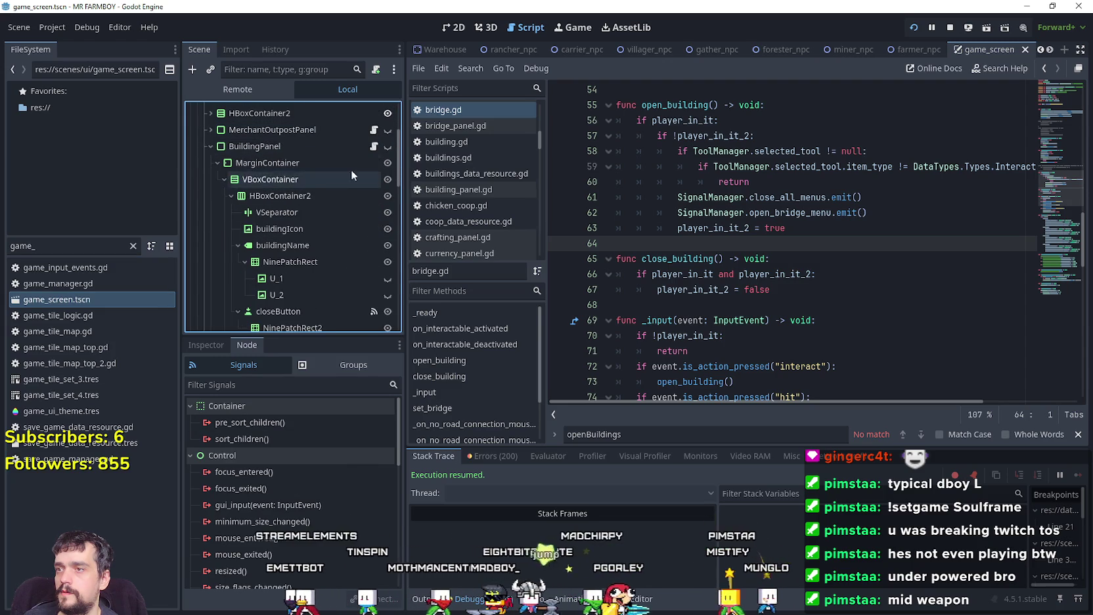
click(375, 130)
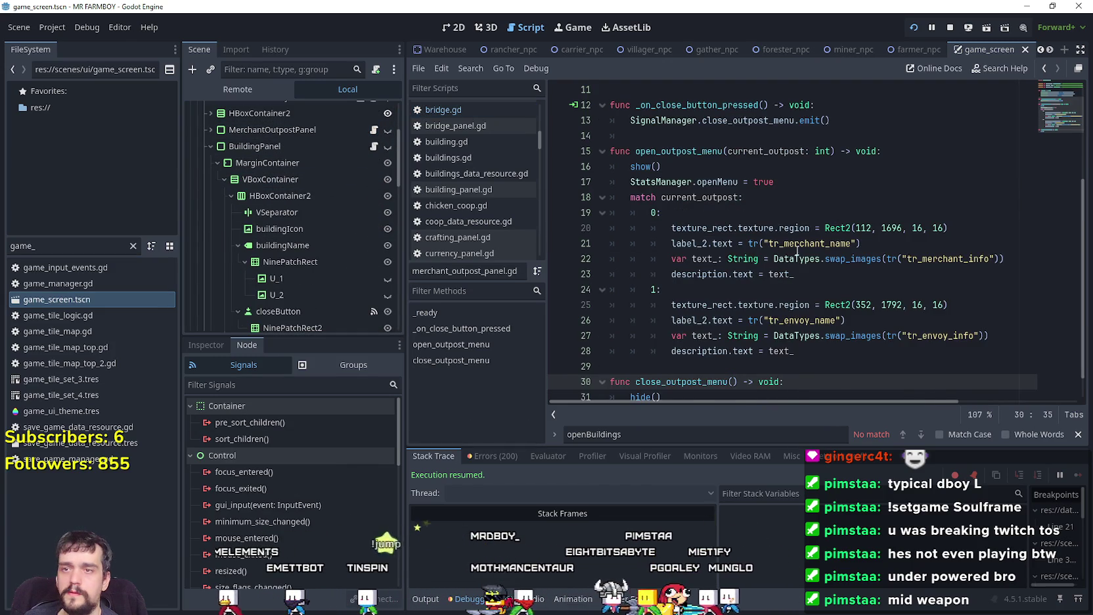
double_click(781, 228)
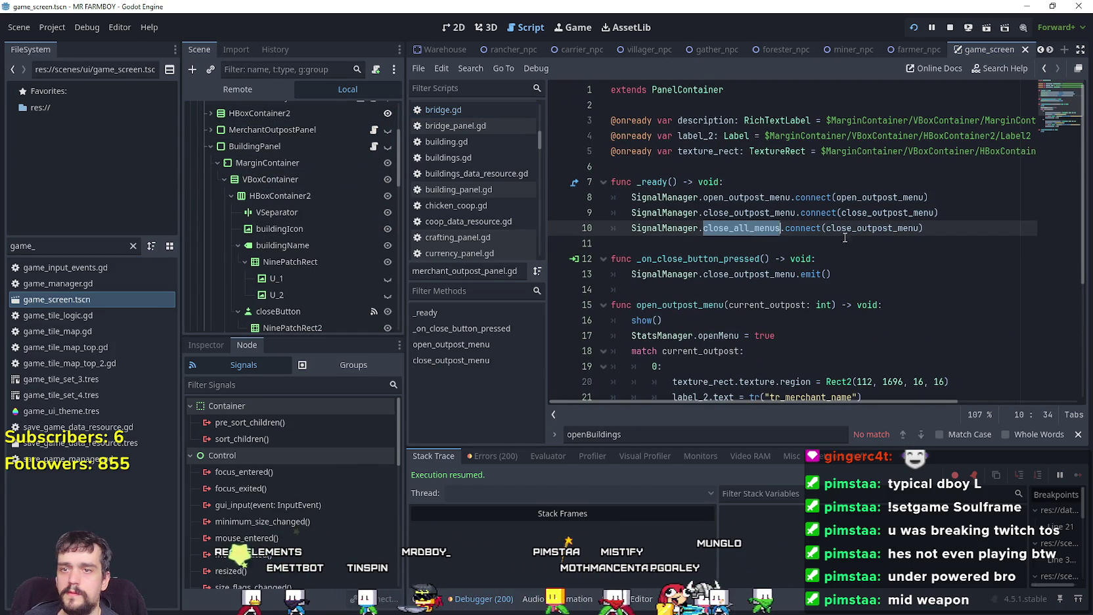
double_click(872, 228)
scroll(755, 223, down, 2)
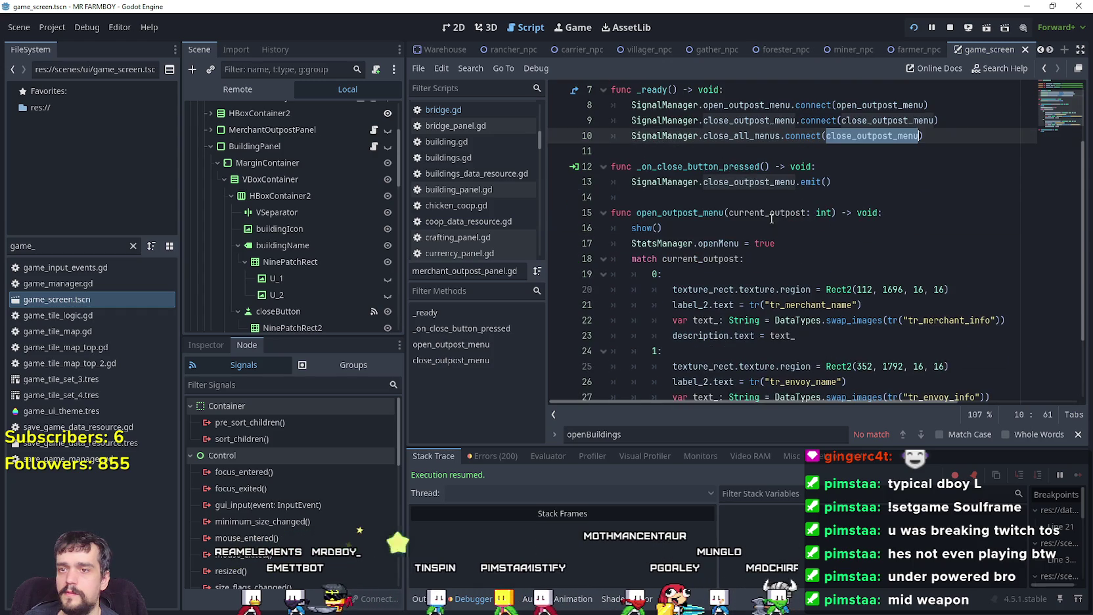
scroll(825, 207, up, 1)
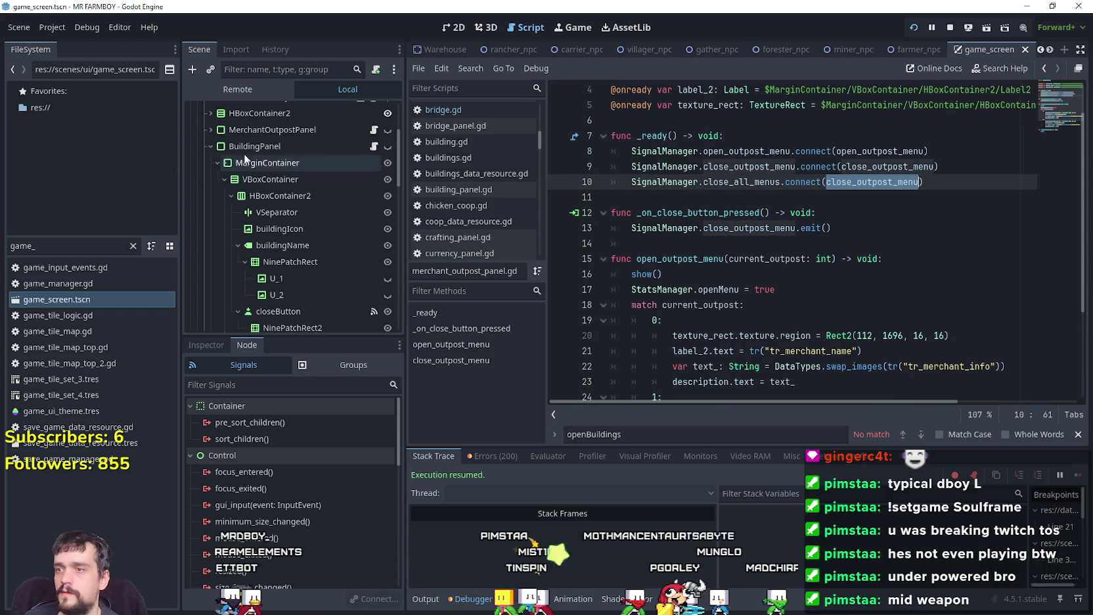
click(208, 145)
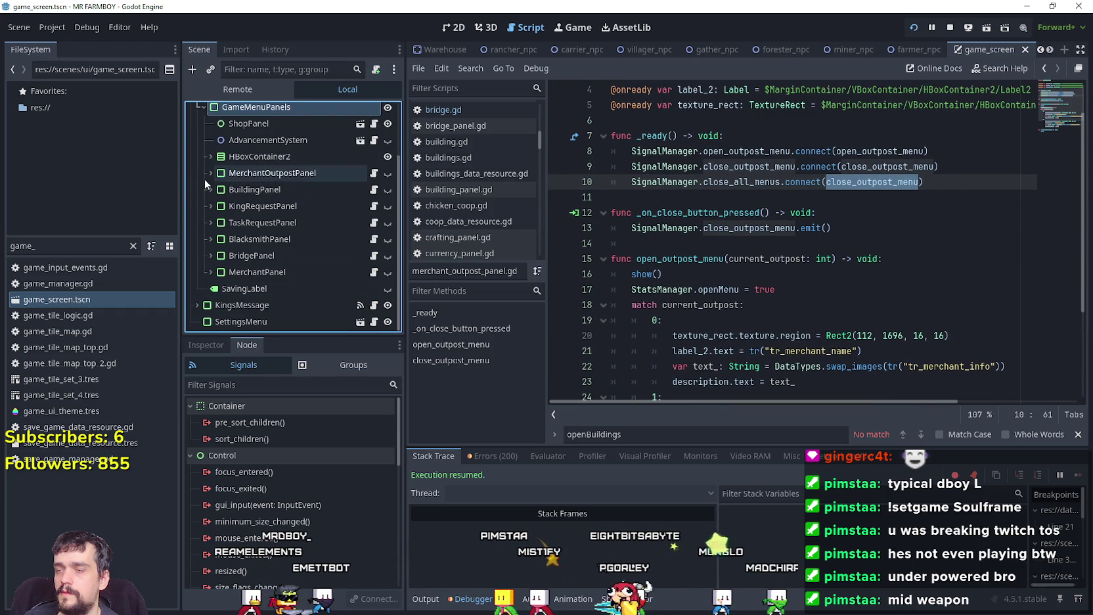
click(374, 256)
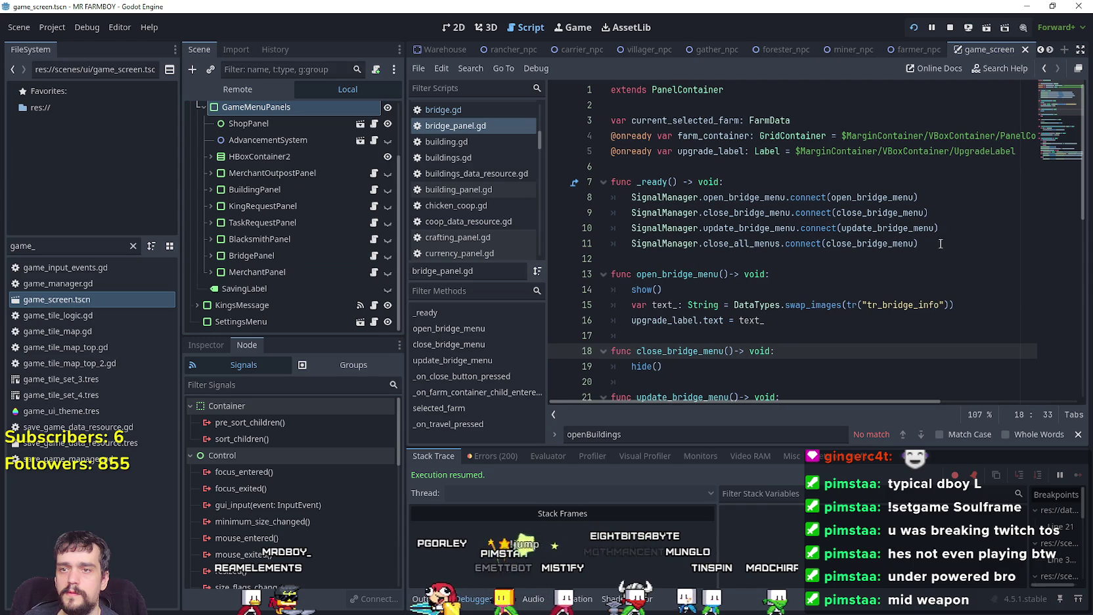
Step: Look up close_bridge_menu from line 11 of bridge_panel.gd and inspect its hide() call
click(883, 244)
right_click(882, 245)
click(934, 456)
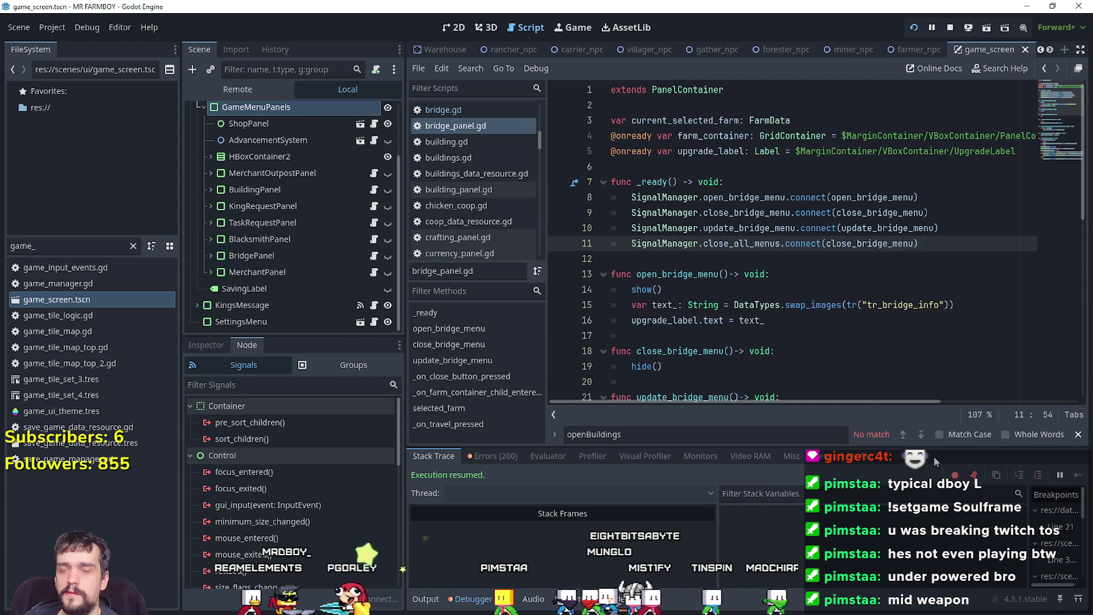
drag(684, 261, 618, 262)
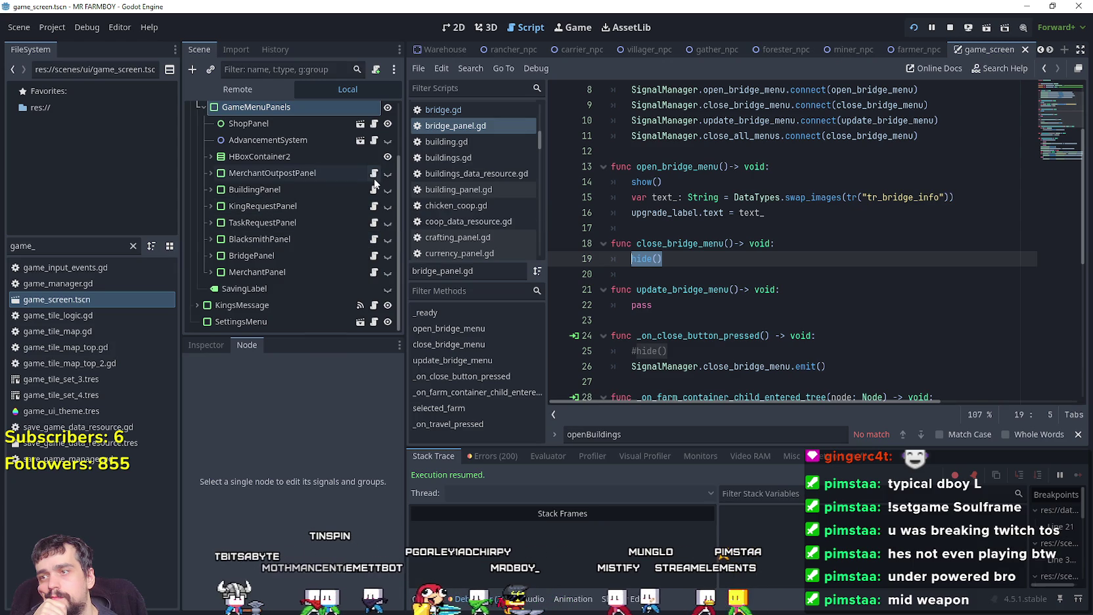
click(374, 174)
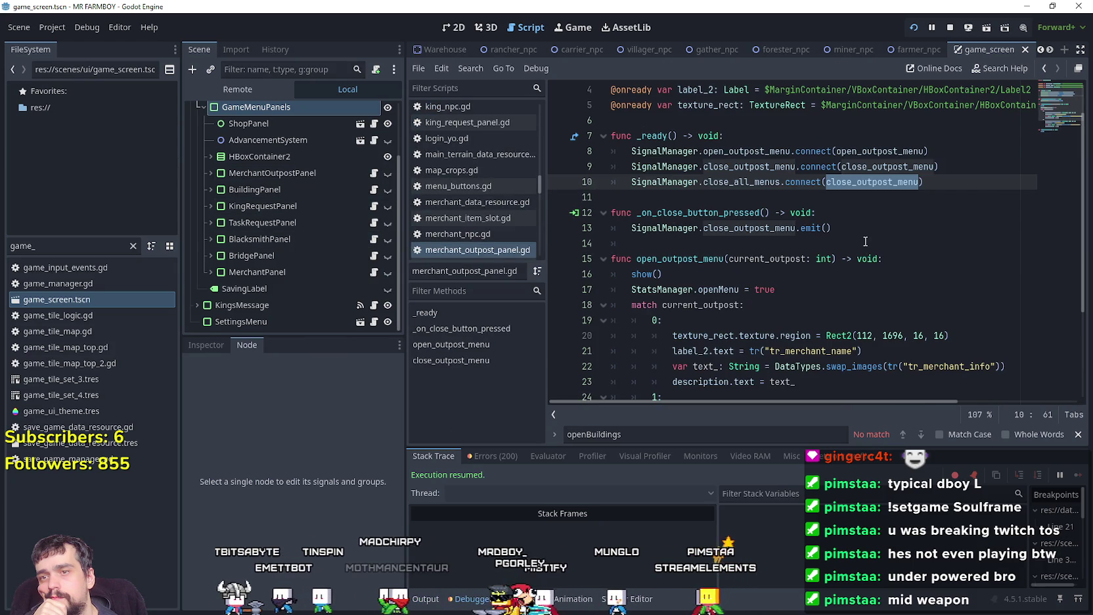
Step: Copy the close_outpost_menu emit line from merchant_outpost_panel.gd
drag(865, 230, 649, 236)
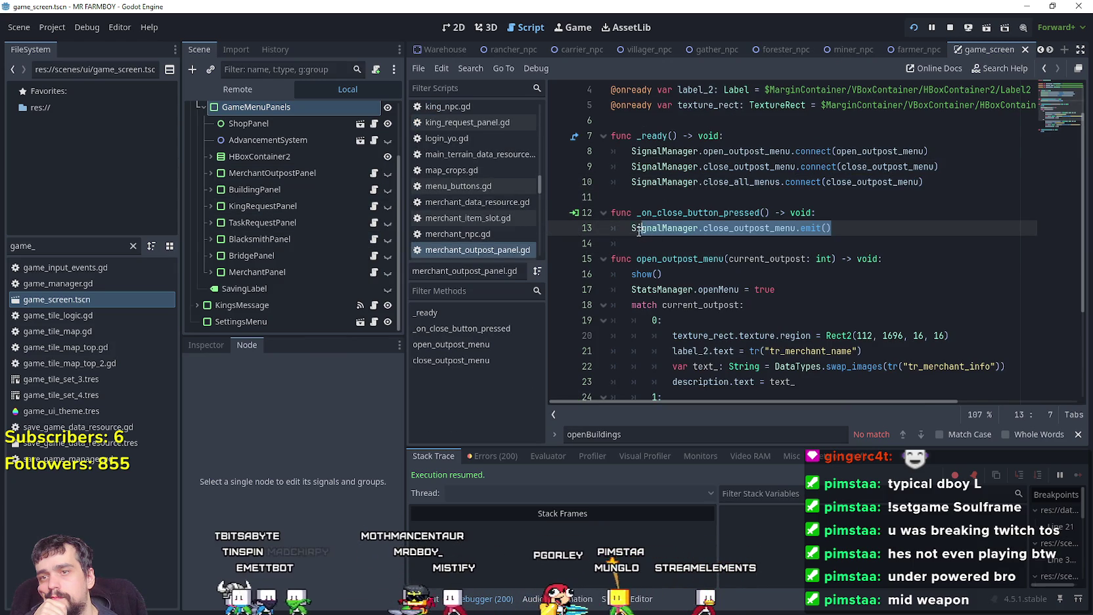
right_click(640, 233)
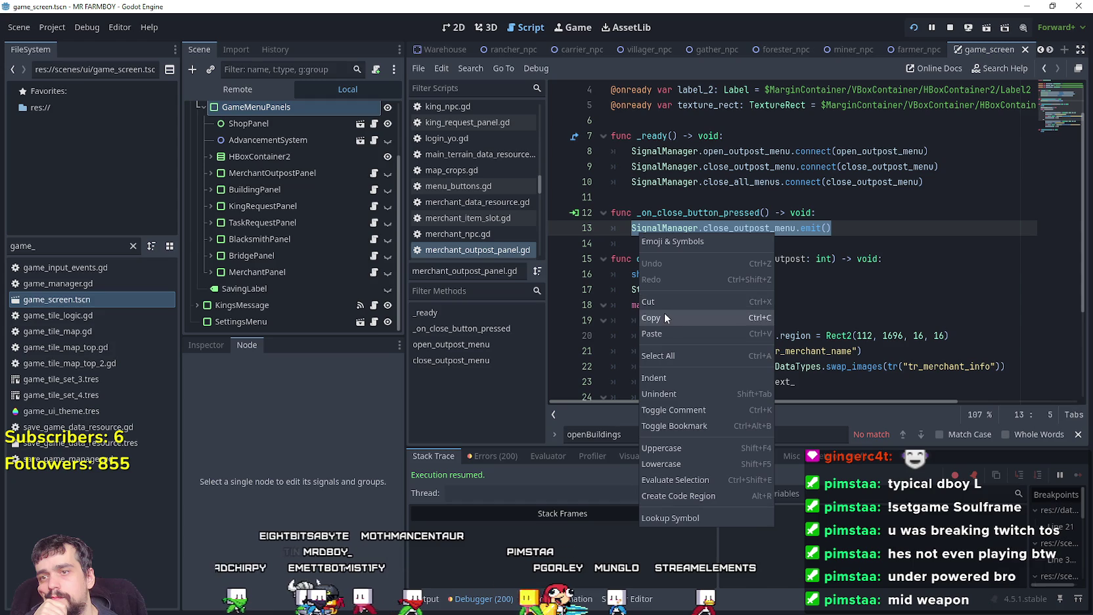
click(664, 314)
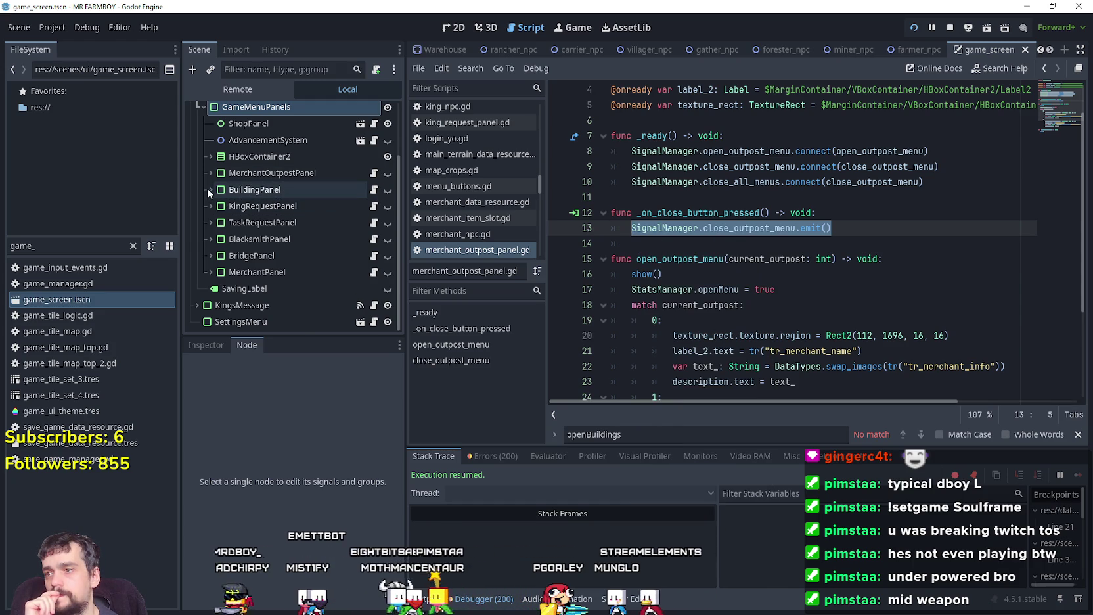
Step: In closeButton's pressed handler, add and then remove a line below the close_bridge_menu emit
click(211, 255)
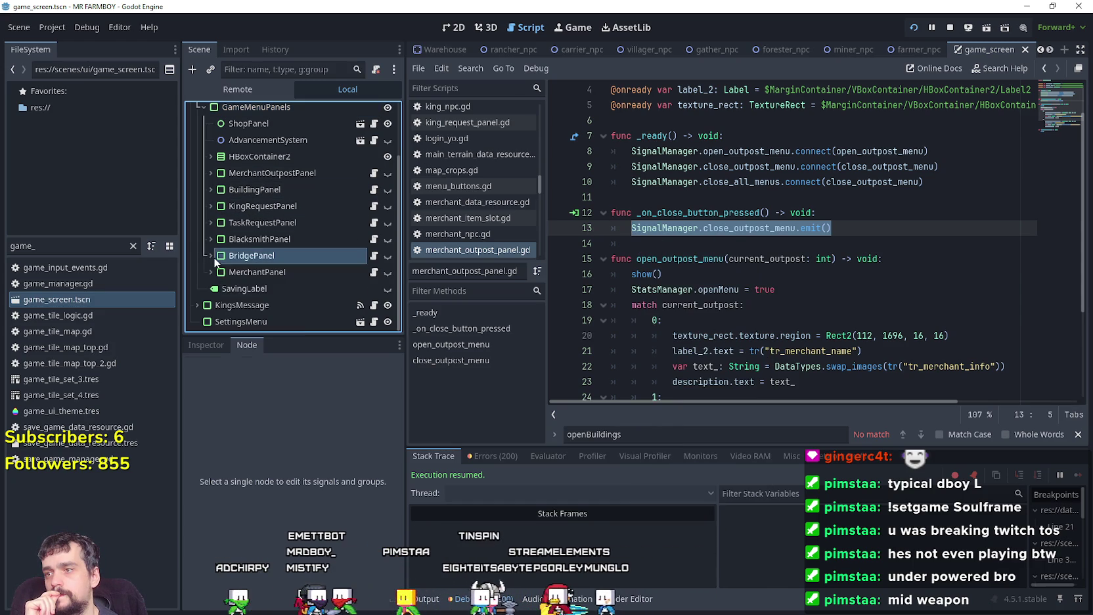
scroll(284, 291, down, 5)
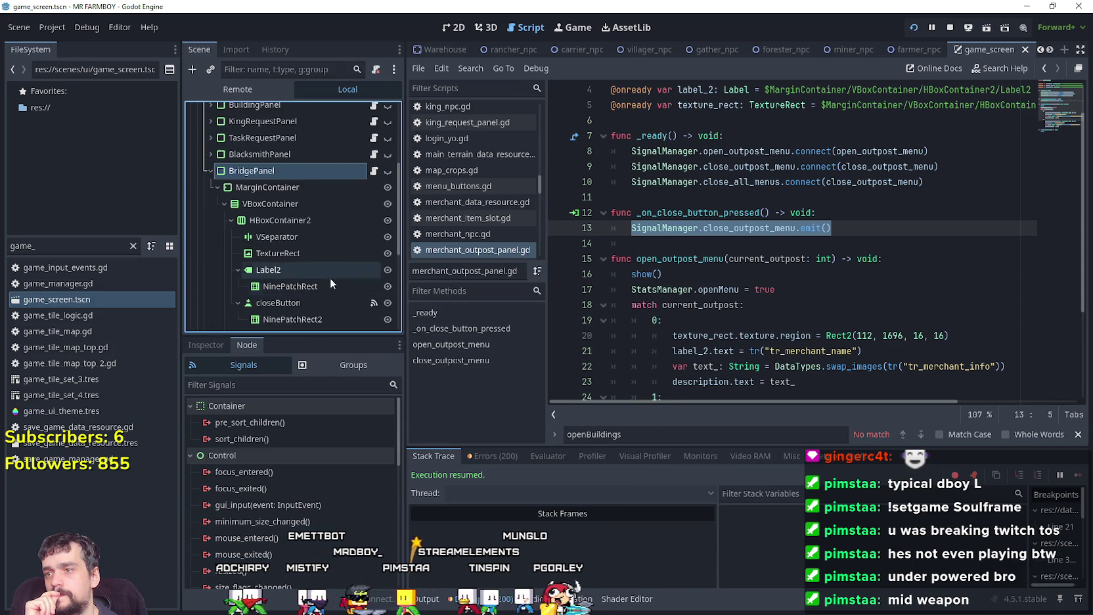
click(327, 276)
double_click(283, 473)
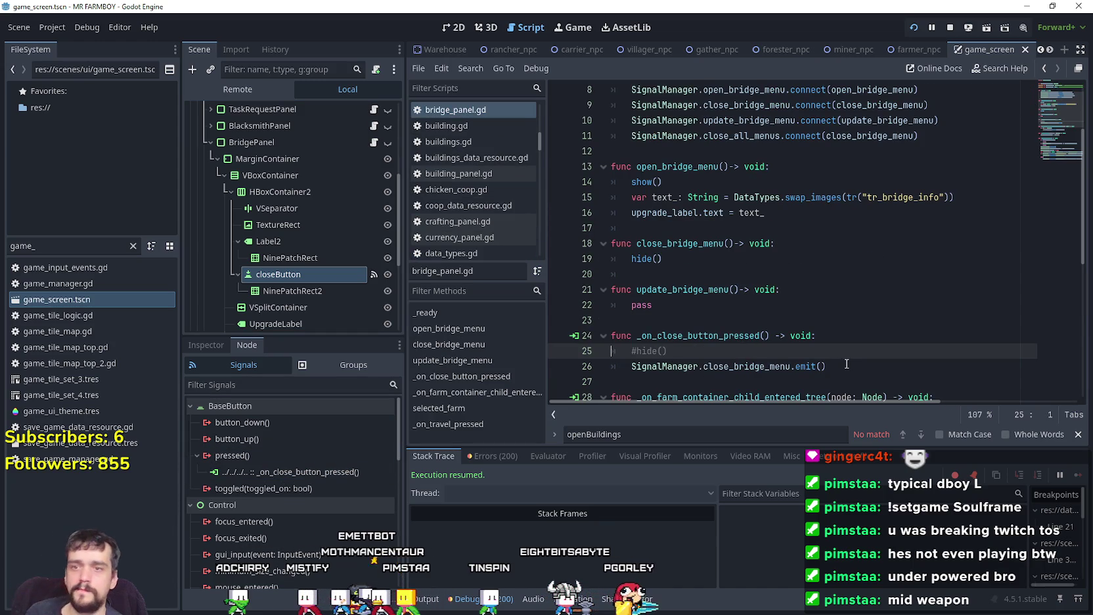
click(846, 364)
key(ctrl+shift+d)
text(outpost_menu.emit()
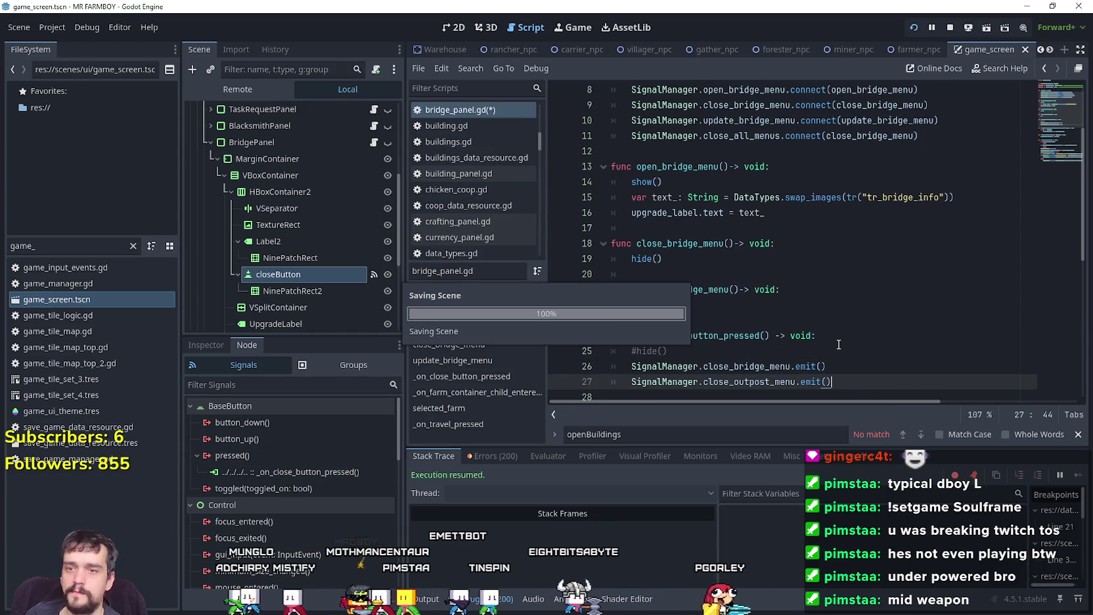
key(shift+Home)
key(BackSpace)
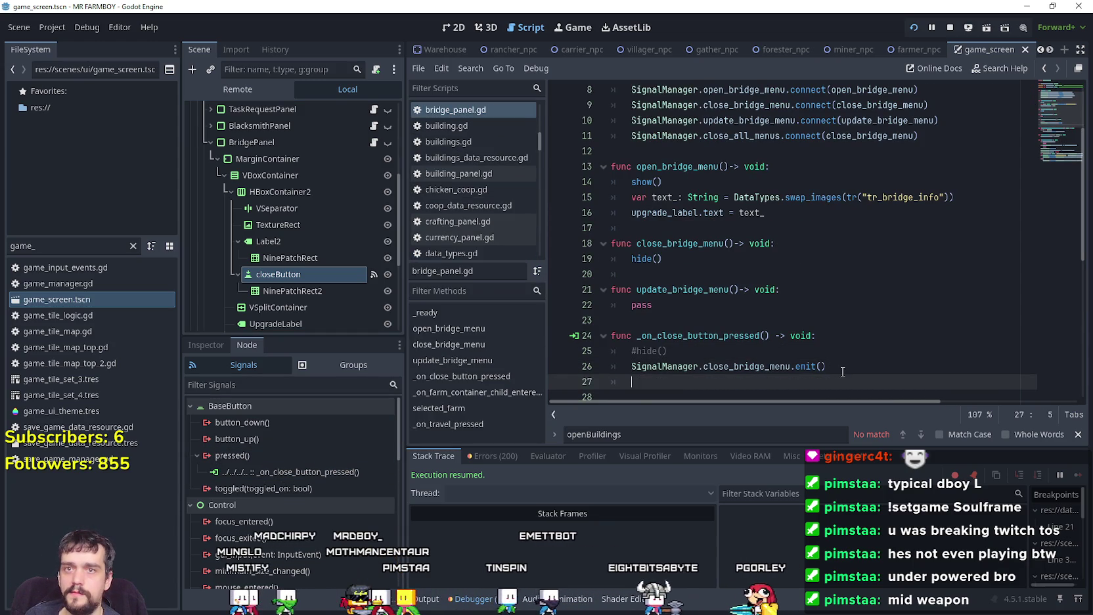
Step: Save, then study merchant_outpost_panel.gd's close_outpost_menu definition and its close_all_menus connection
key(ctrl+s)
click(691, 259)
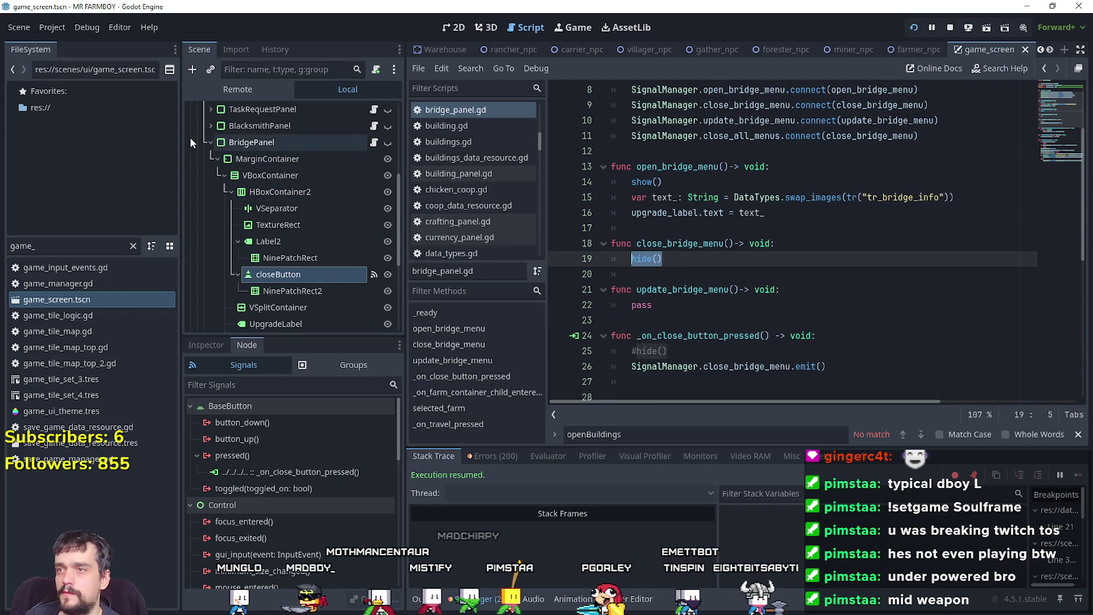
click(211, 142)
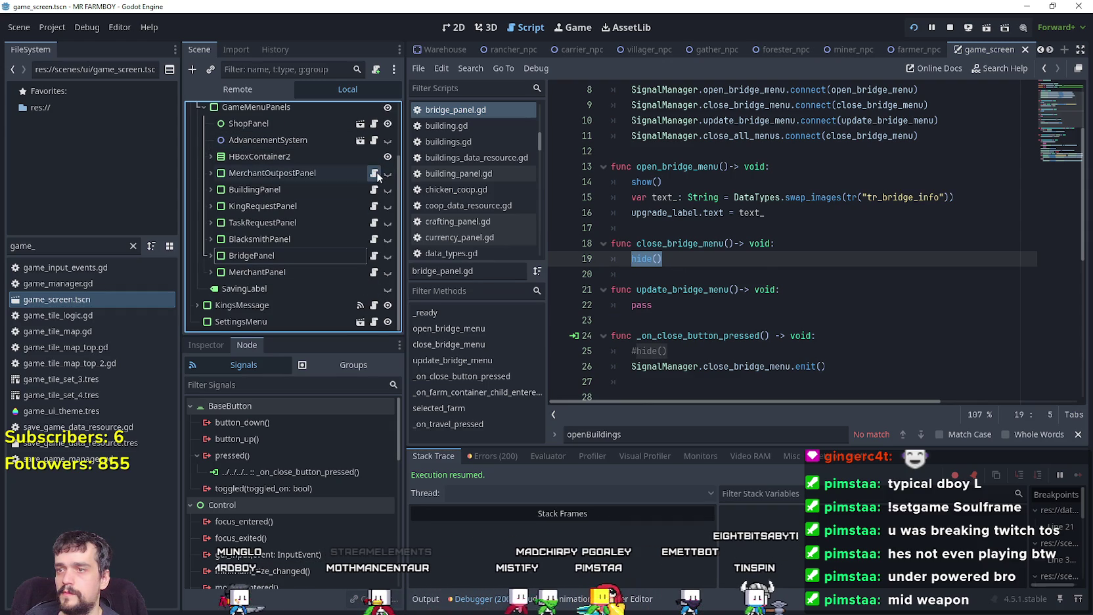
click(373, 173)
click(882, 166)
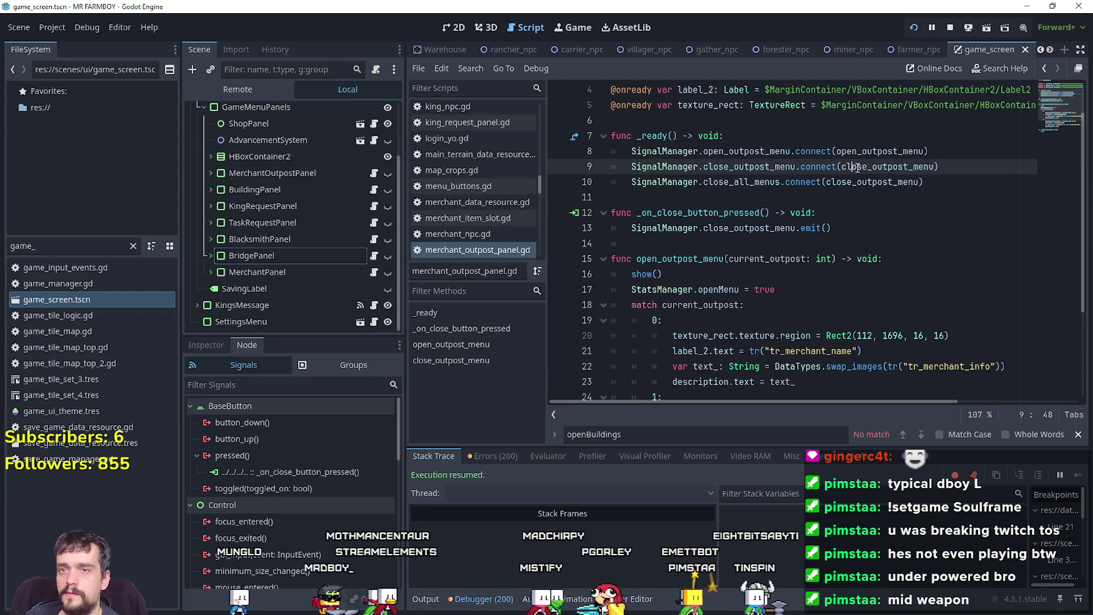
right_click(882, 166)
click(913, 388)
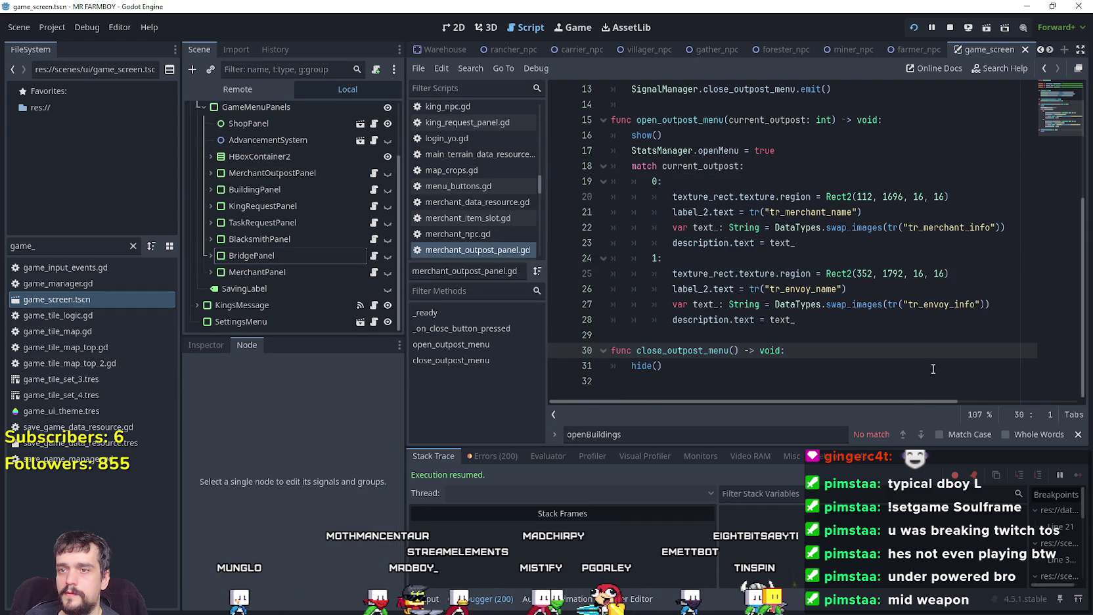
key(Down)
click(731, 381)
scroll(731, 381, up, 4)
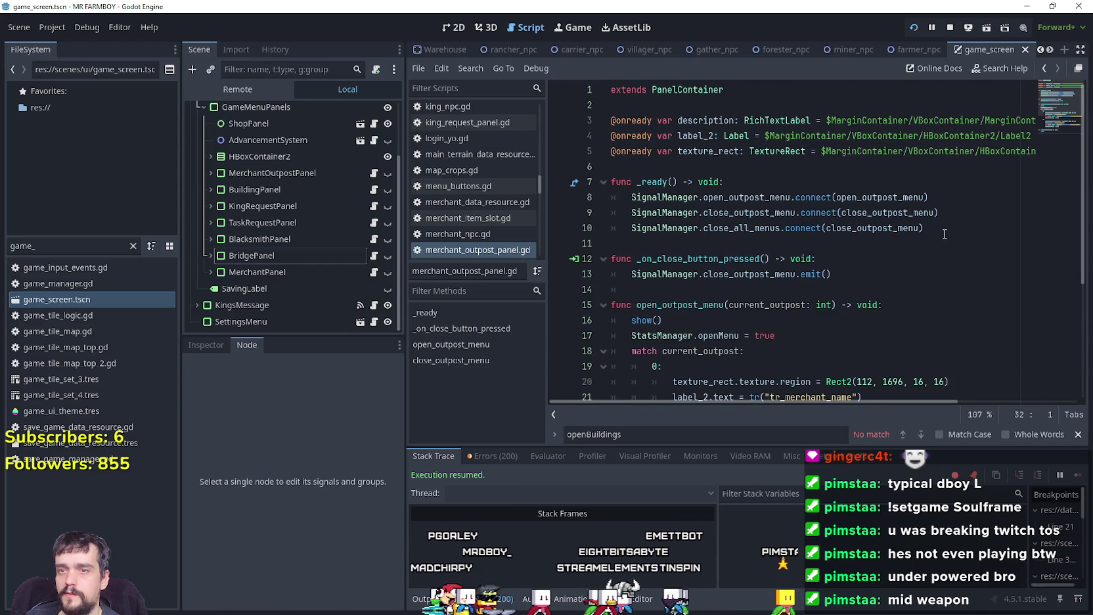
drag(924, 228, 629, 228)
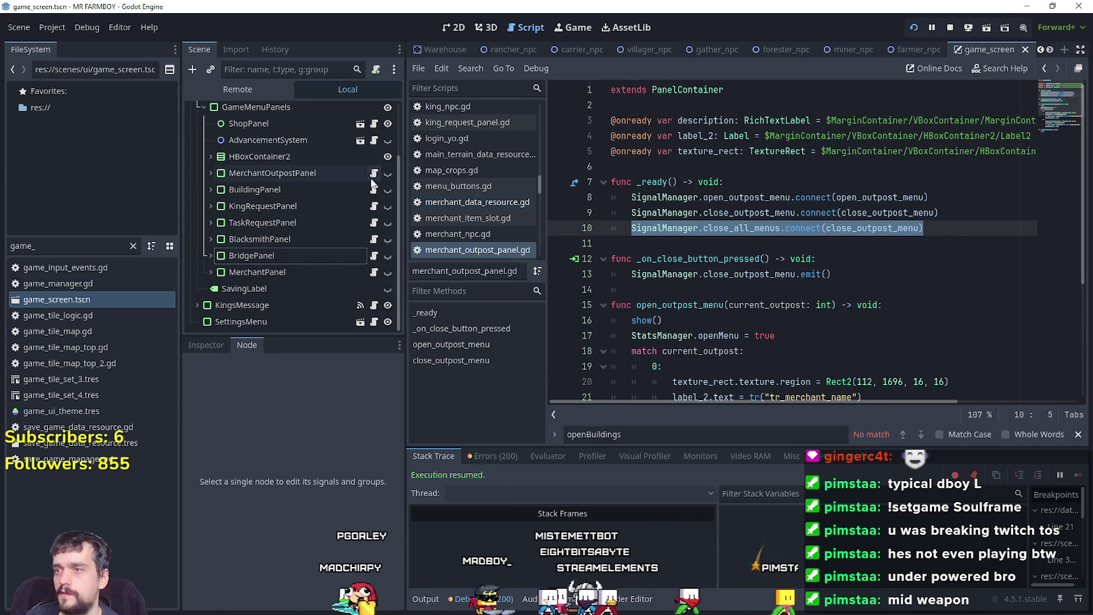
Step: Paste the close_all_menus connection into bridge_panel.gd after line 11, then undo it
click(374, 257)
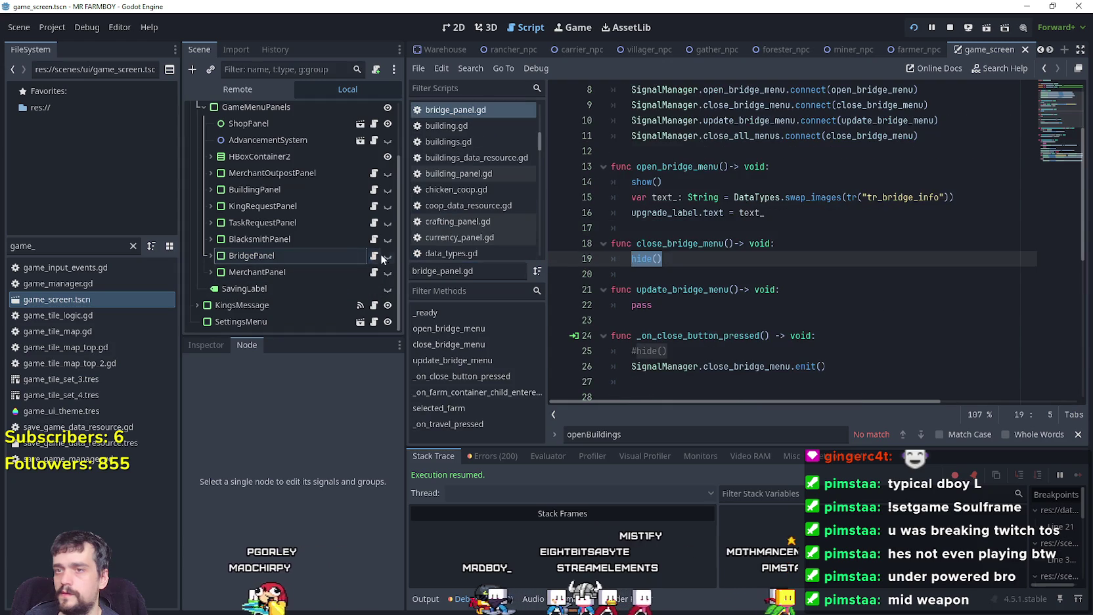
click(972, 223)
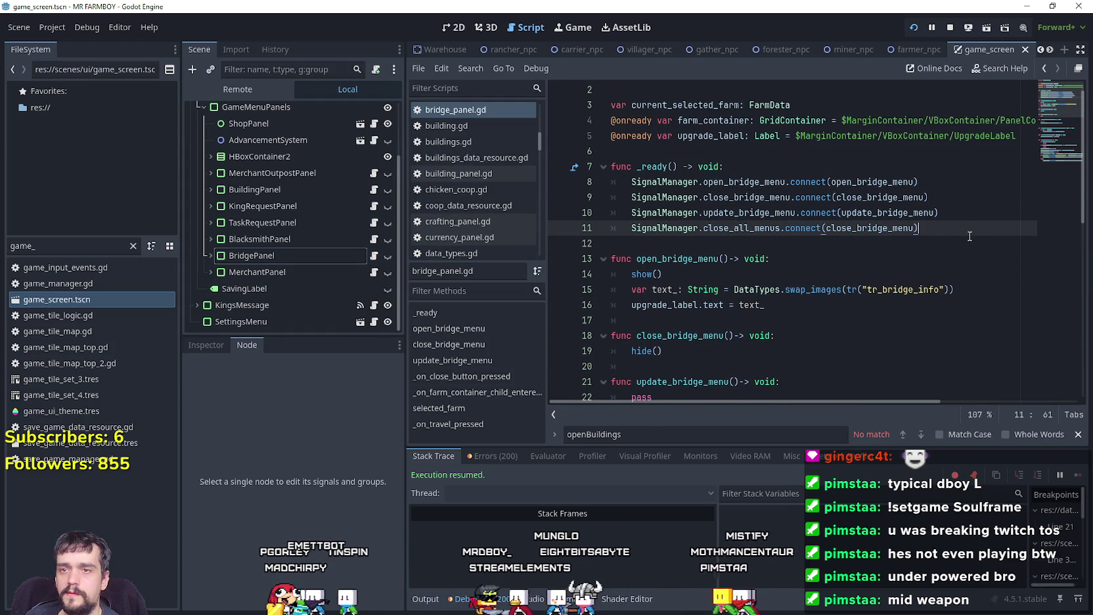
key(Return)
key(ctrl+v)
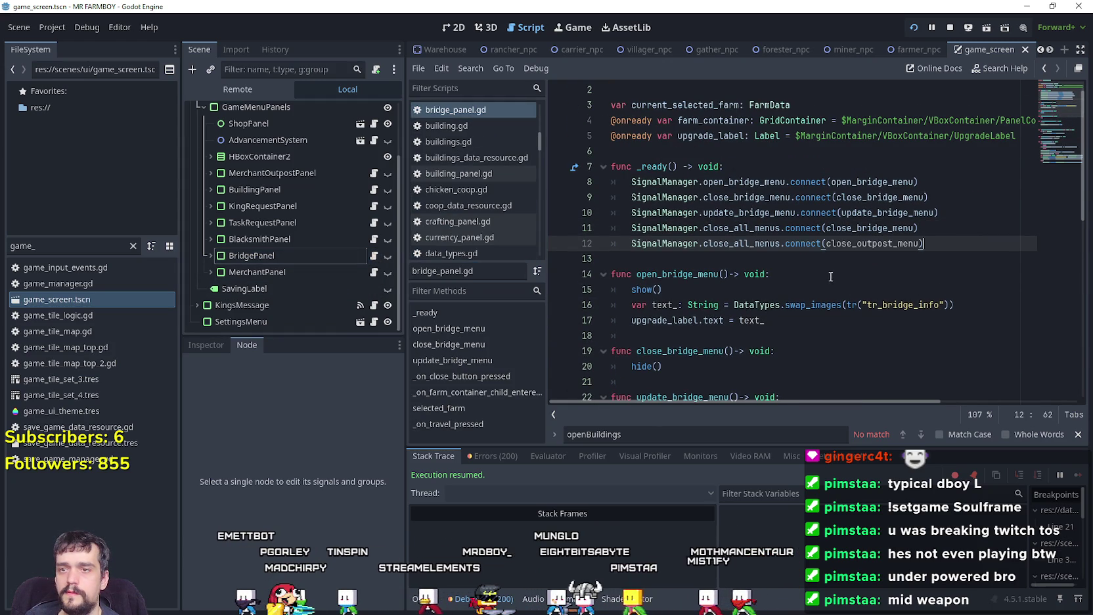
key(ctrl+z)
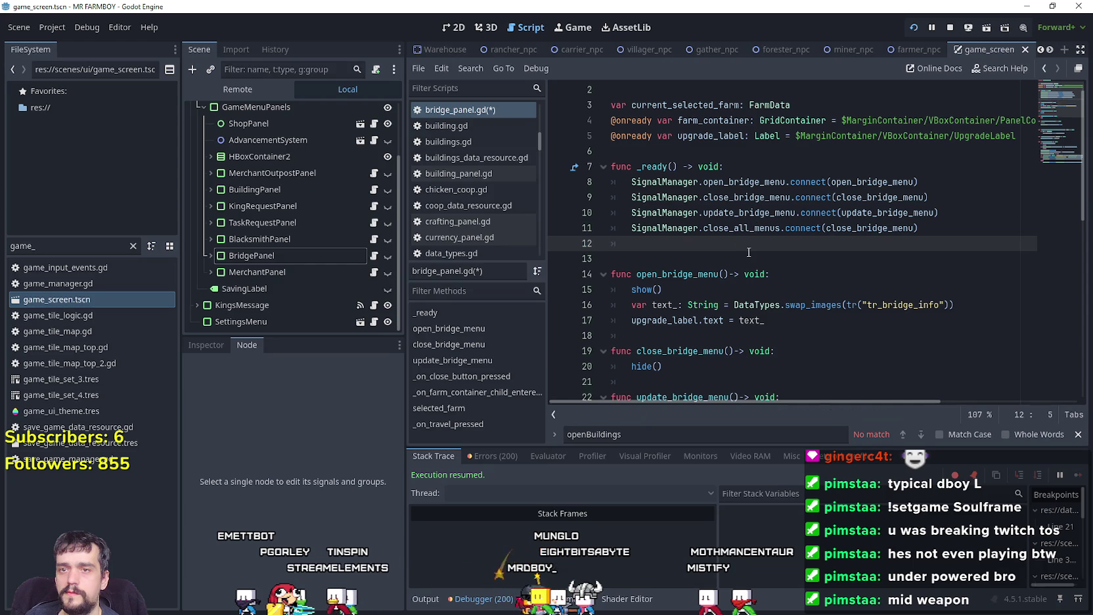
Step: Review the close_bridge_menu signal connections in bridge_panel.gd and save the script
double_click(879, 197)
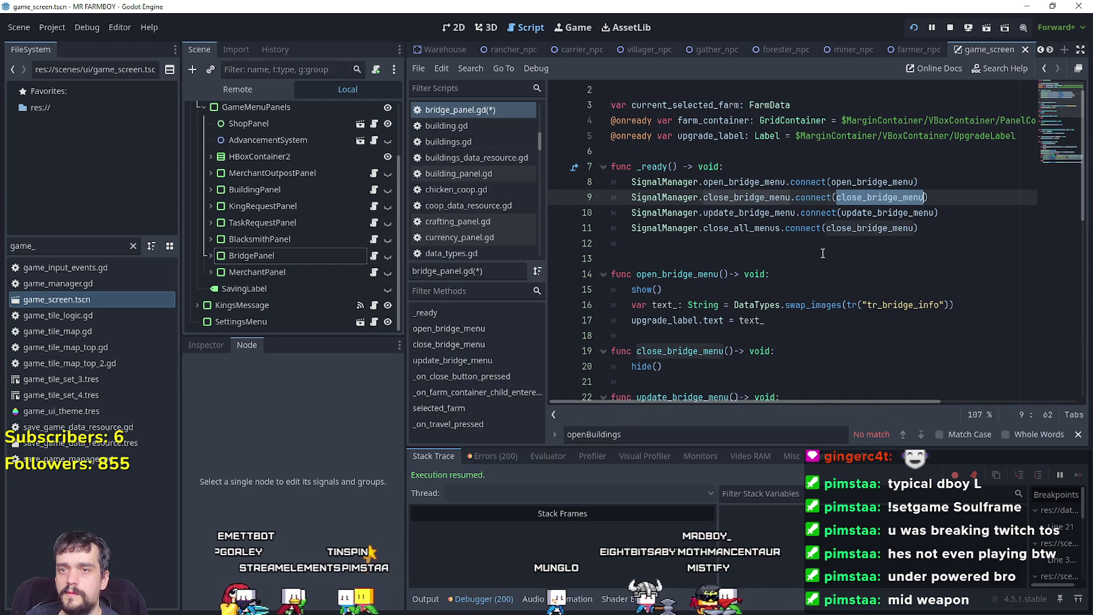
double_click(845, 230)
scroll(828, 265, down, 4)
scroll(827, 258, up, 2)
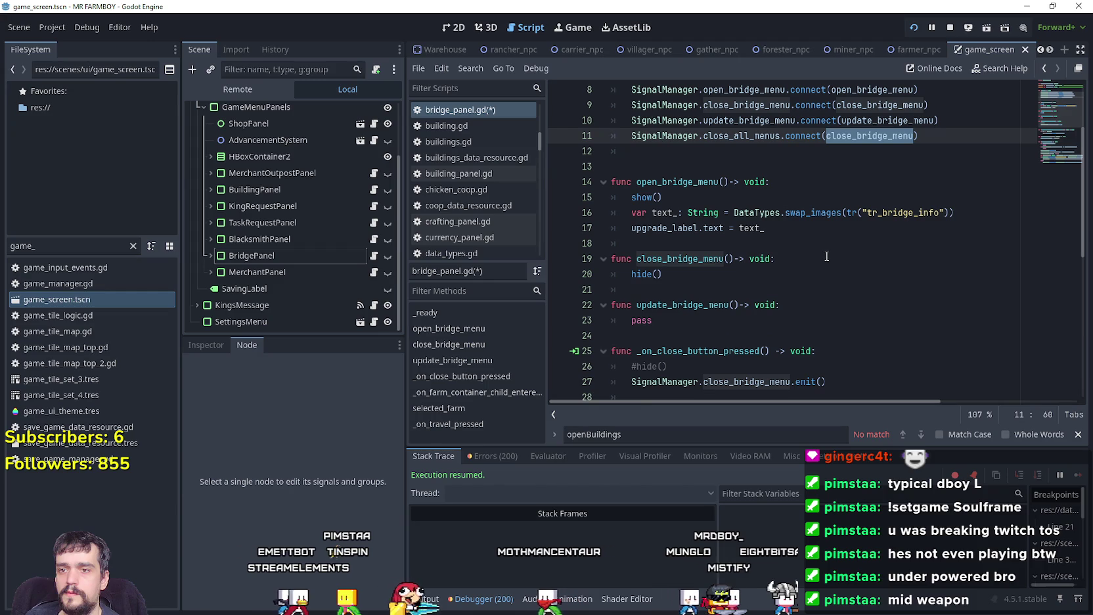
scroll(826, 253, up, 2)
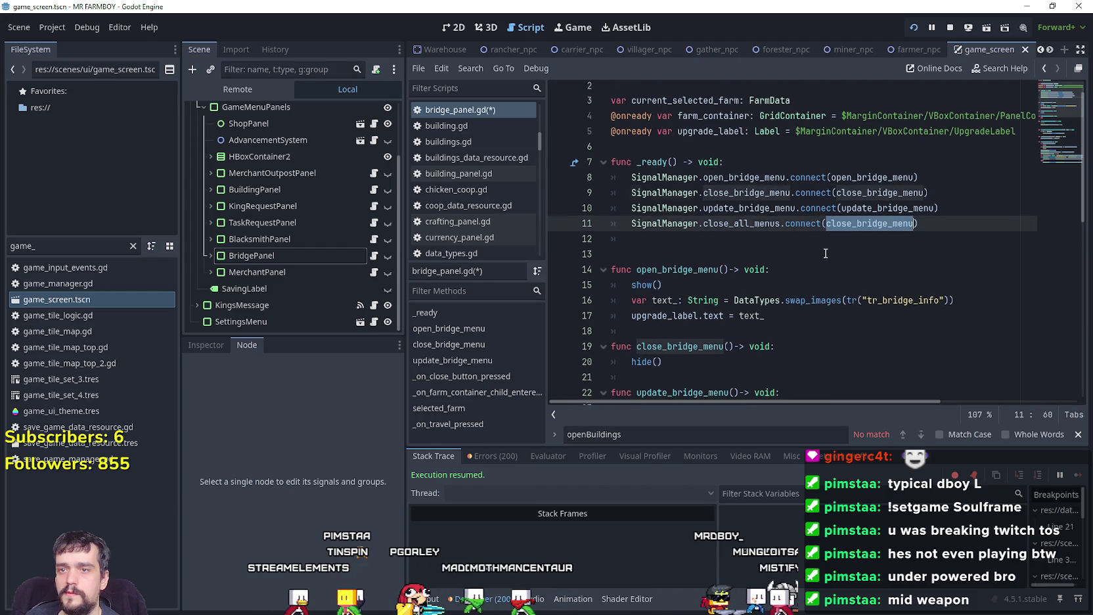
double_click(859, 197)
scroll(839, 213, down, 2)
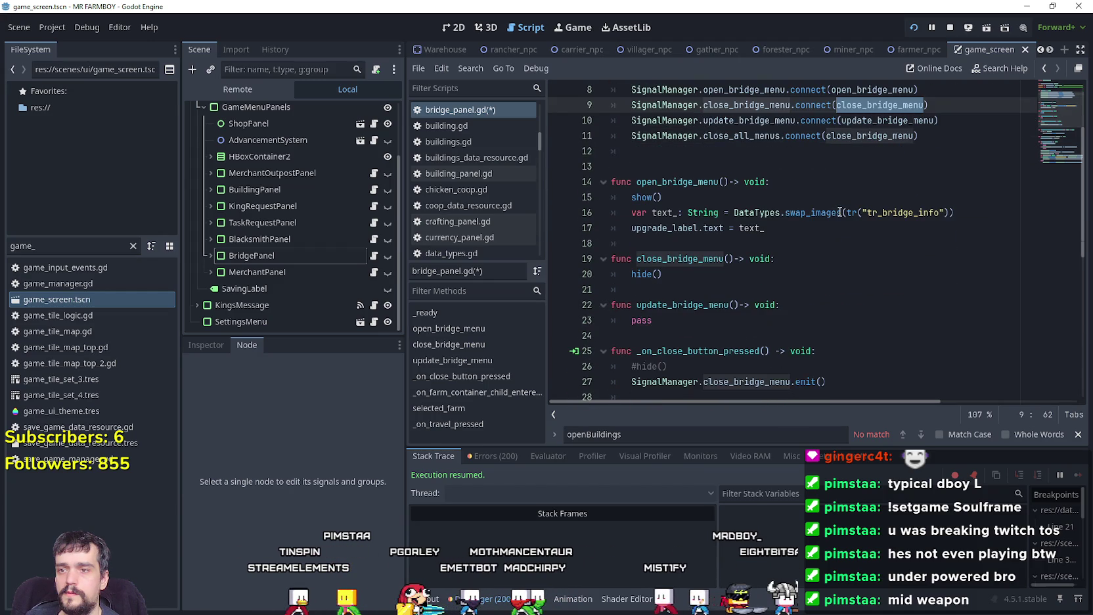
click(866, 151)
key(ctrl+s)
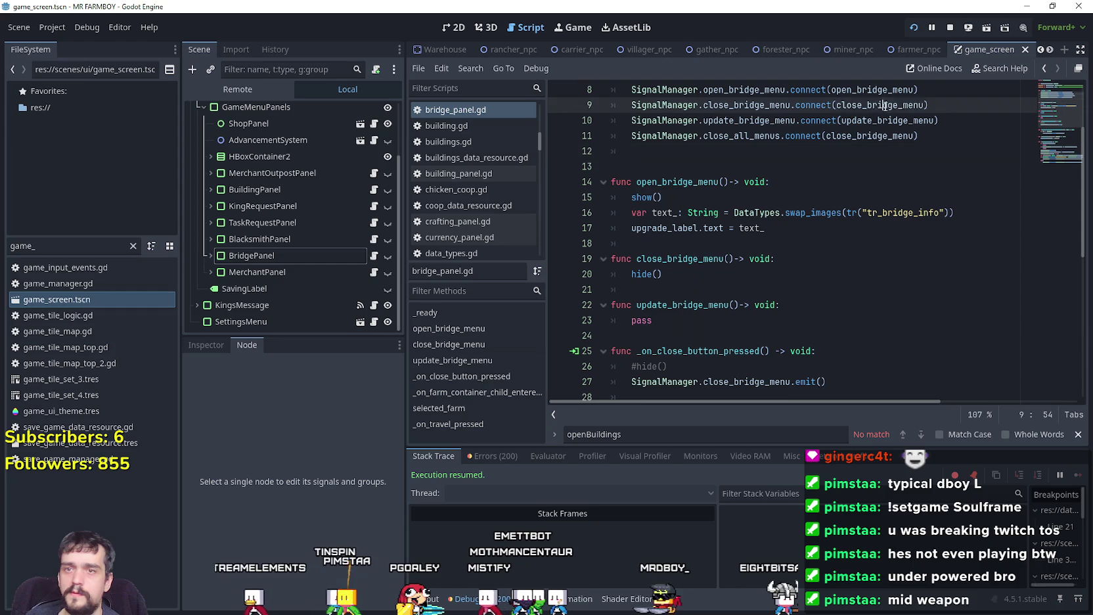
Step: Add a breakpoint on the hide call in close_bridge_menu
double_click(885, 105)
click(824, 200)
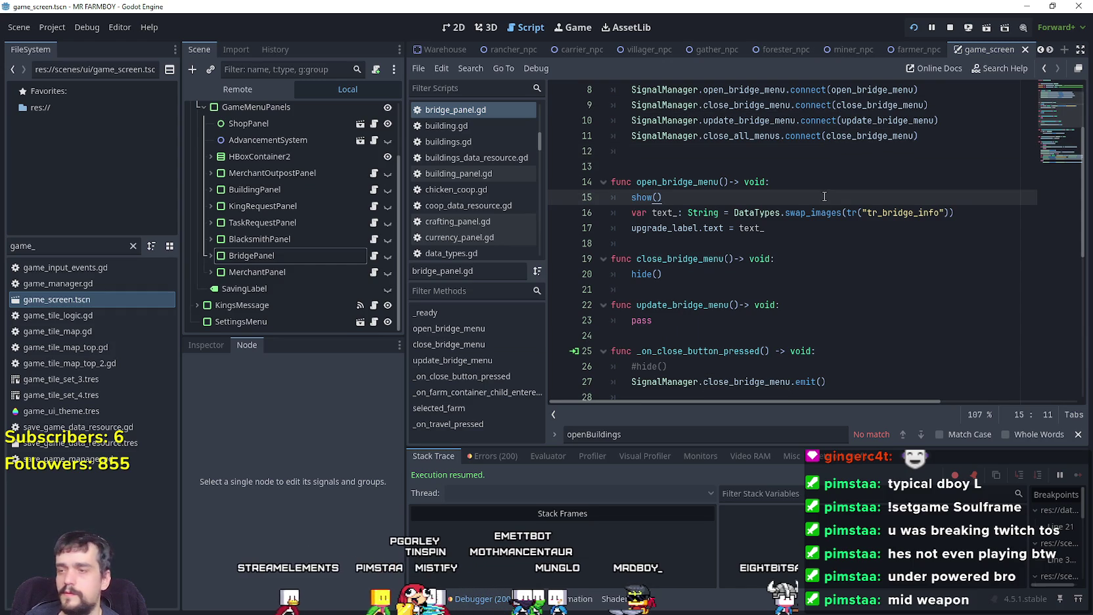
click(560, 275)
Step: Run the game, open and close the bridge panel, continuing past the close_bridge_menu breakpoint
key(alt+Tab)
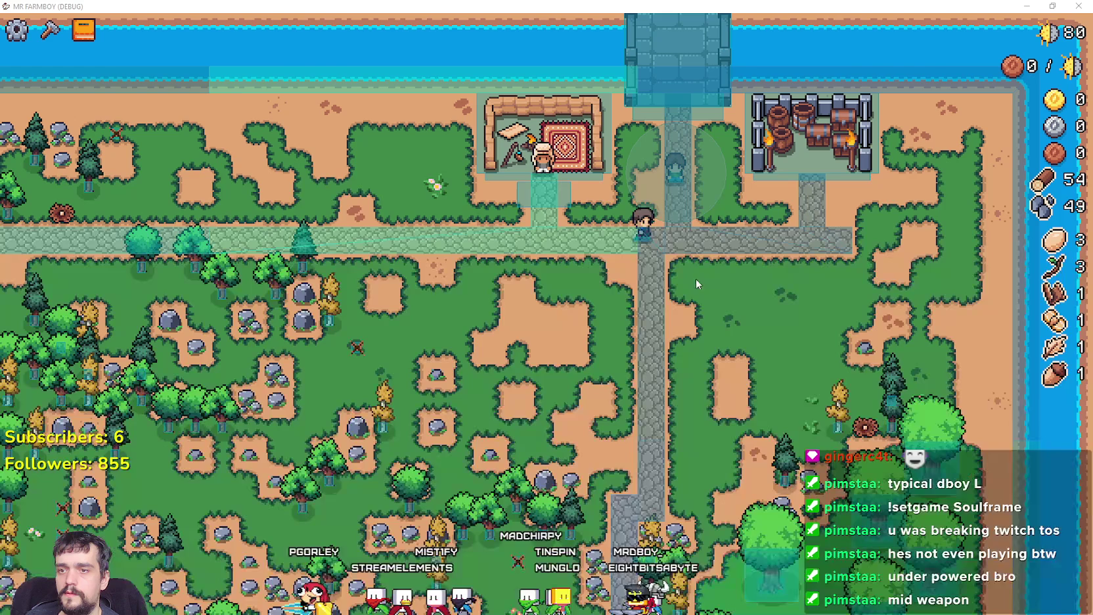
click(754, 254)
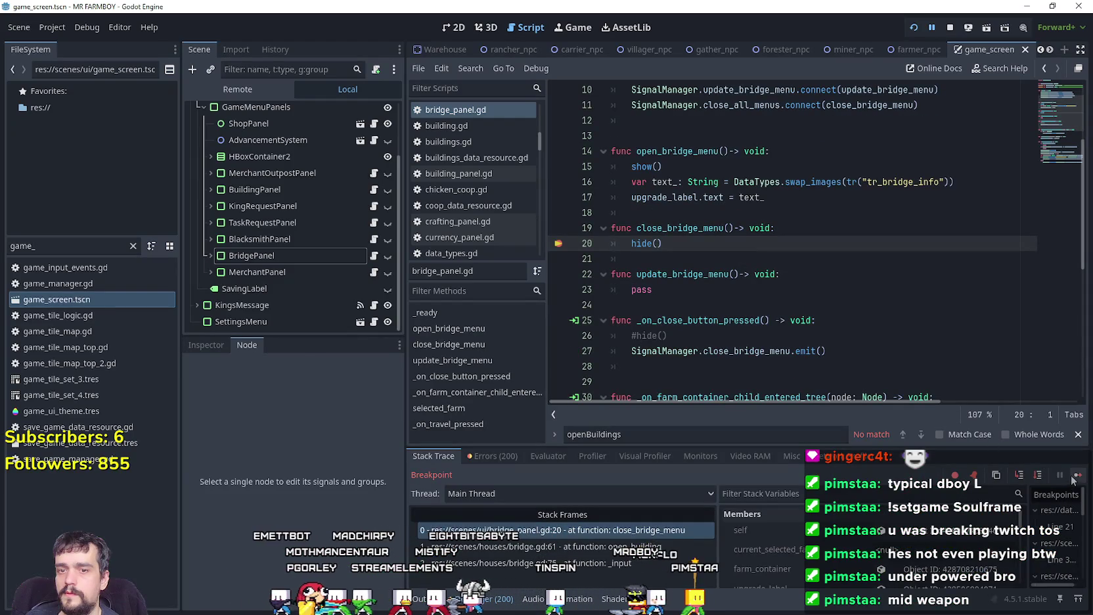
click(1075, 477)
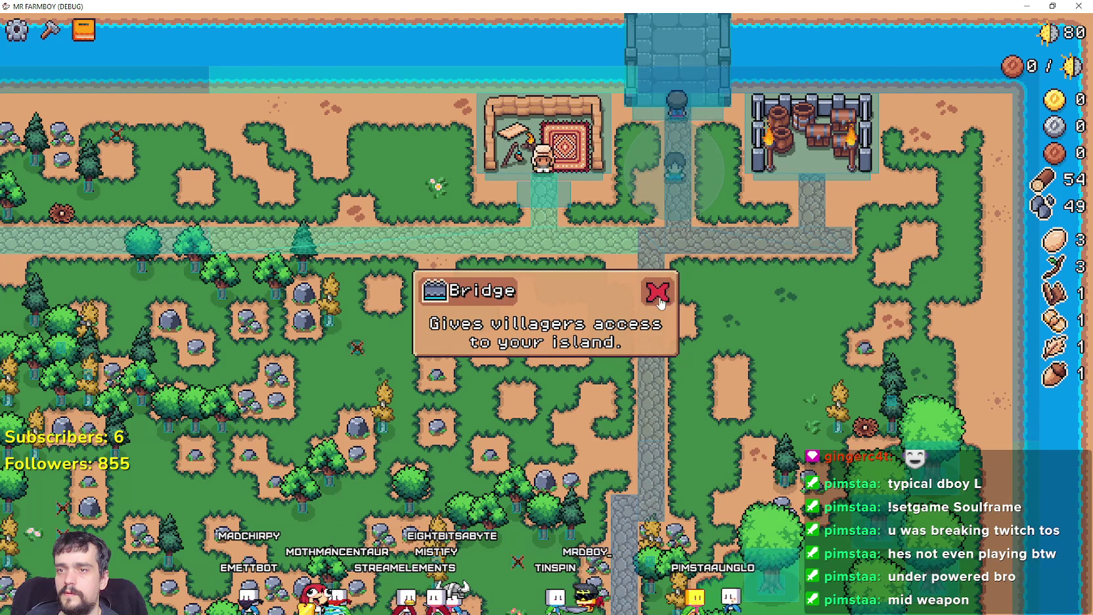
click(657, 291)
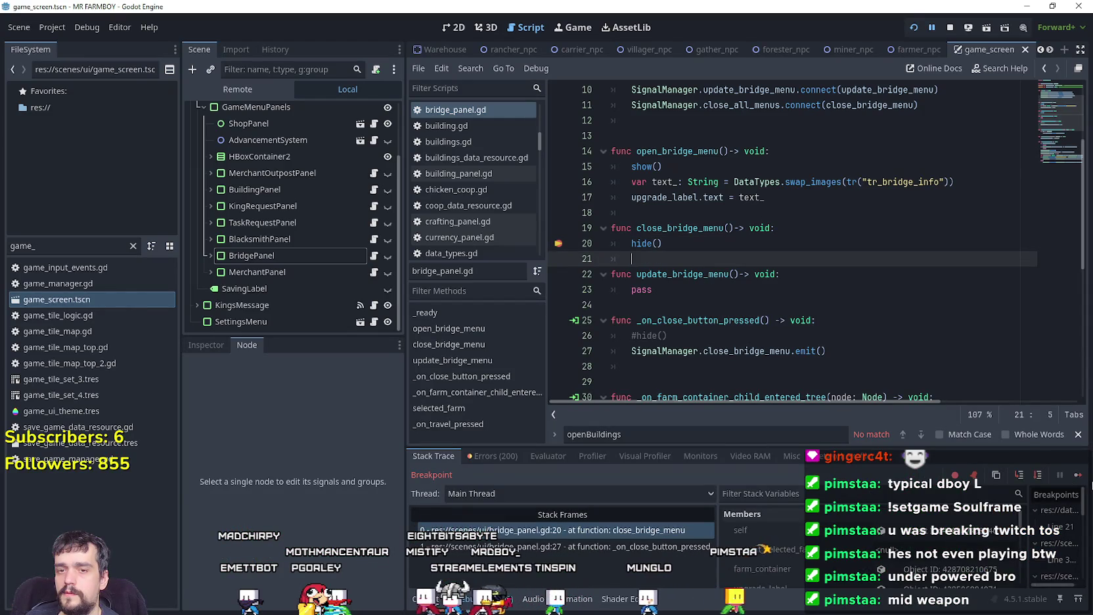
click(1078, 475)
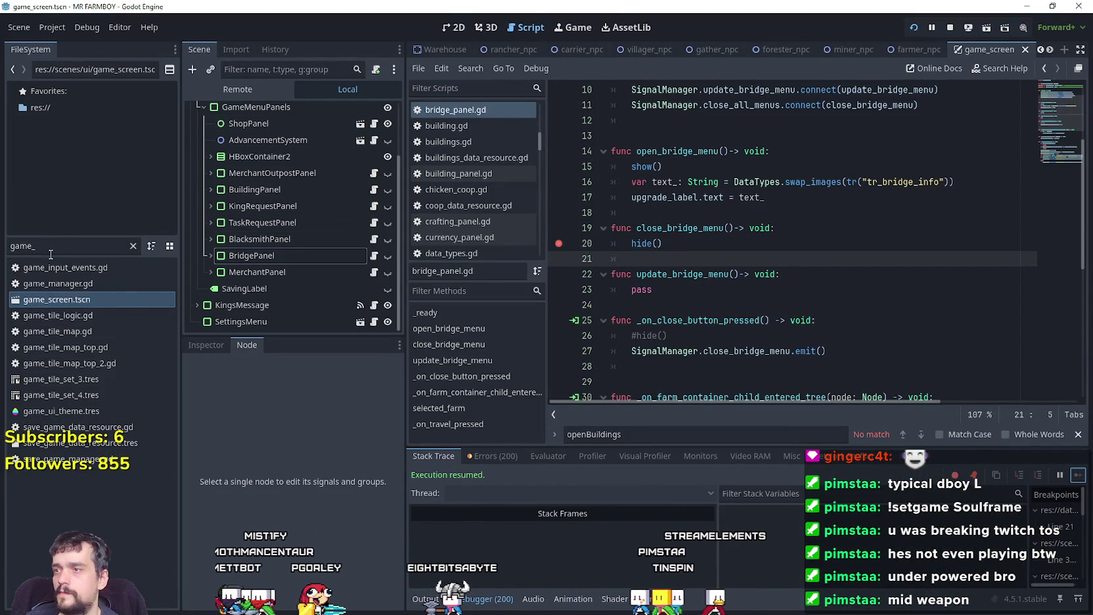
Step: Filter FileSystem for 'bri' and open bridge.tscn with its bridge.gd script
text(bri)
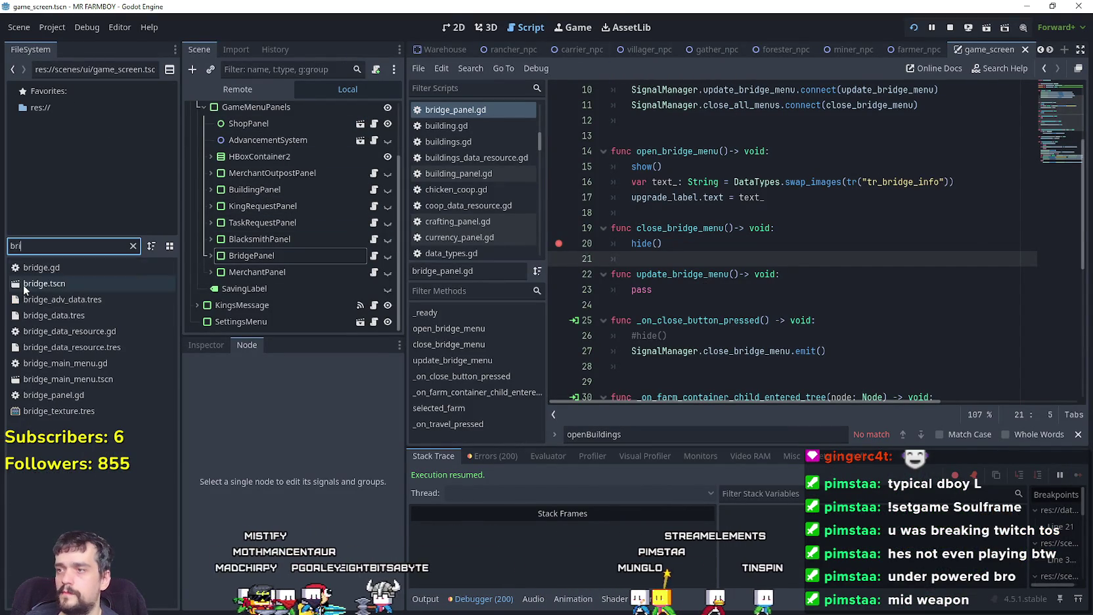
double_click(26, 283)
click(380, 114)
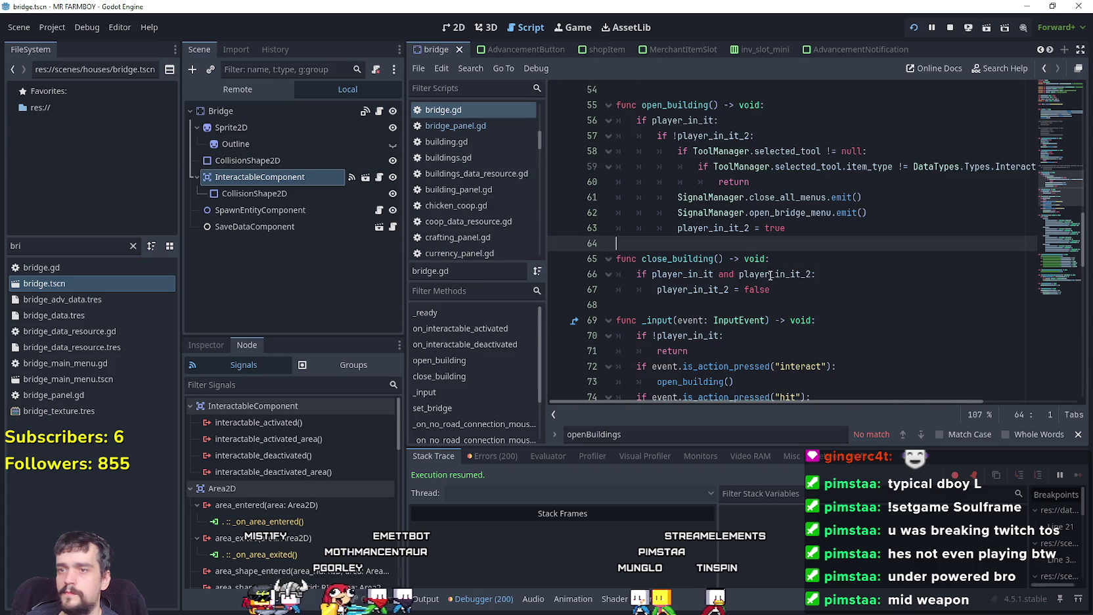
scroll(803, 316, up, 6)
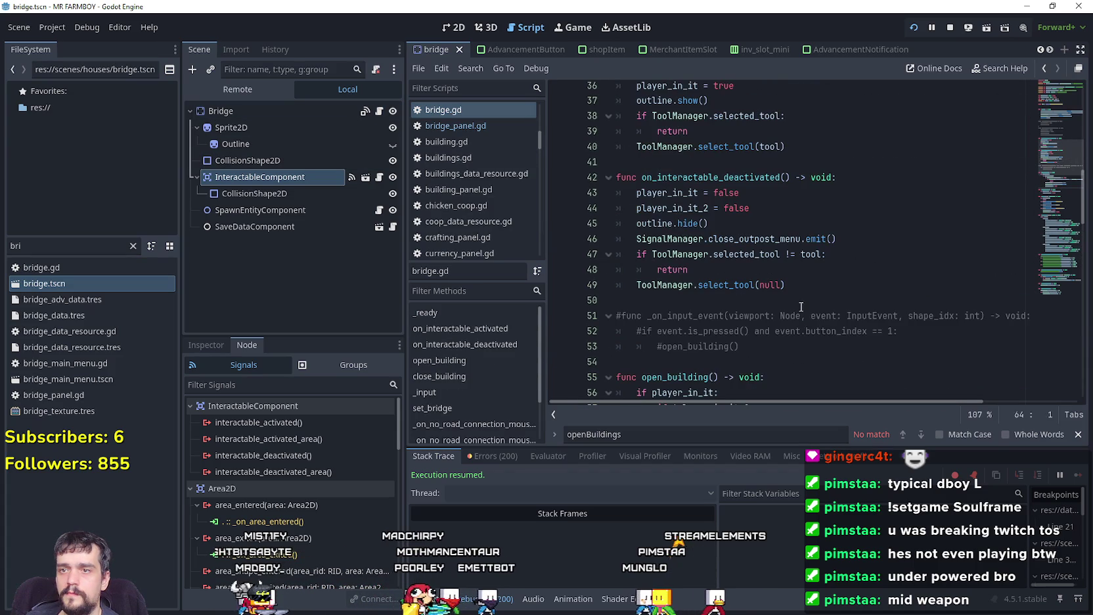
click(810, 291)
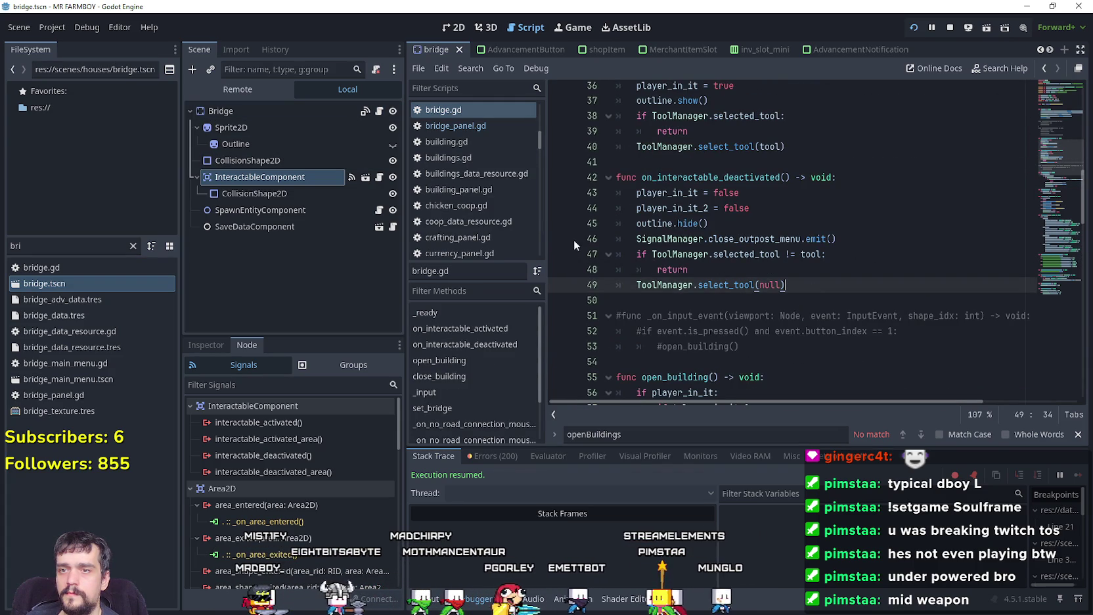
Step: Replace close_outpost_menu with close_bridge_menu on line 46, save, and relaunch the game
double_click(727, 239)
scroll(836, 280, up, 2)
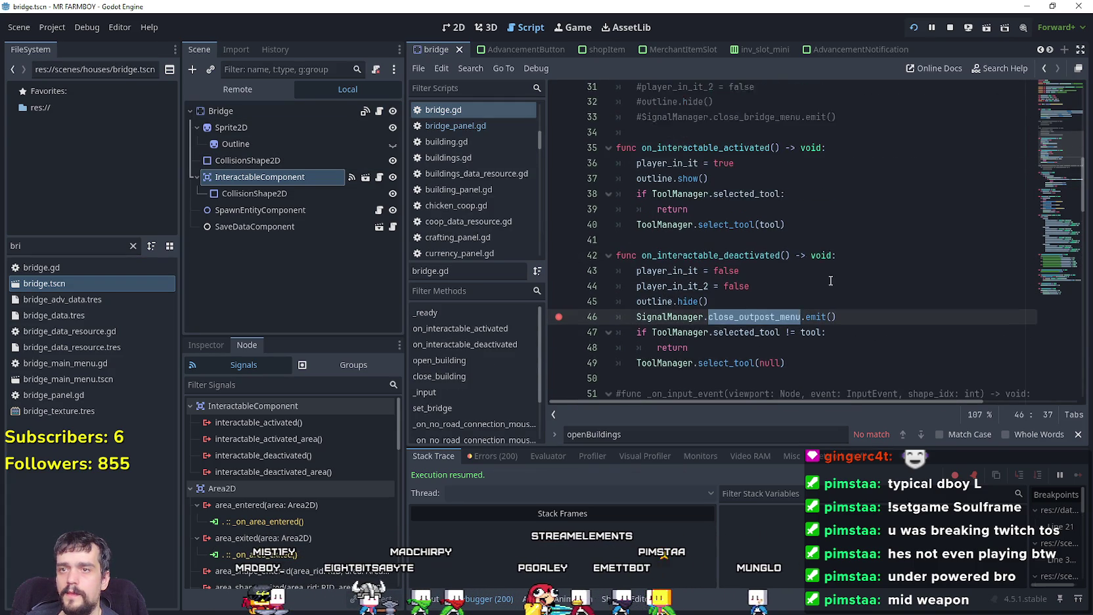
text(close_)
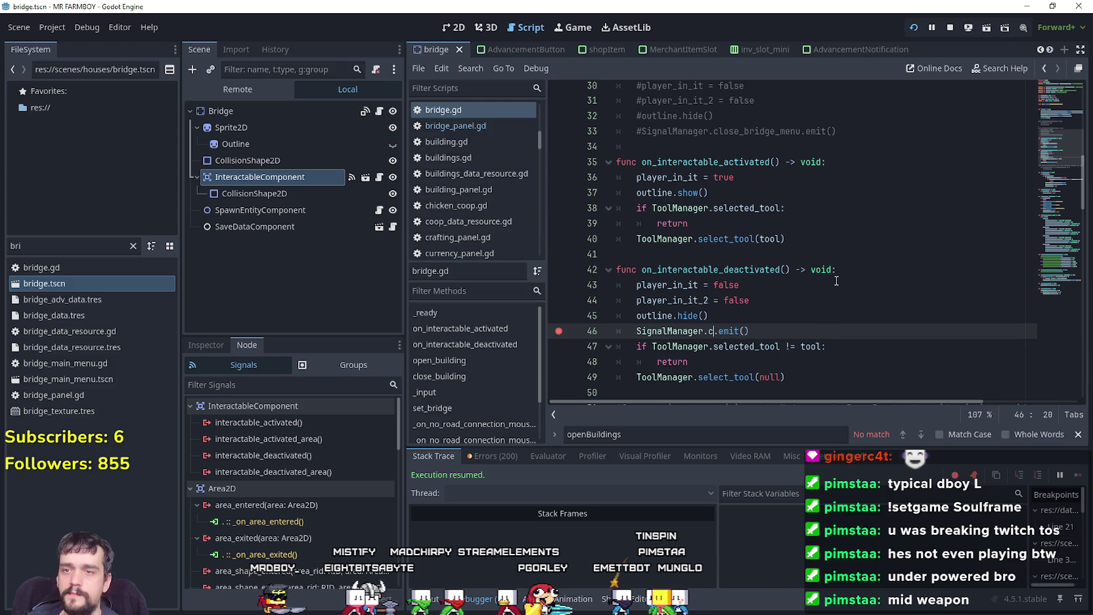
text(bri)
key(Return)
key(ctrl+s)
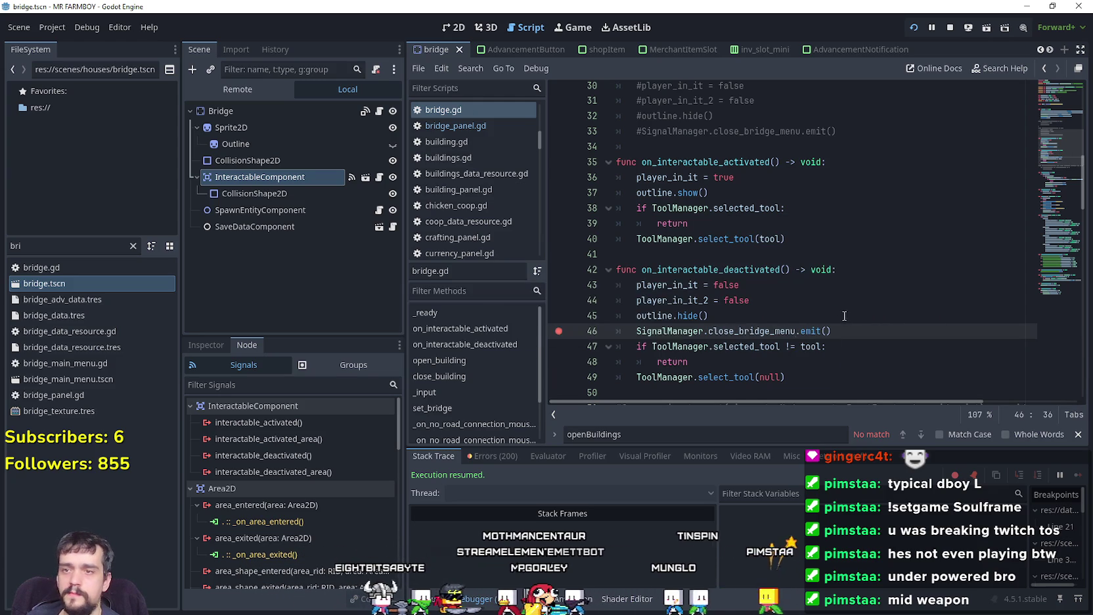
key(alt+Tab)
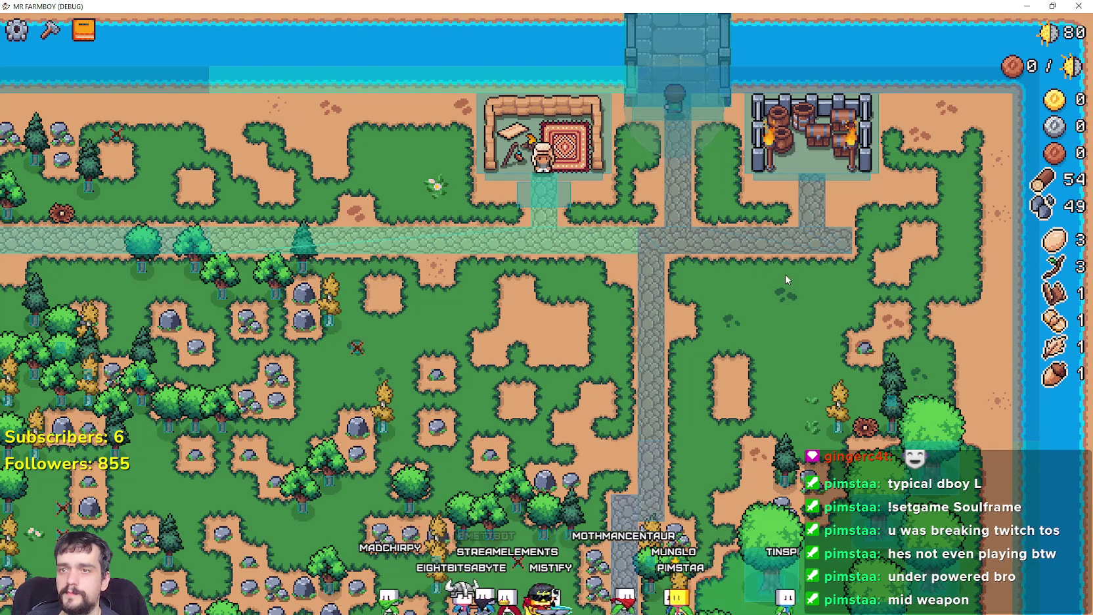
Step: Open the bridge panel in game, continue past the breakpoints, and check the deactivation code
click(782, 271)
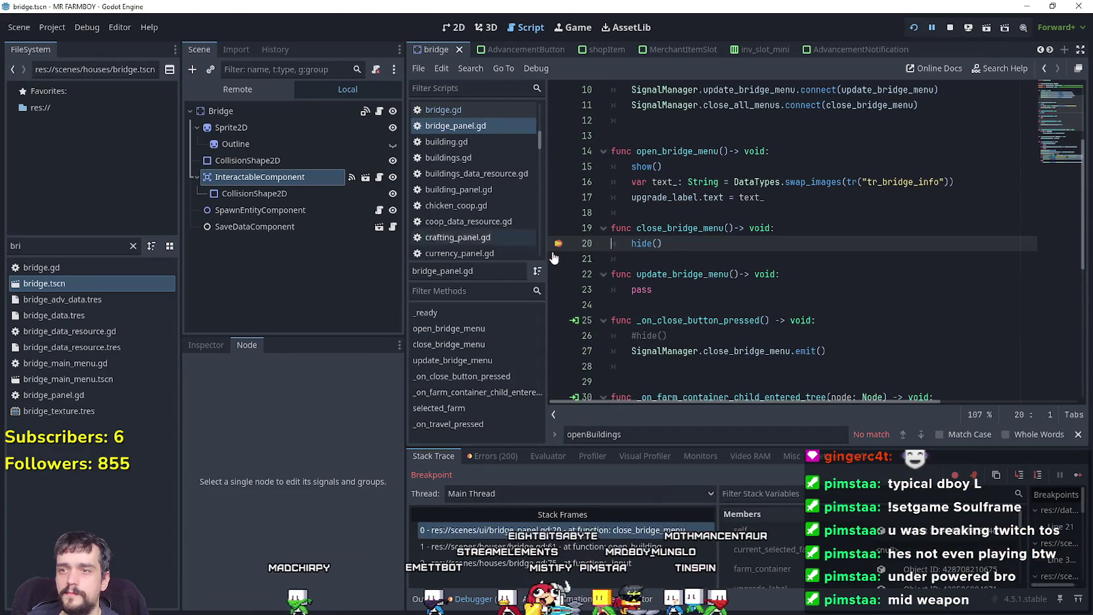
click(1076, 473)
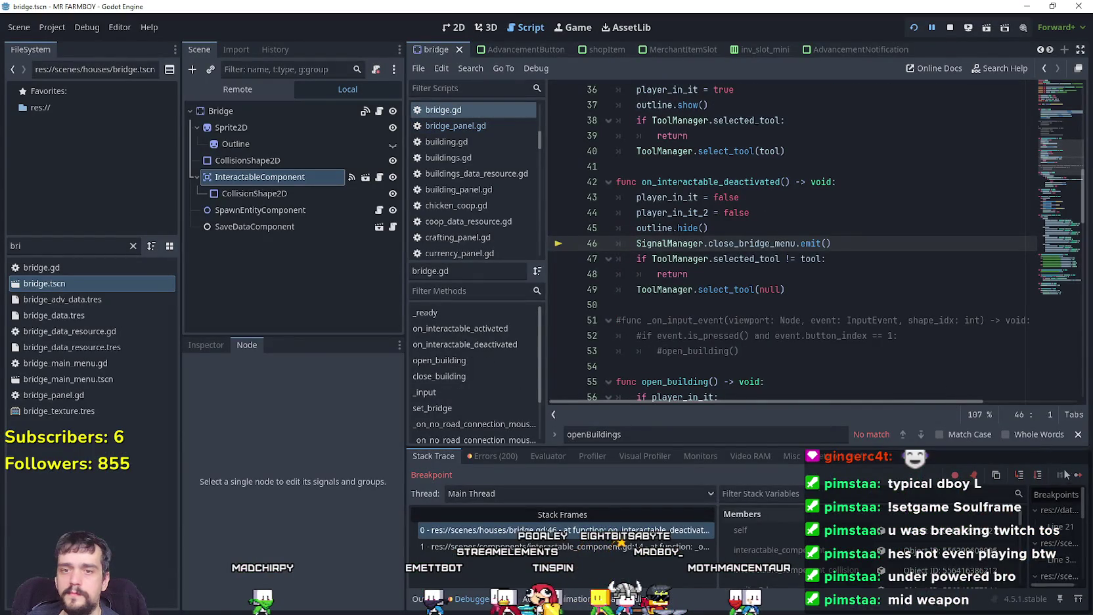
click(1078, 474)
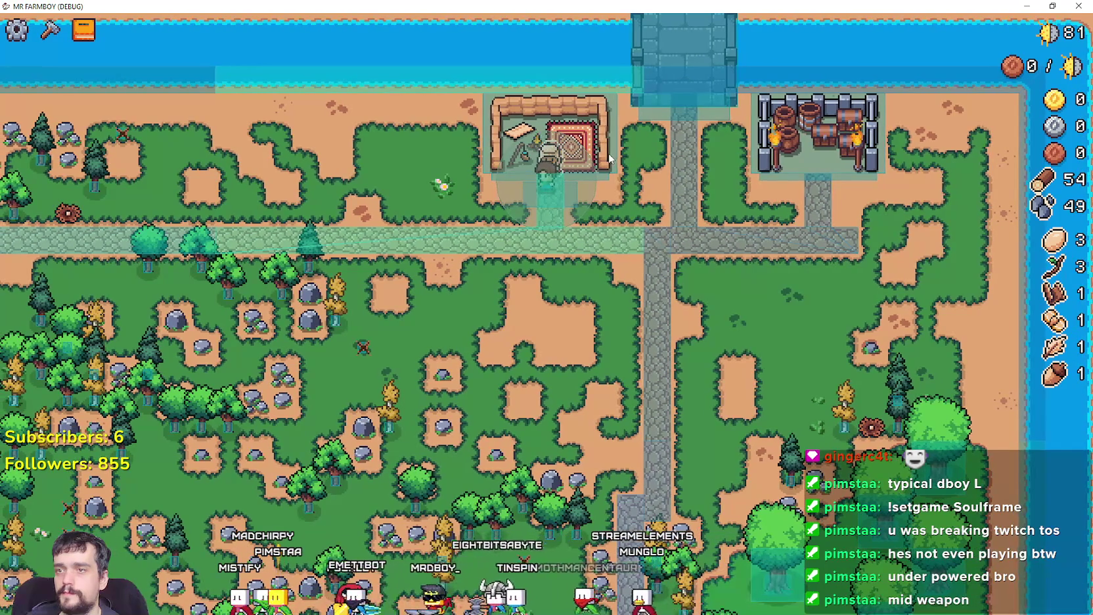
click(591, 151)
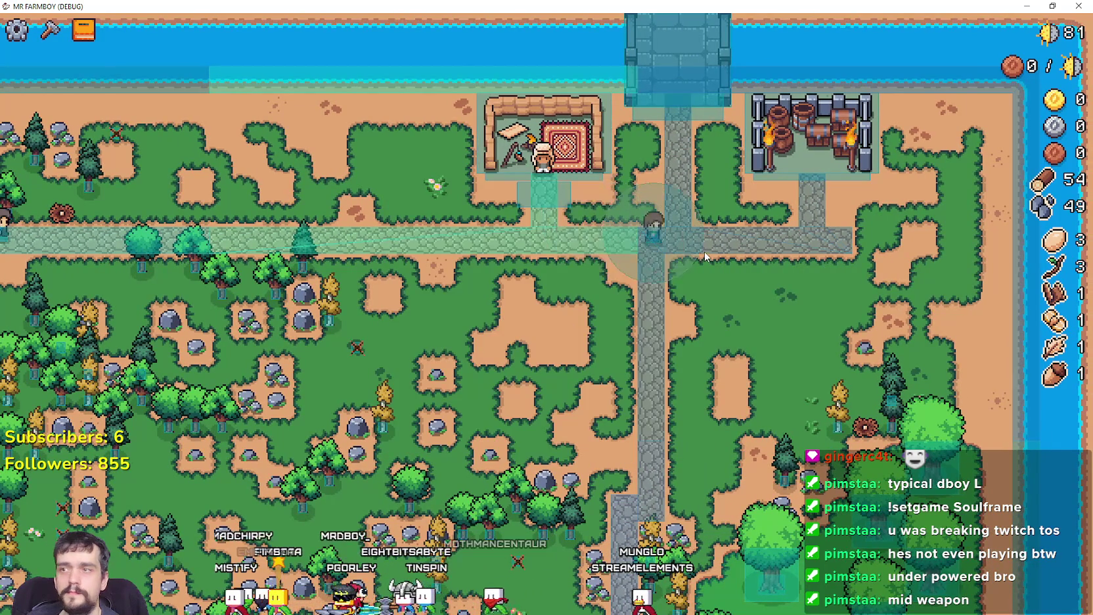
key(alt+Tab)
click(808, 269)
key(alt+Tab)
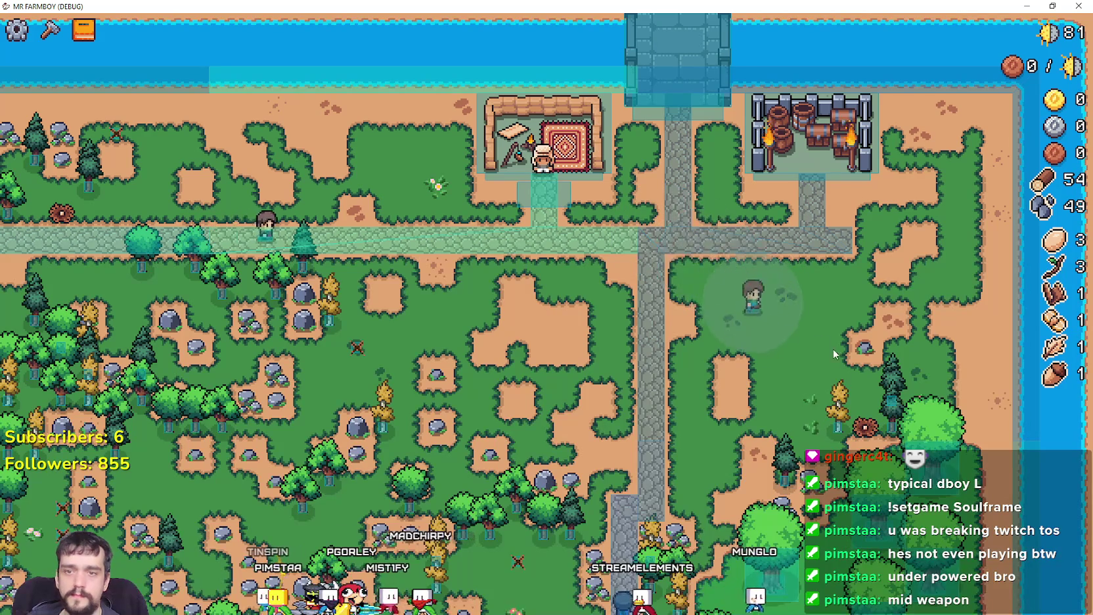
Step: Walk the player off the bridge and around the island, then return to bridge.gd
key(s)
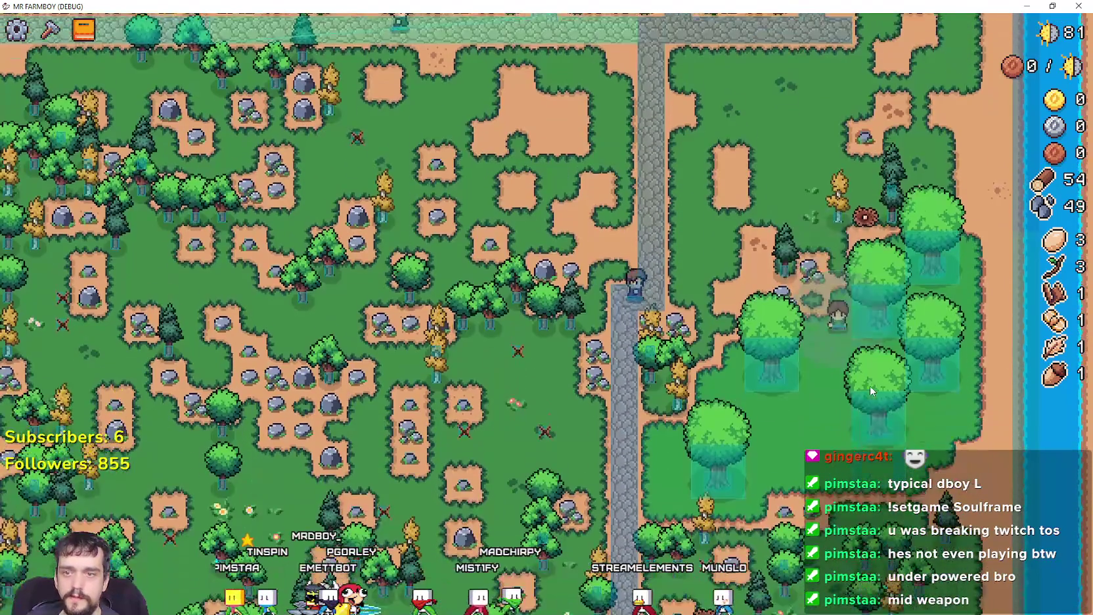
key(s)
key(d)
key(s)
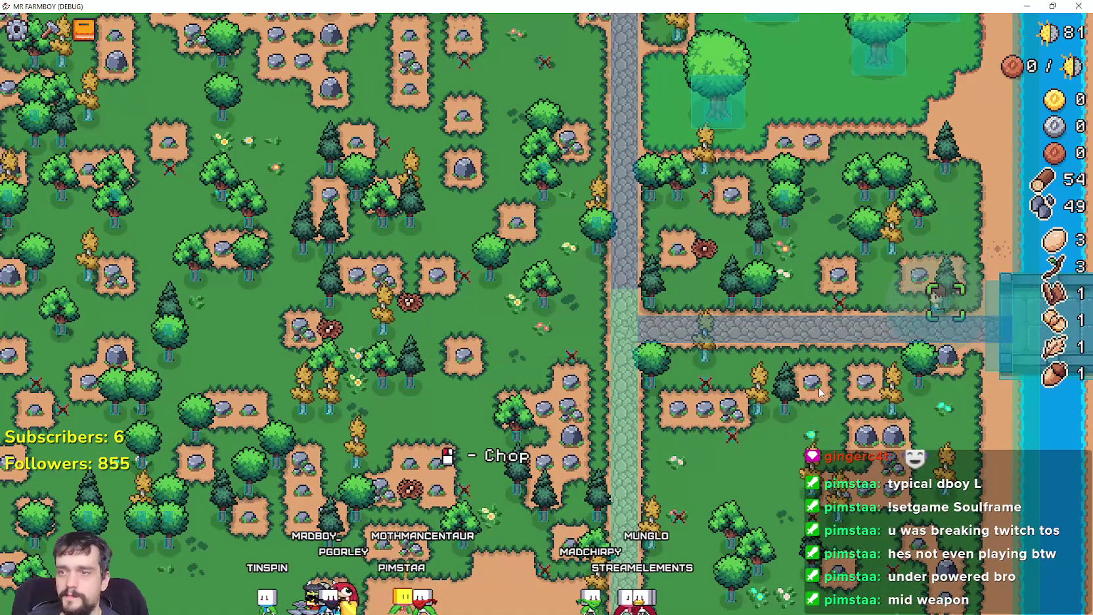
key(a)
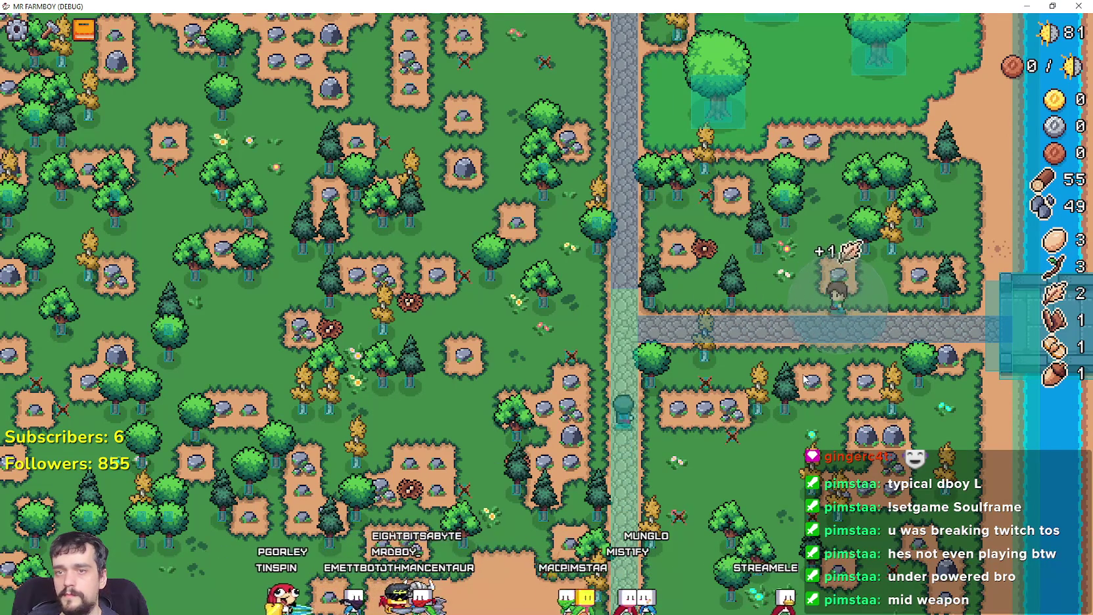
key(w)
key(w)
key(a)
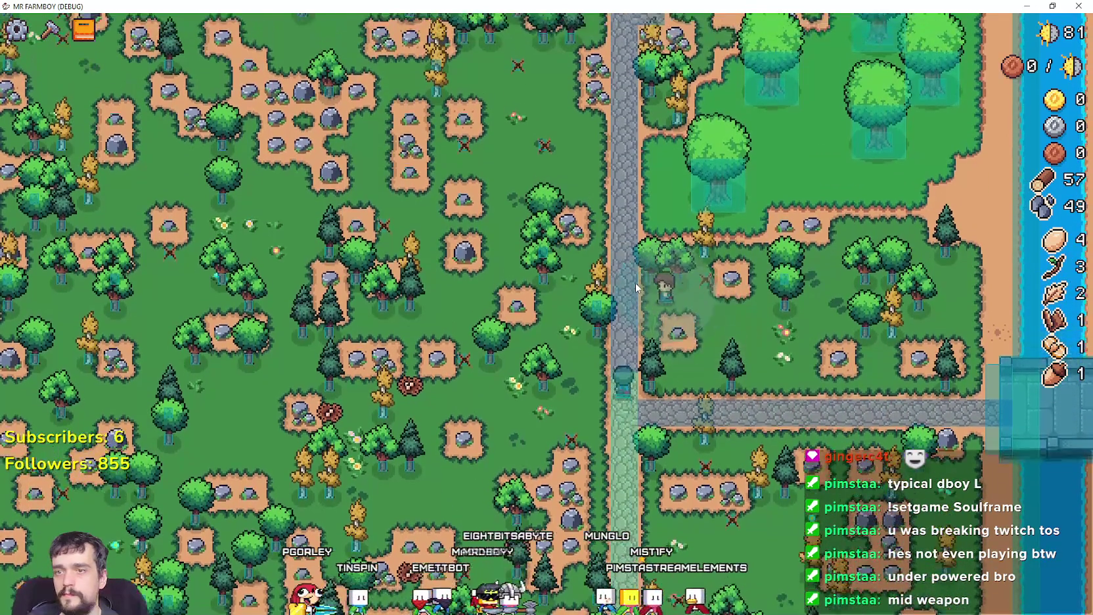
key(w)
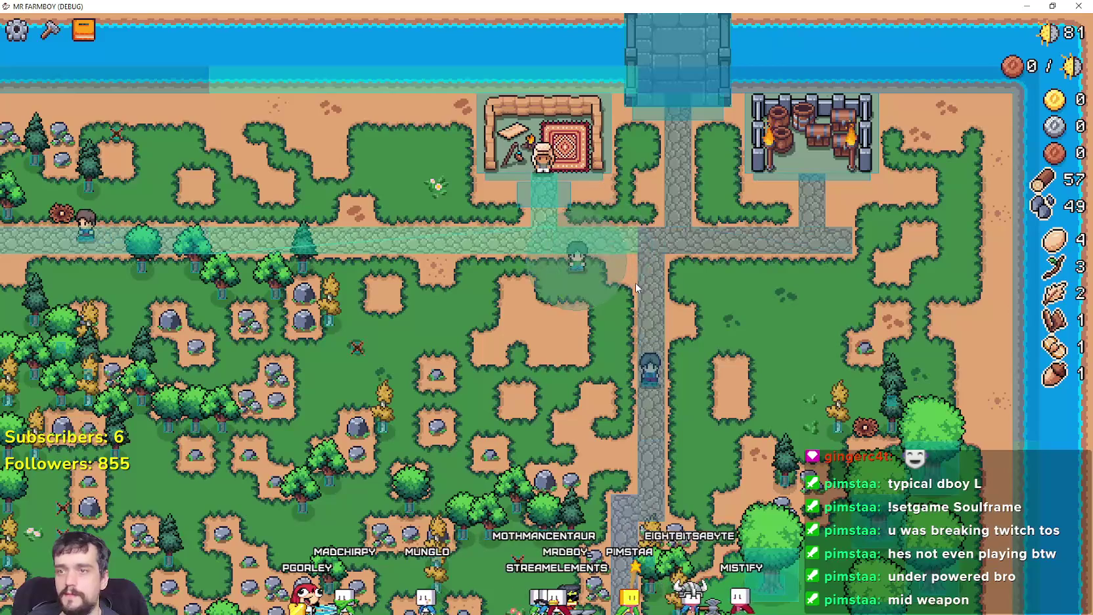
key(alt+Tab)
click(693, 288)
click(786, 310)
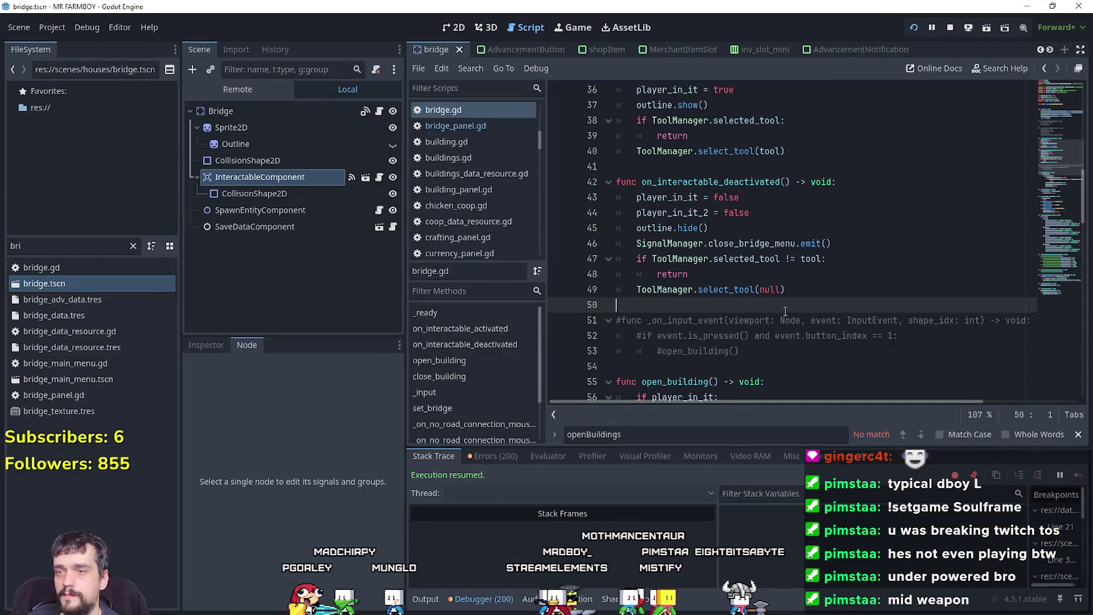